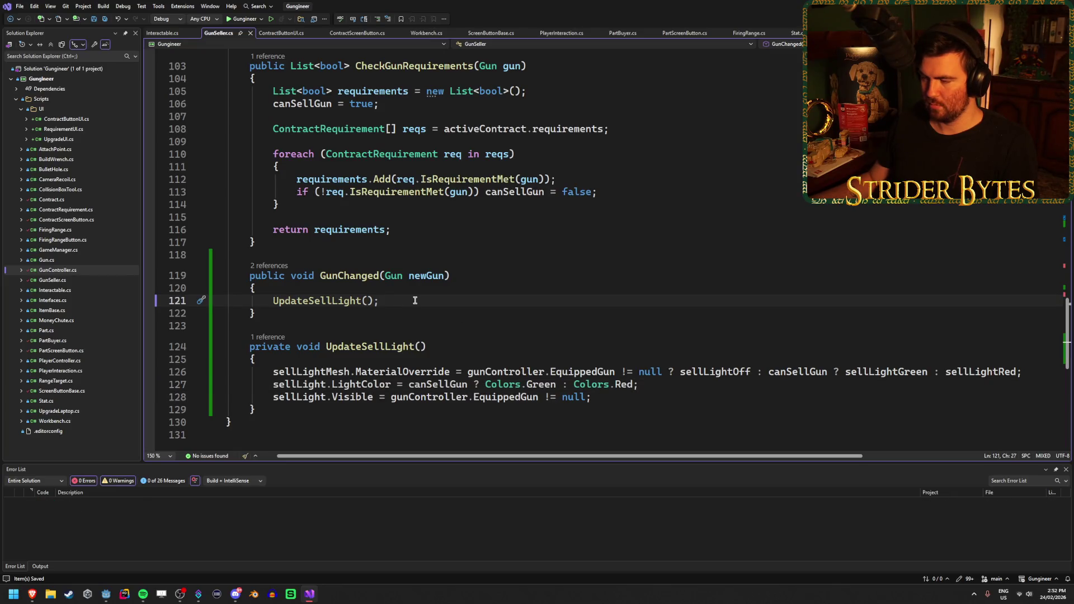
Add an UpdateSellLight(); call on blank line 71 of SelectContract, then return to Godot
scroll(415, 301, "up", 20)
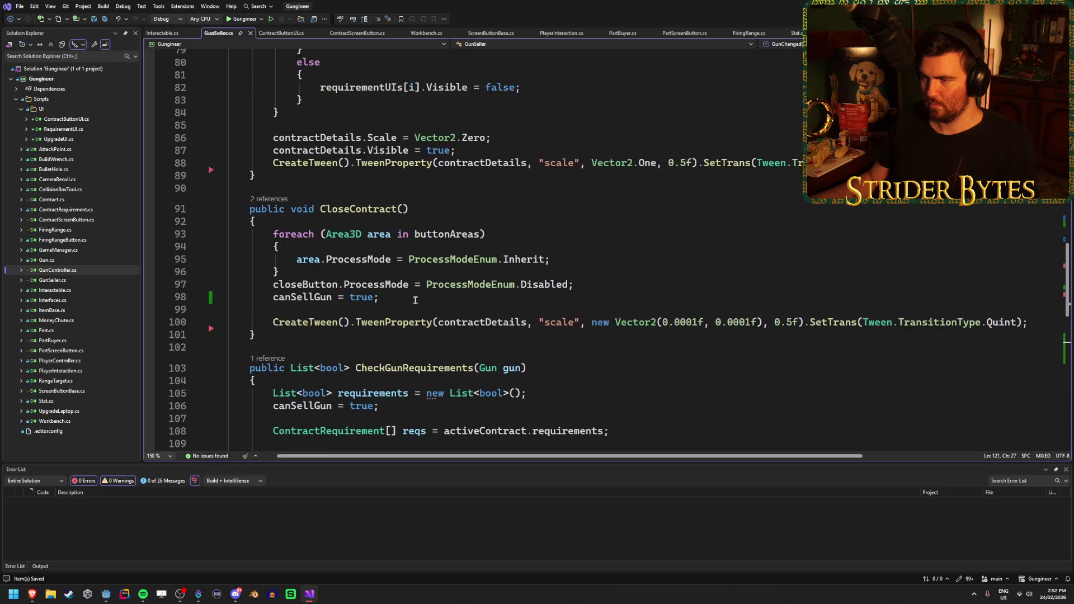
scroll(425, 306, "up", 4)
scroll(403, 313, "down", 7)
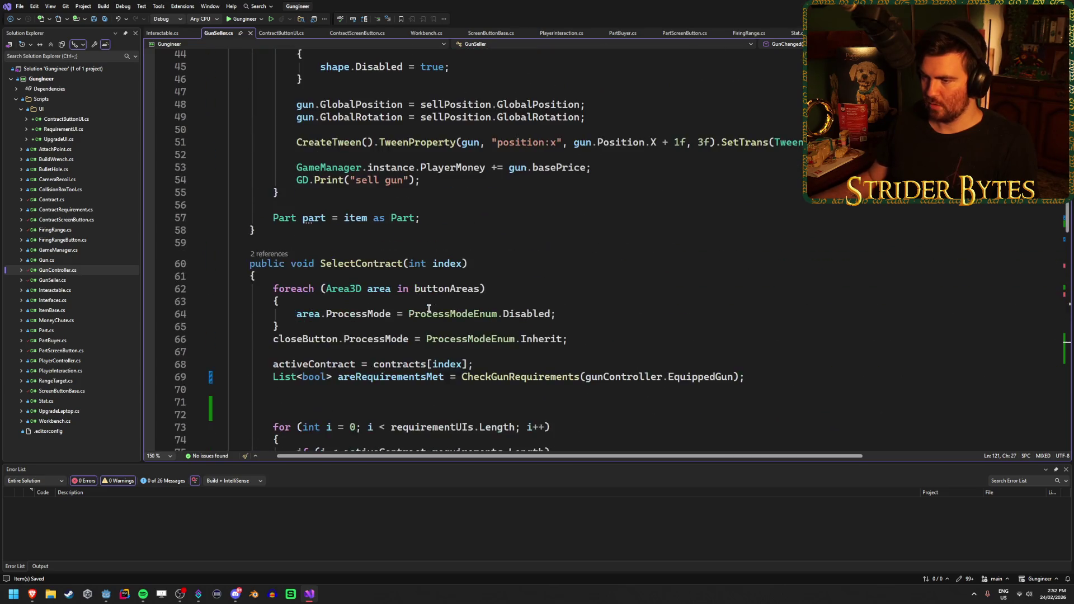
left_click(384, 326)
type("Update")
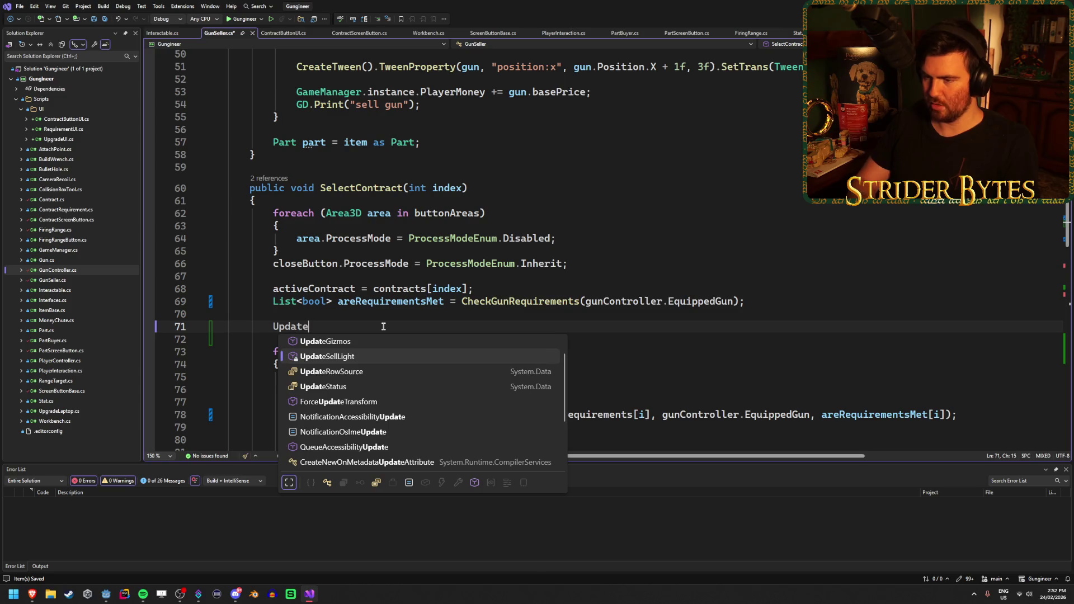
type("SellLight();")
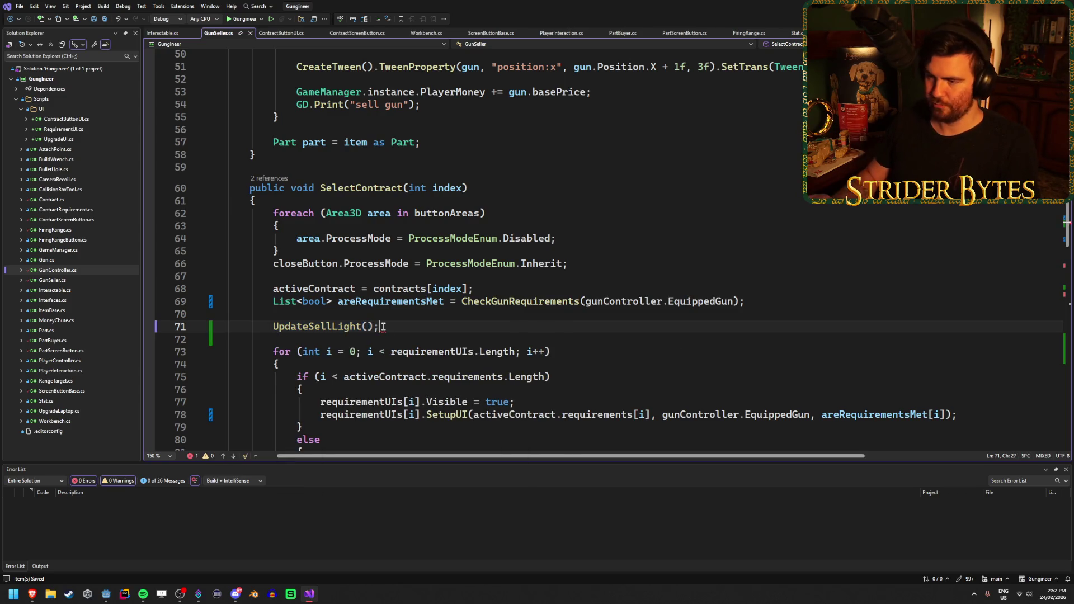
scroll(563, 210, "down", 18)
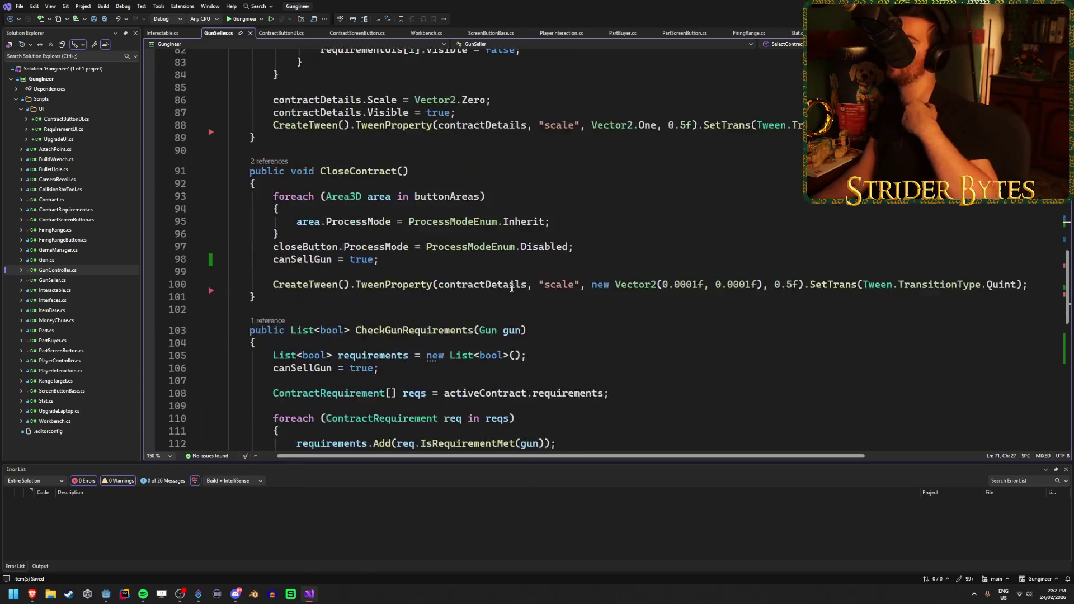
scroll(584, 308, "down", 2)
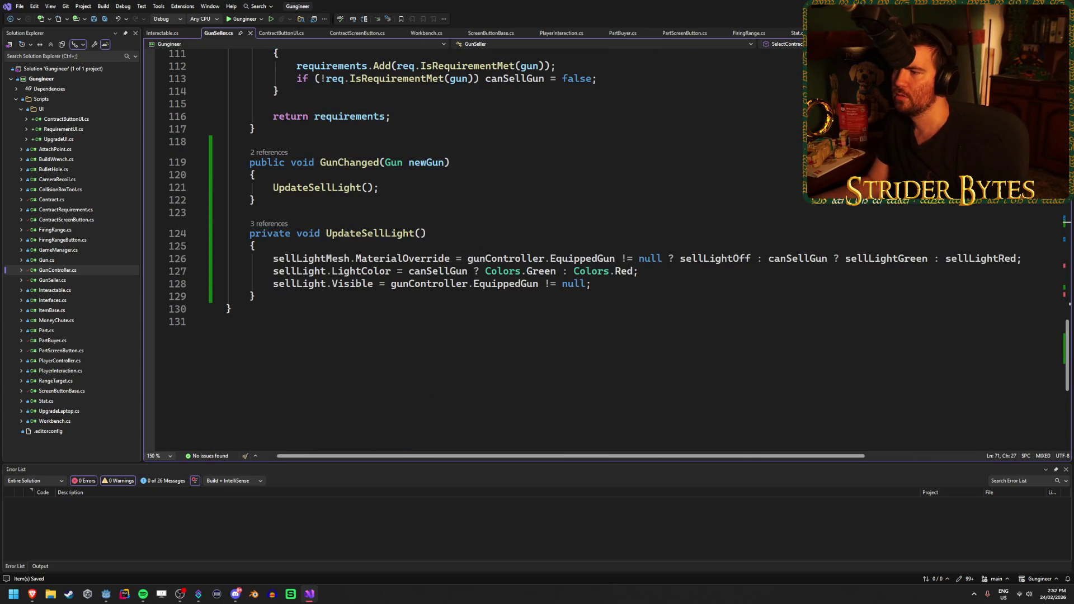
key("alt+Tab")
scroll(95, 223, "down", 5)
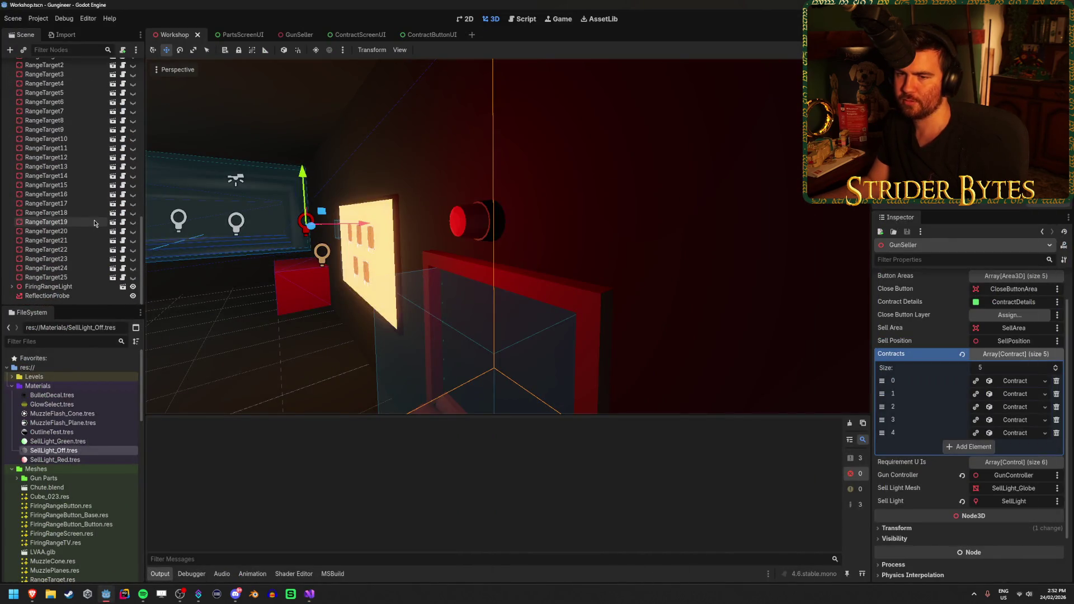
Hide the SellLight node, save the Workshop scene, and run the game
scroll(94, 226, "up", 10)
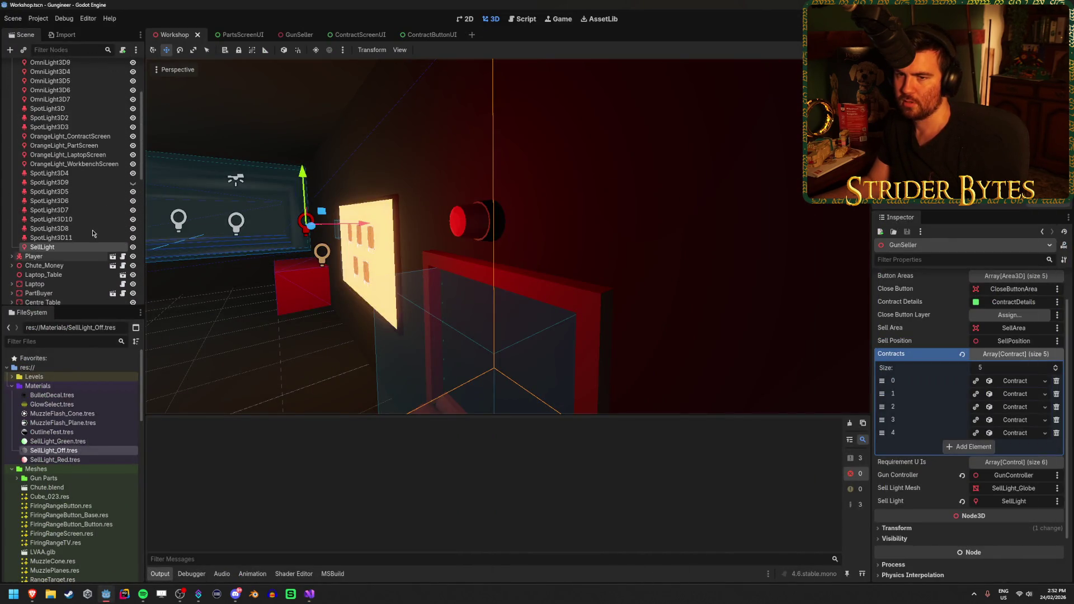
left_click(132, 248)
key("ctrl+s")
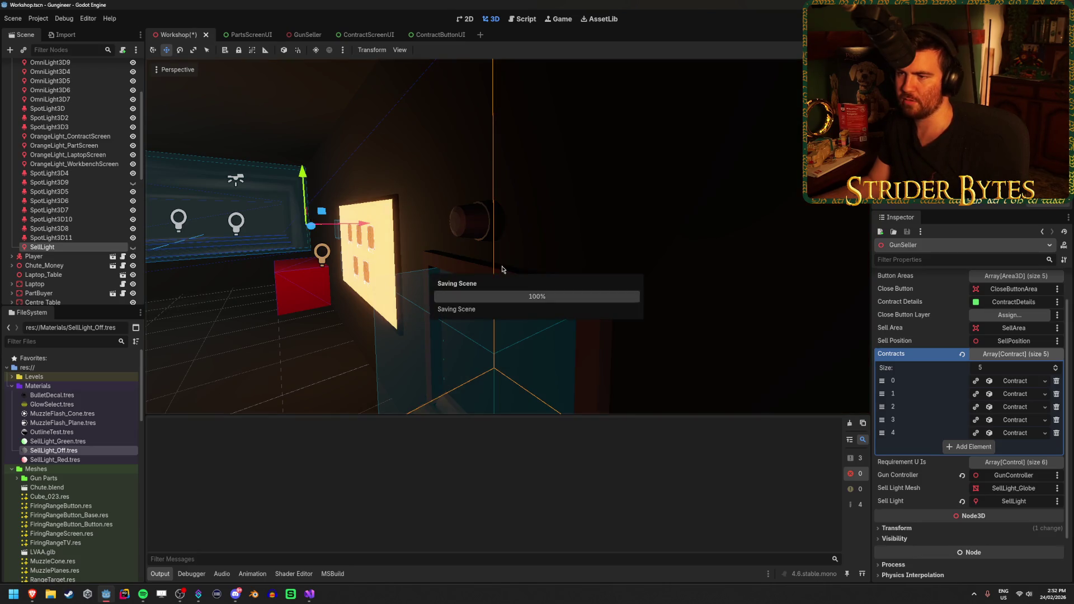
left_click_drag(760, 119, 760, 119)
key("F5")
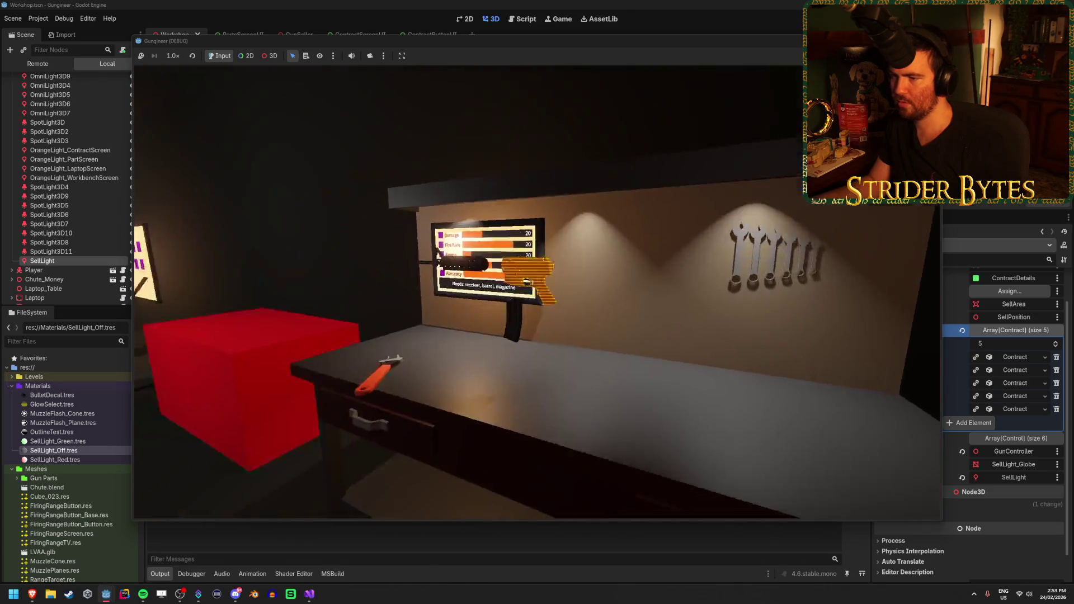
Open and close several contracts in-game to watch the sell light turn green, then stop and save
key("e")
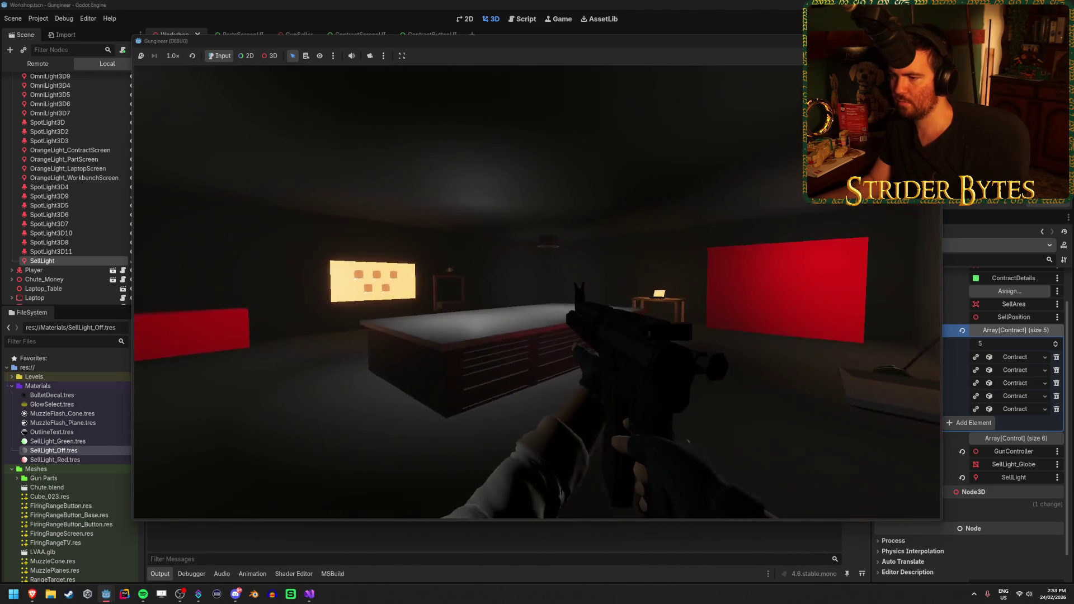
key("w")
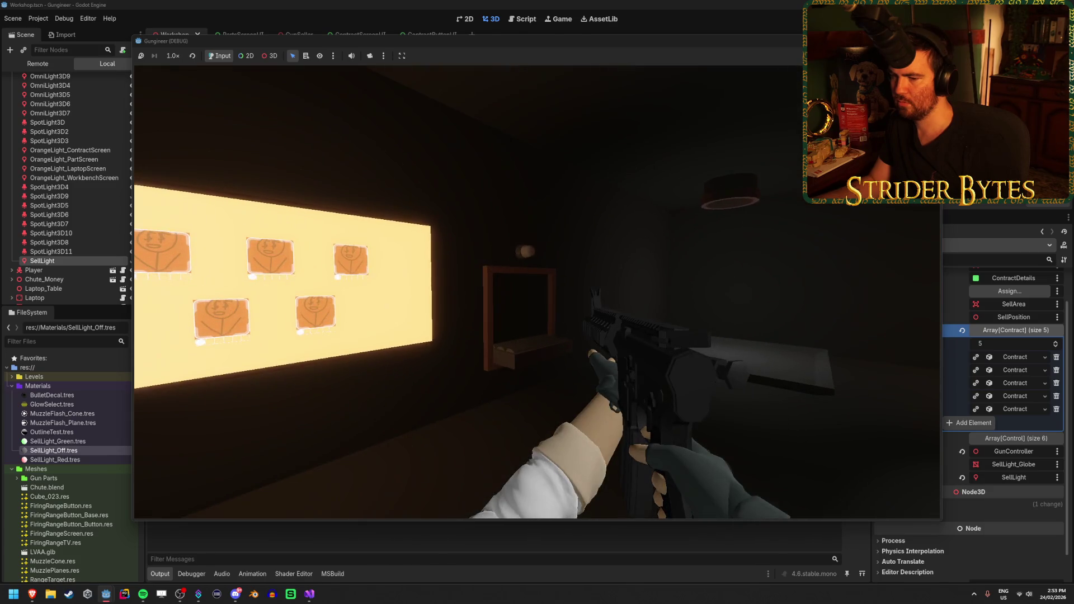
key("e")
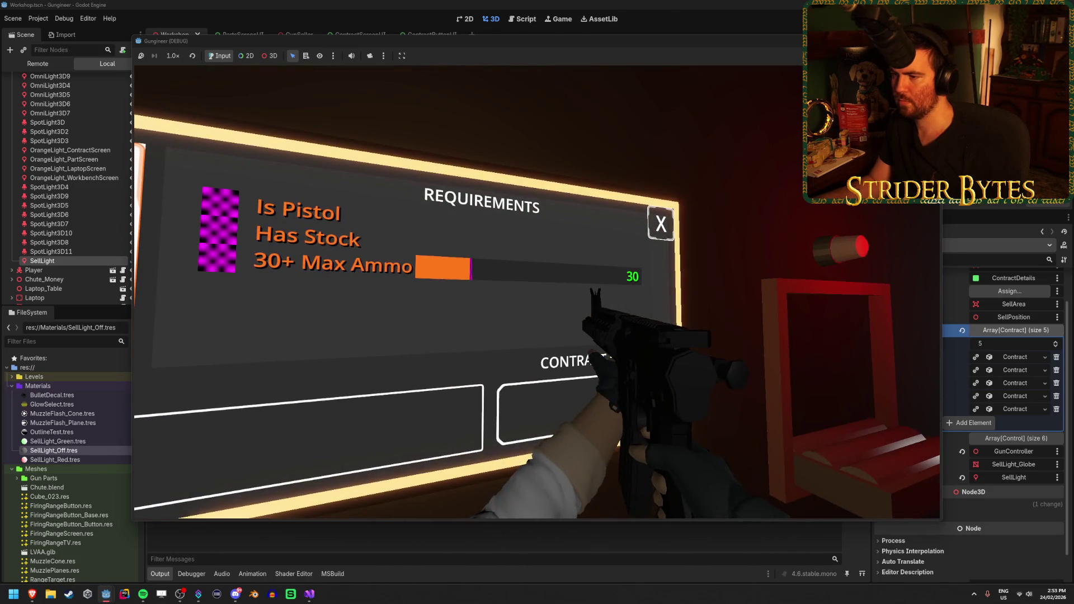
key("e")
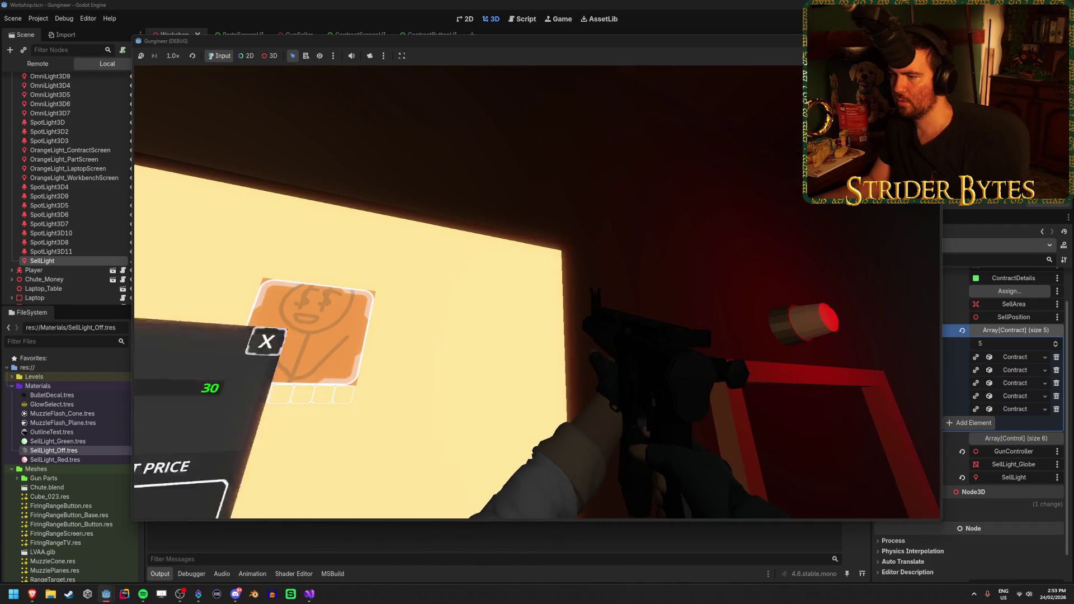
key("e")
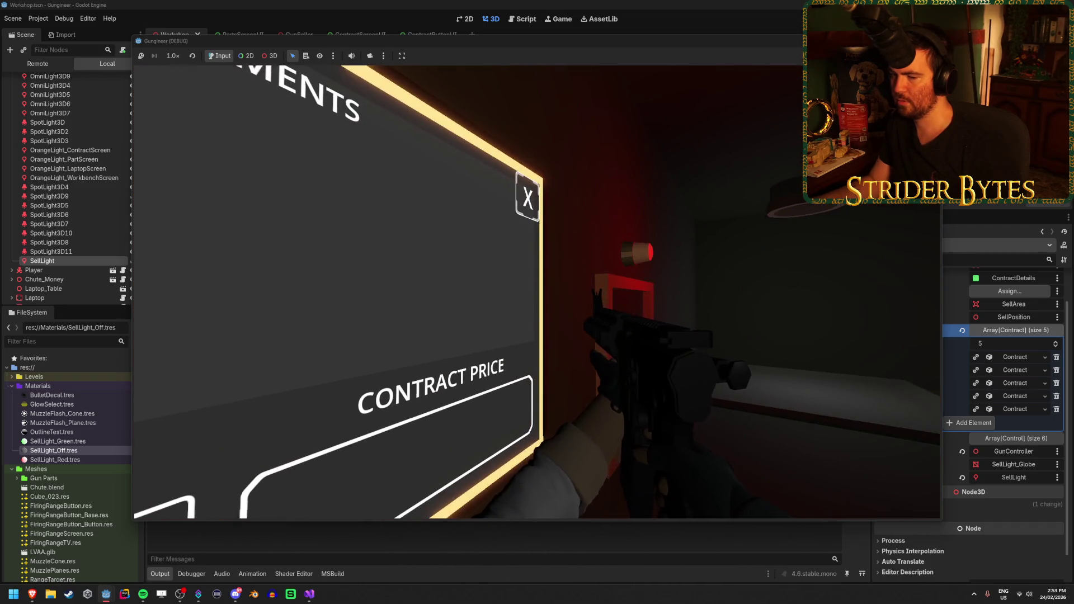
key("e")
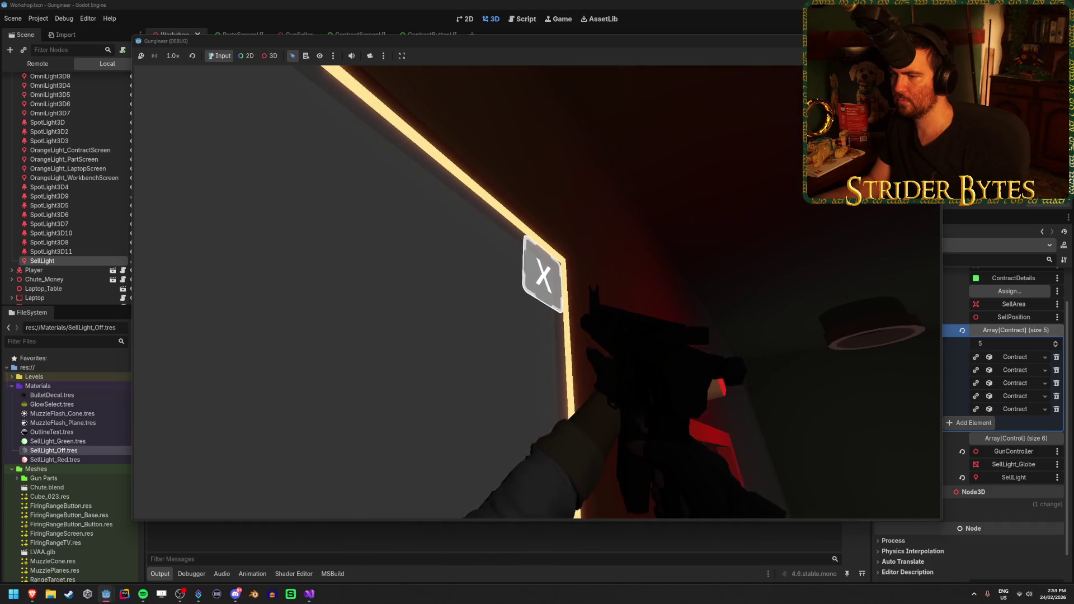
key("e")
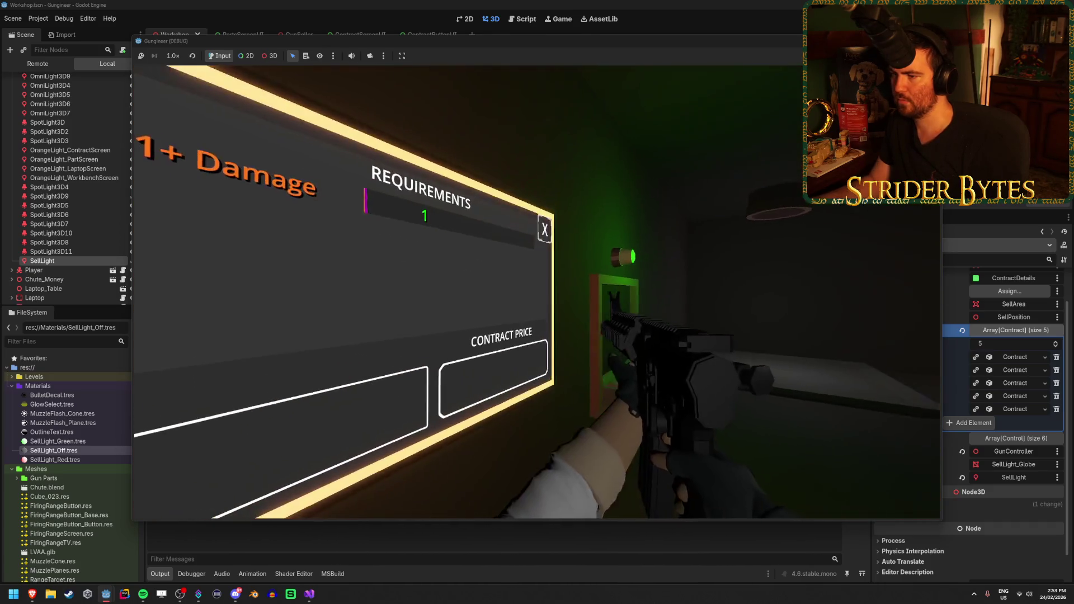
key("s")
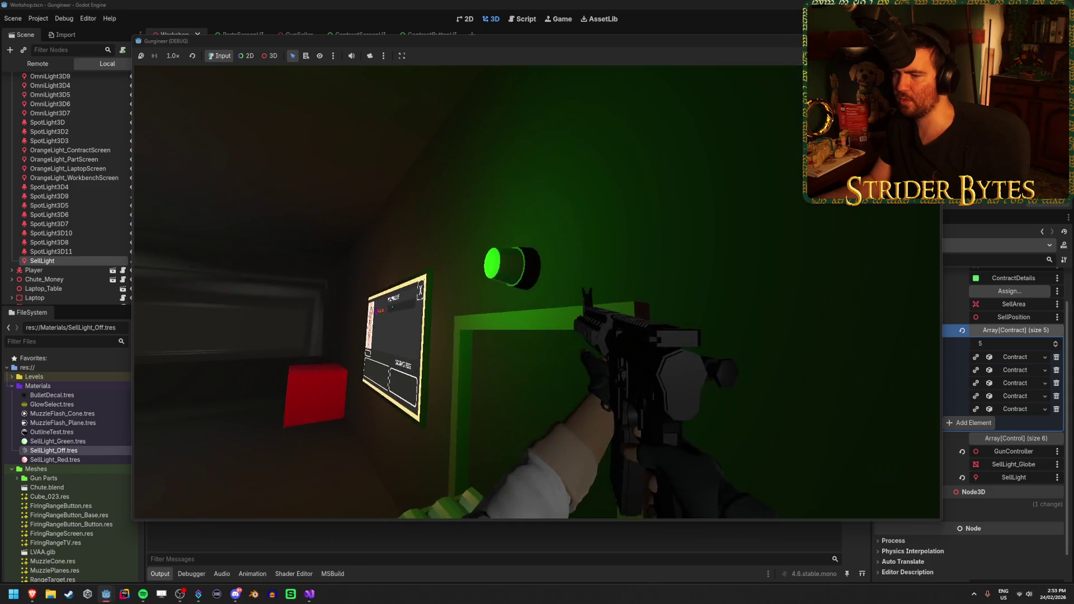
key("w")
key("w")
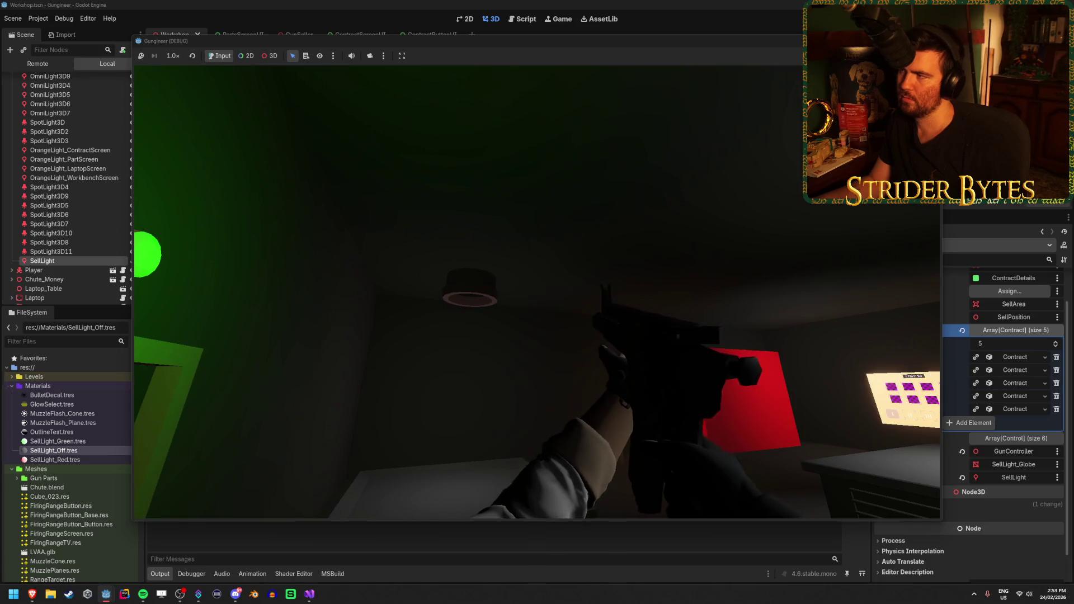
key("F8")
key("ctrl+s")
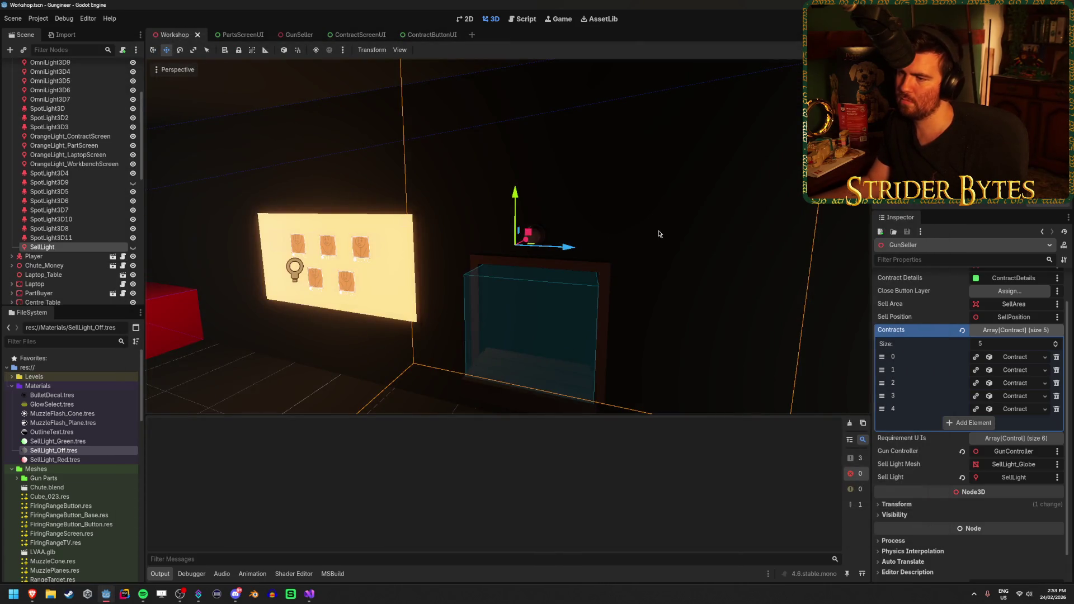
Expand and select GunSeller, opening and cancelling the Sell Light Mesh node picker
scroll(64, 231, "down", 3)
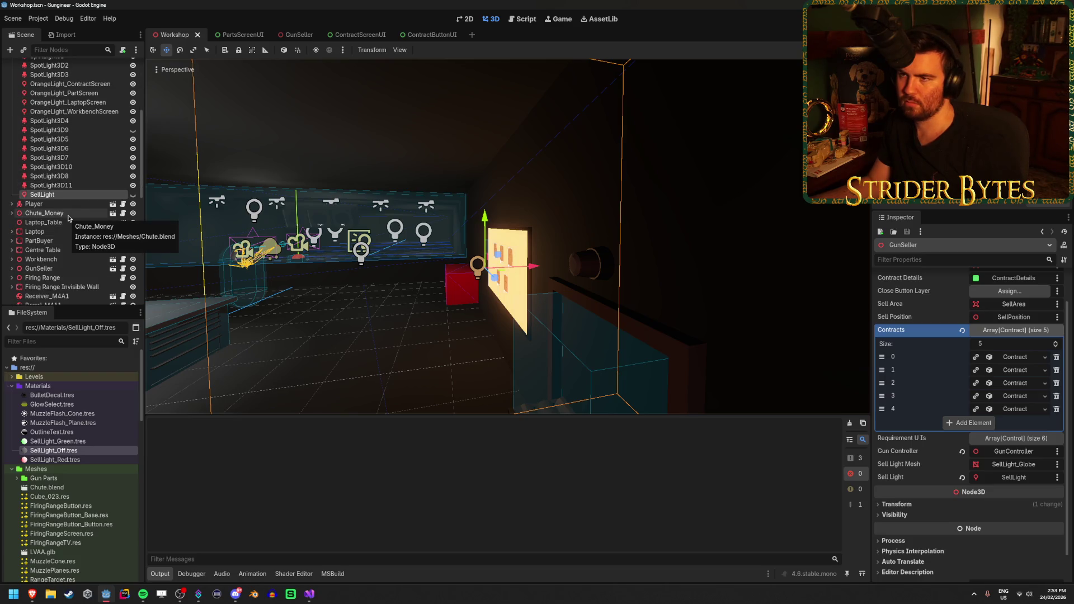
scroll(68, 218, "down", 3)
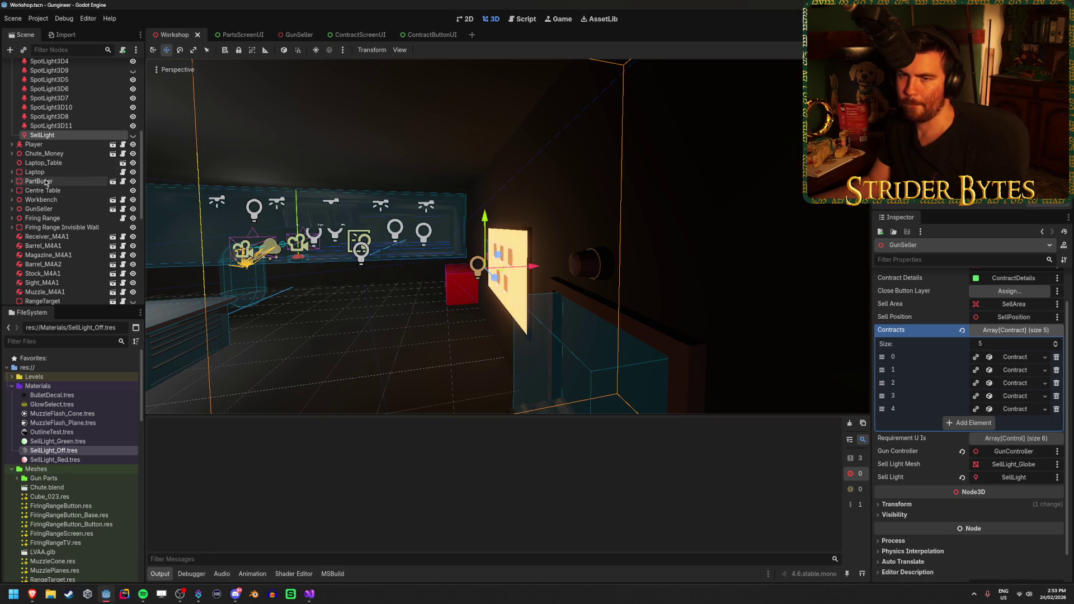
left_click(12, 209)
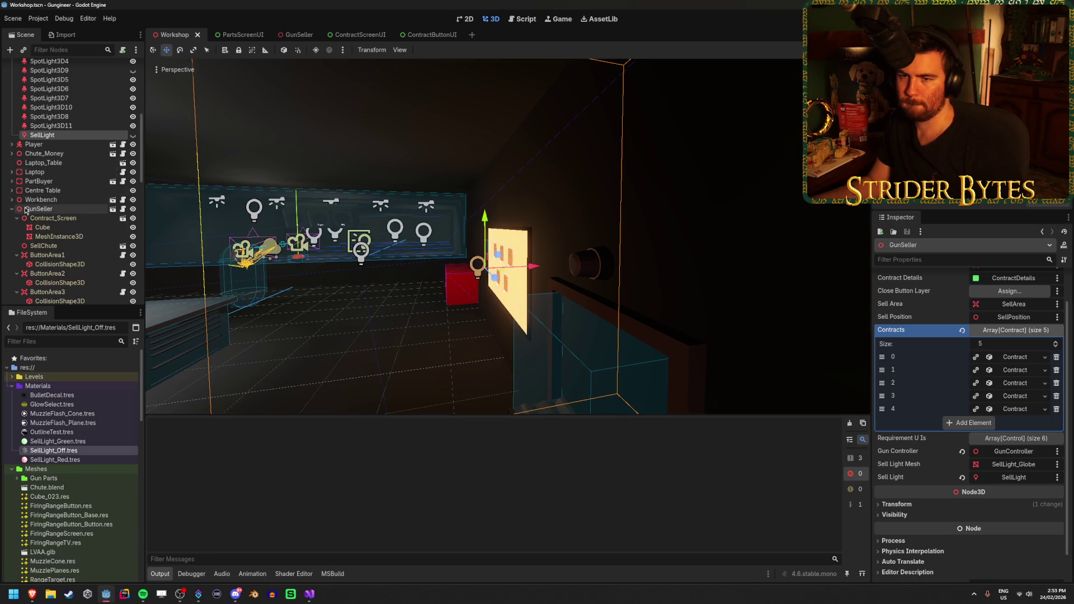
left_click(40, 209)
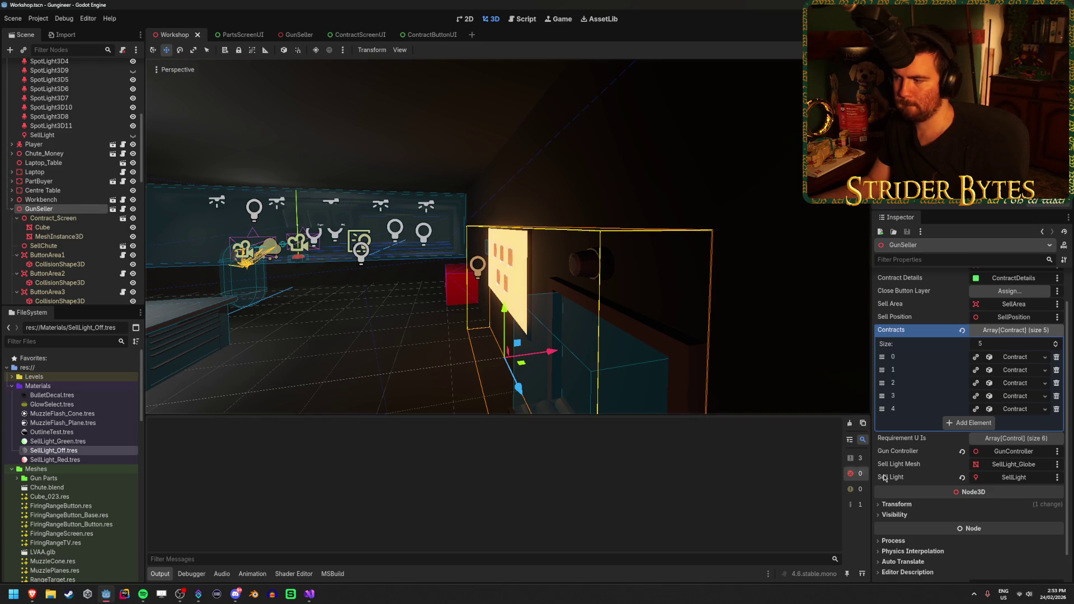
left_click(1007, 464)
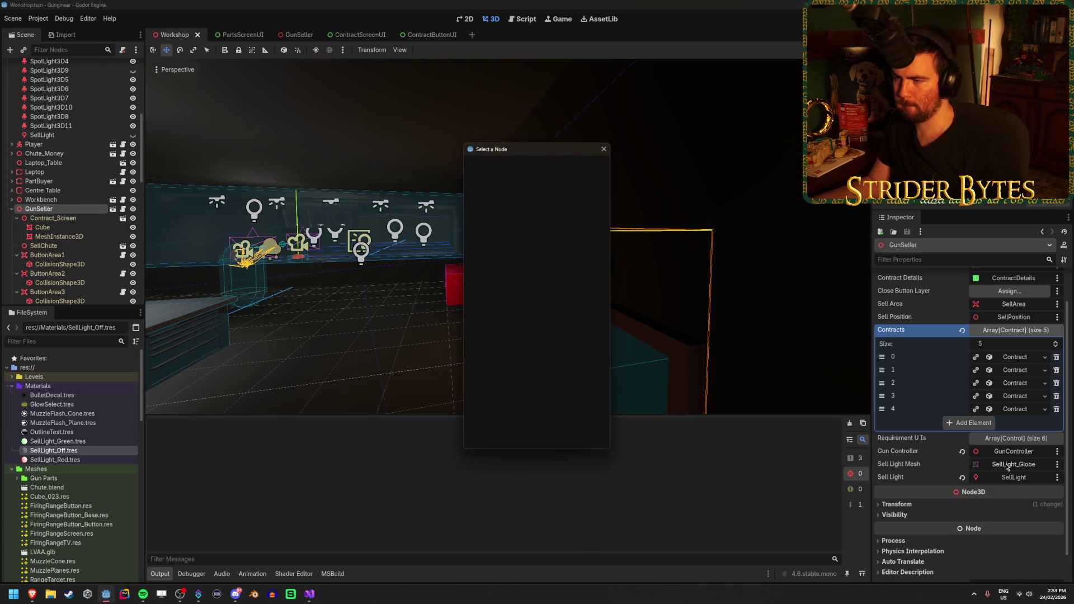
left_click(604, 149)
Select SellLight_Globe and expand its Geometry settings, then return to Visual Studio
scroll(81, 207, "down", 5)
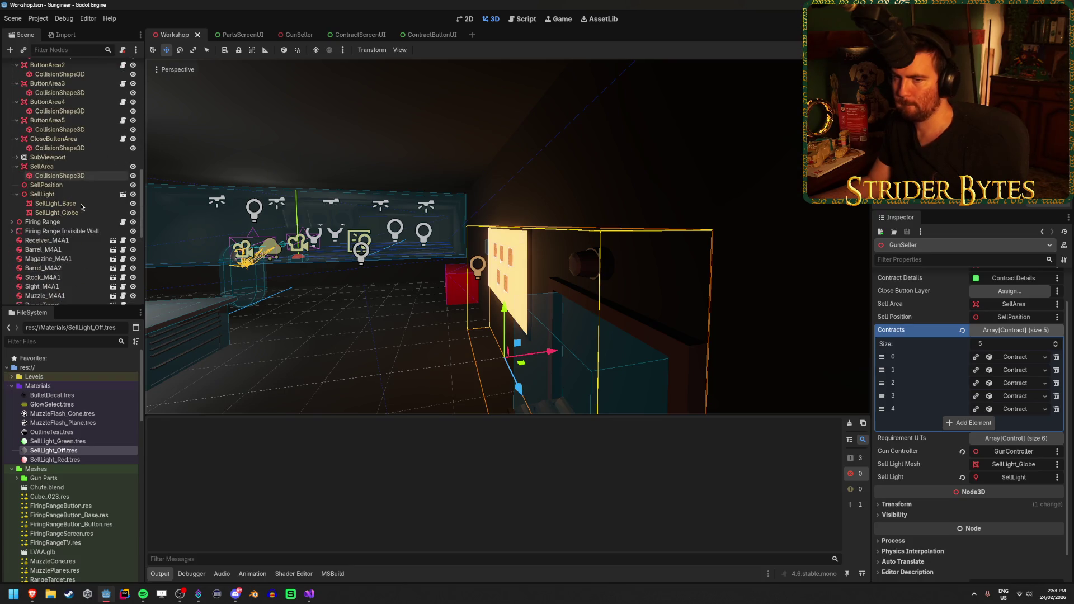
left_click(78, 211)
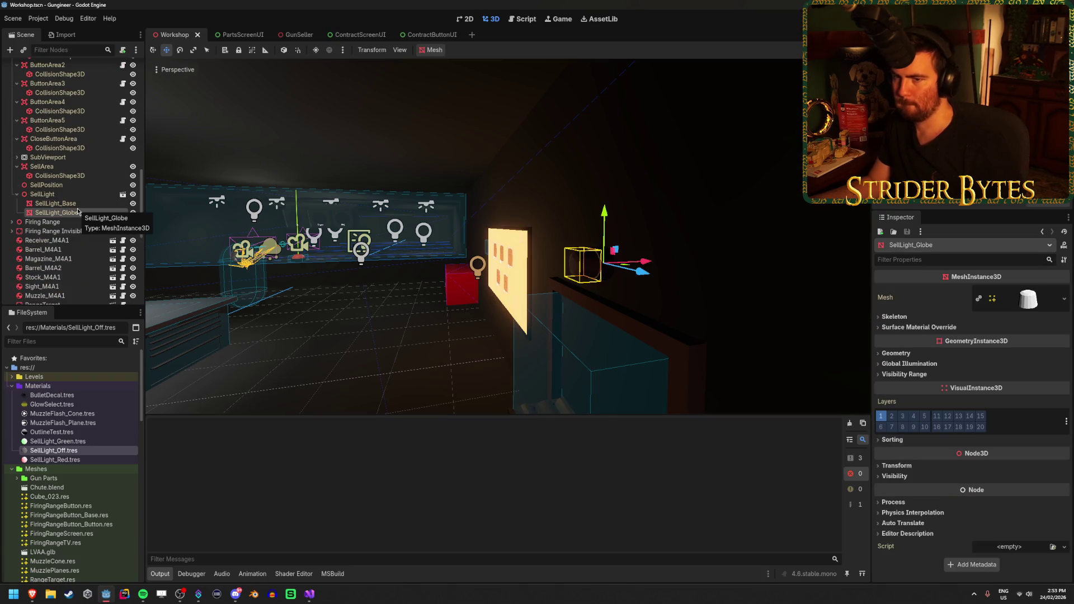
left_click(903, 353)
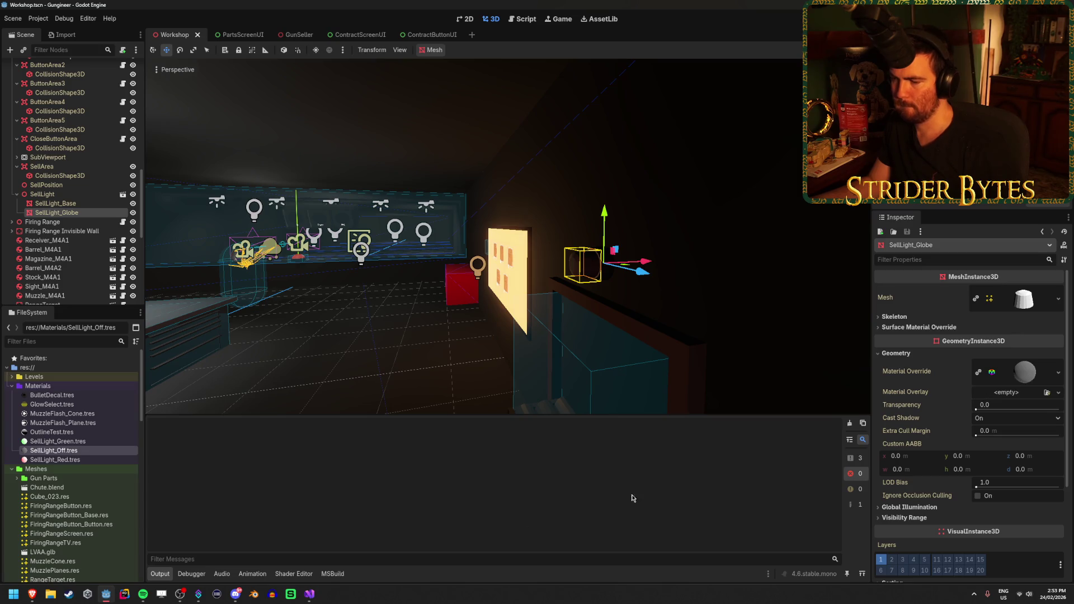
left_click(309, 594)
scroll(565, 347, "up", 20)
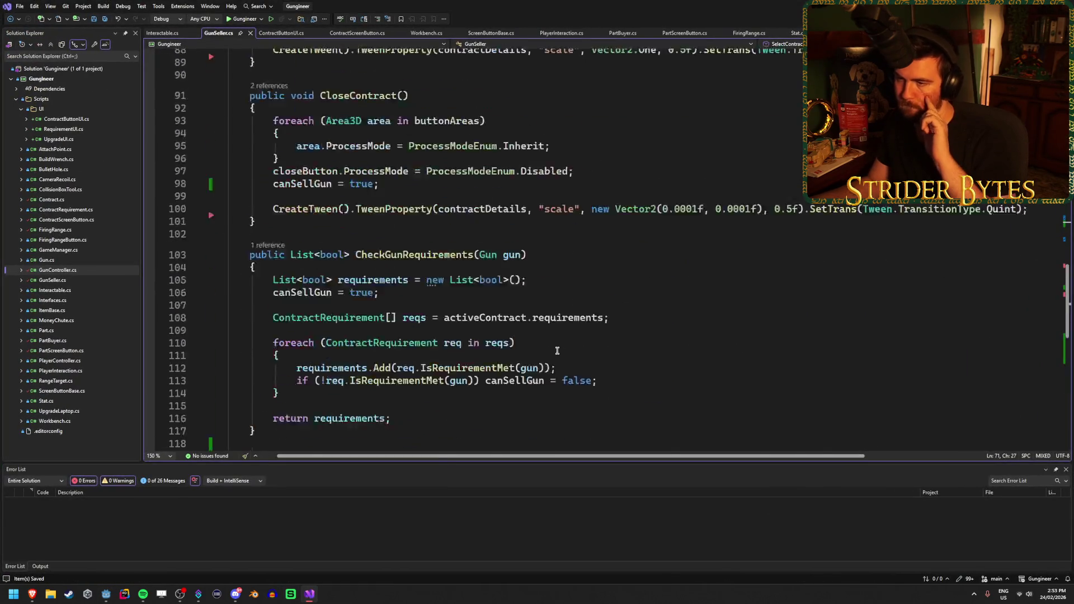
Scroll GunSeller.cs to the top, open Interactable.cs, then return to Godot
scroll(557, 351, "up", 10)
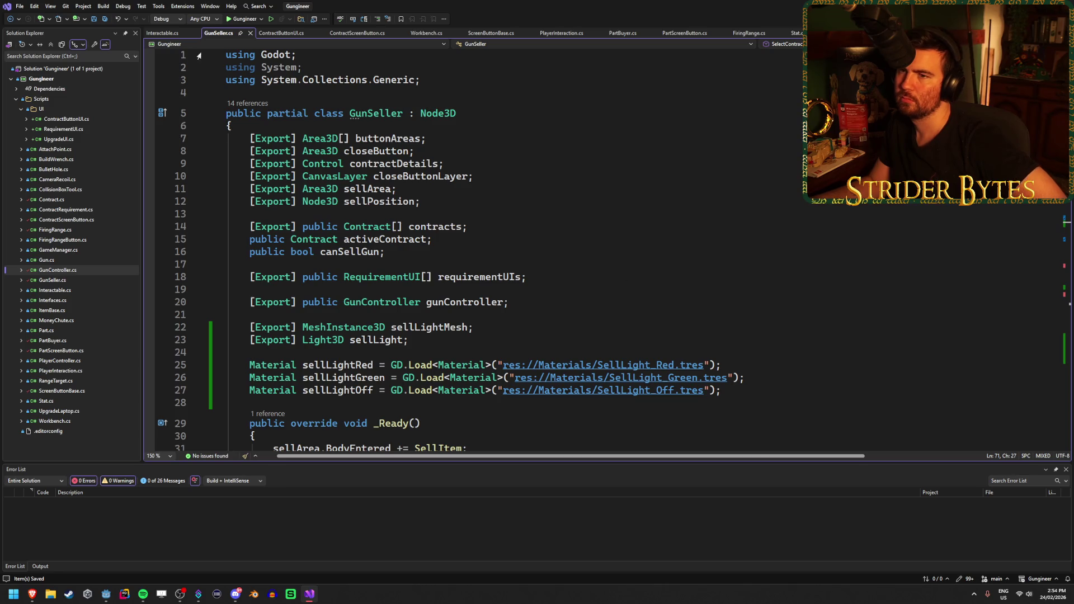
left_click(163, 34)
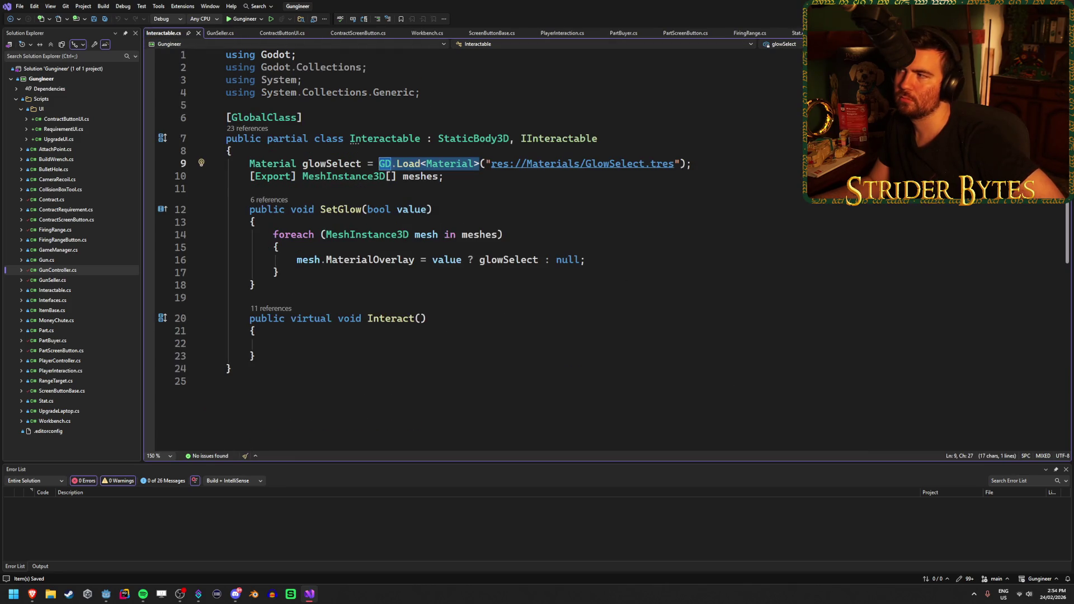
key("alt+Tab")
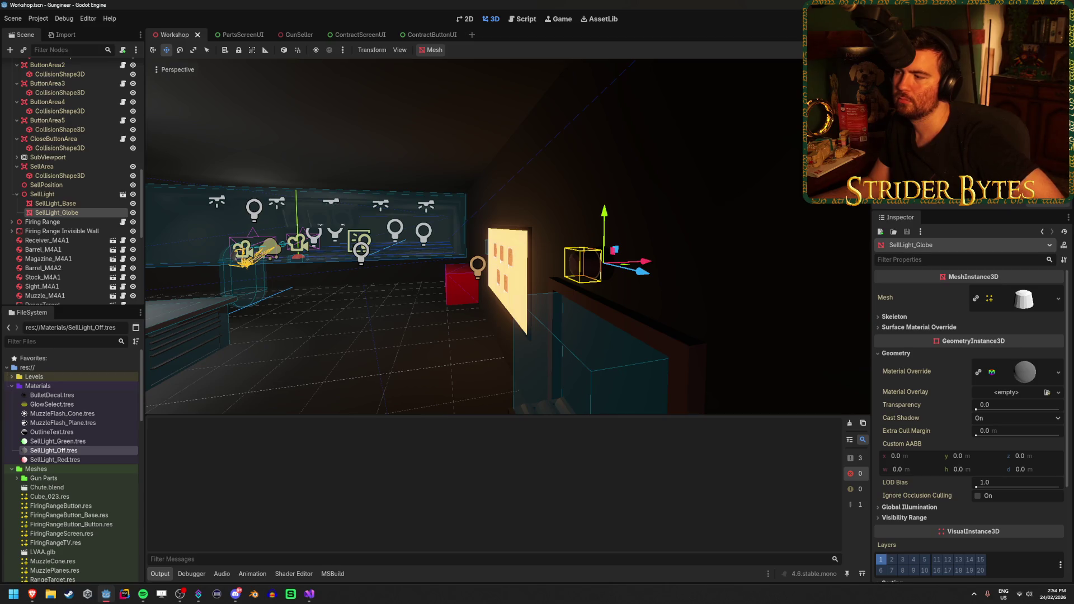
Quick-load SellLight_Green.tres as the globe's Material Override and run the game
left_click(1057, 372)
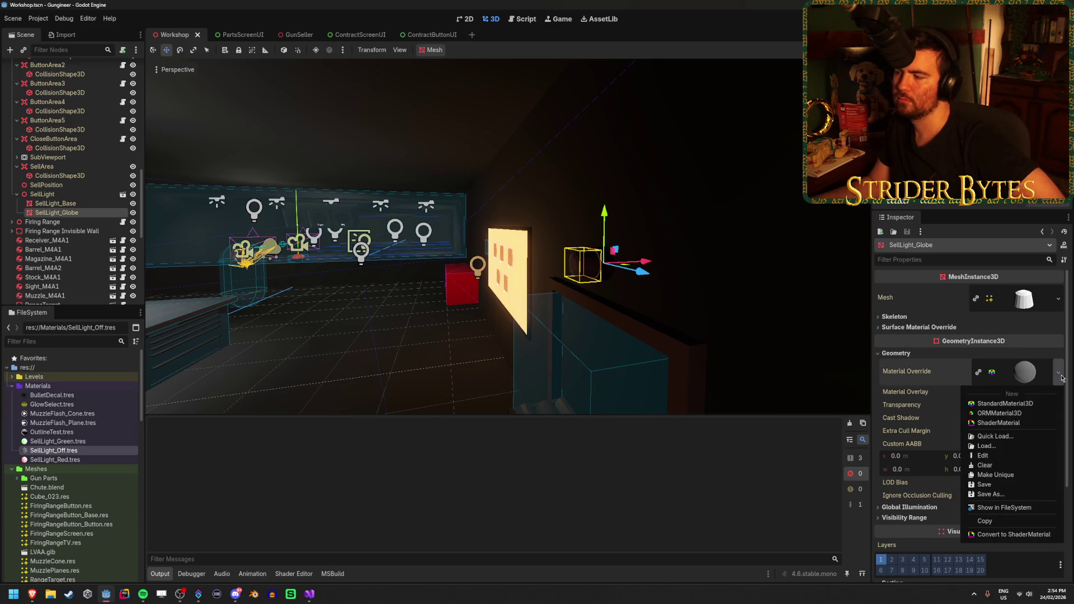
left_click(1001, 445)
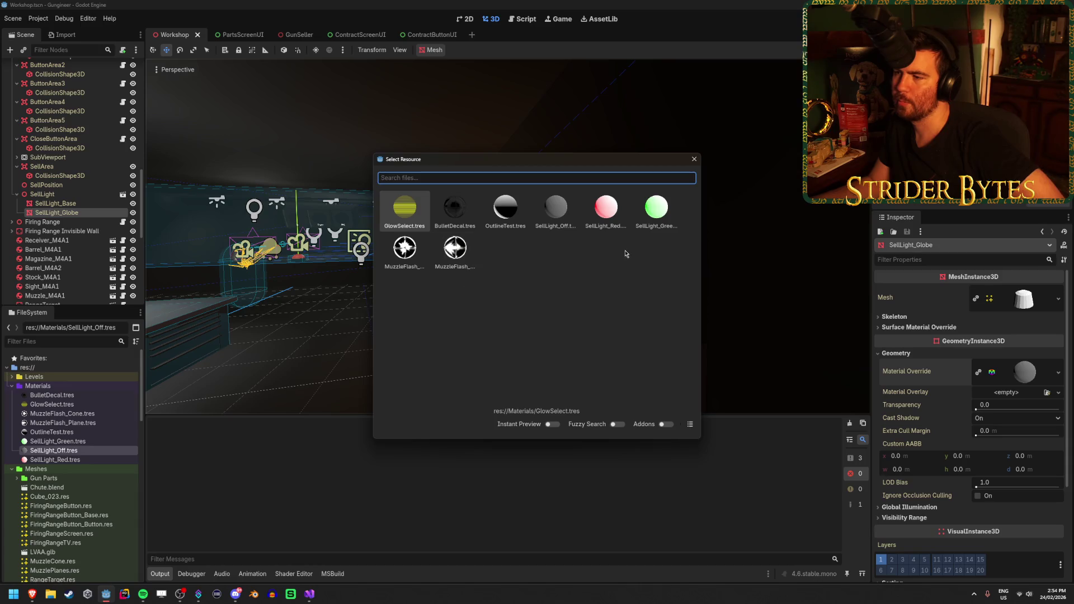
double_click(663, 206)
key("F5")
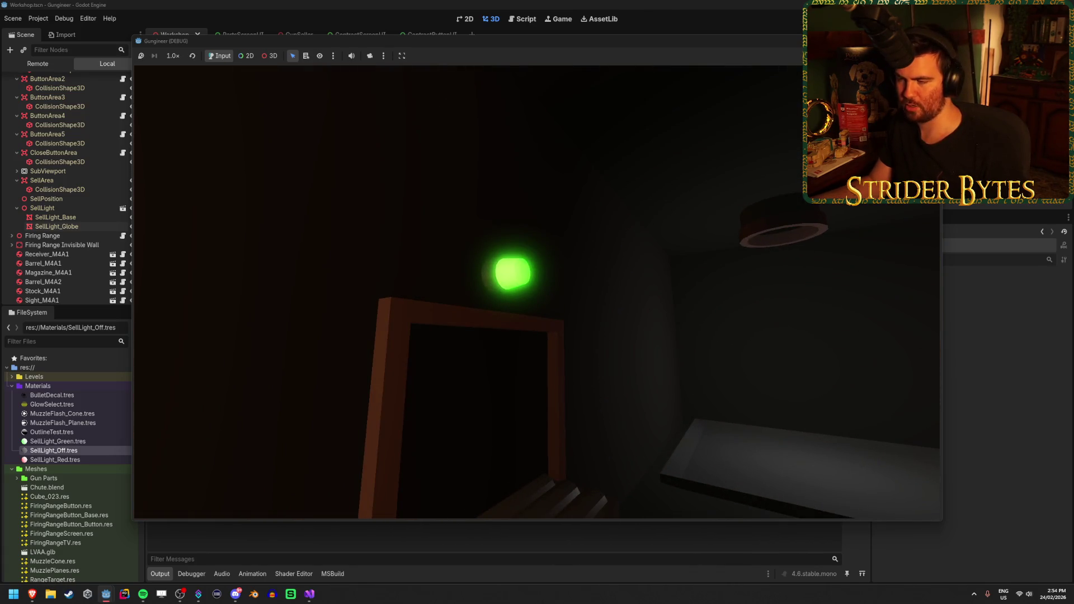
Close the game, undo the green material override, and return to Visual Studio
key("Escape")
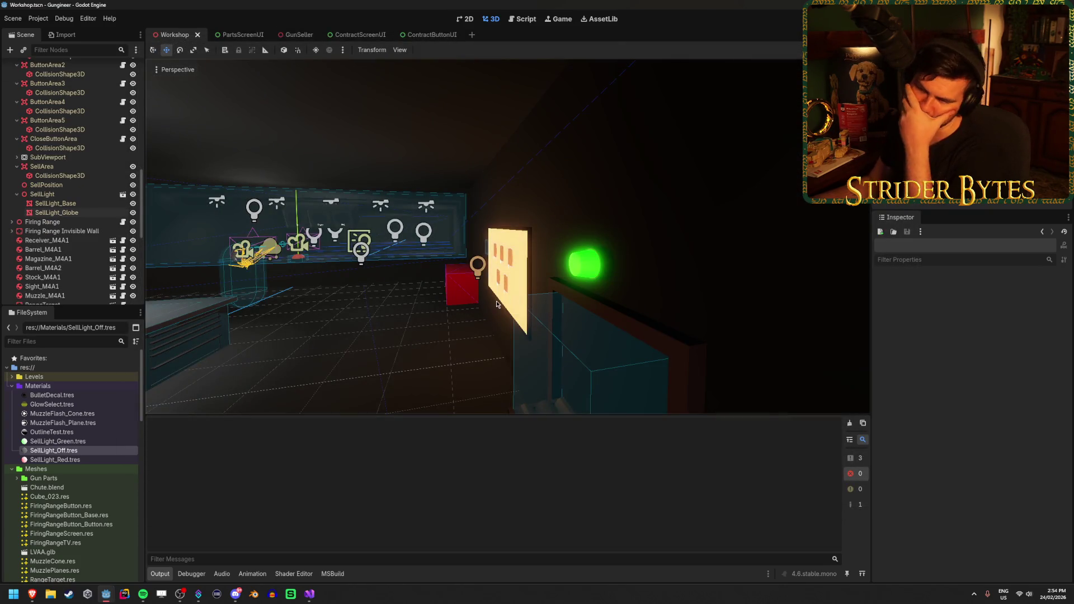
key("ctrl+z")
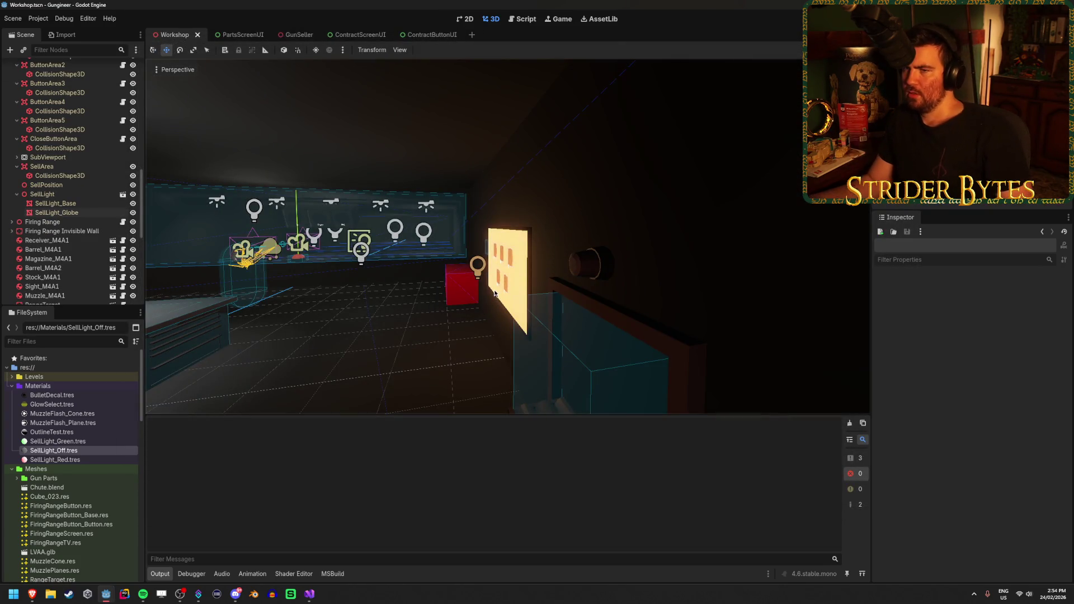
left_click(310, 594)
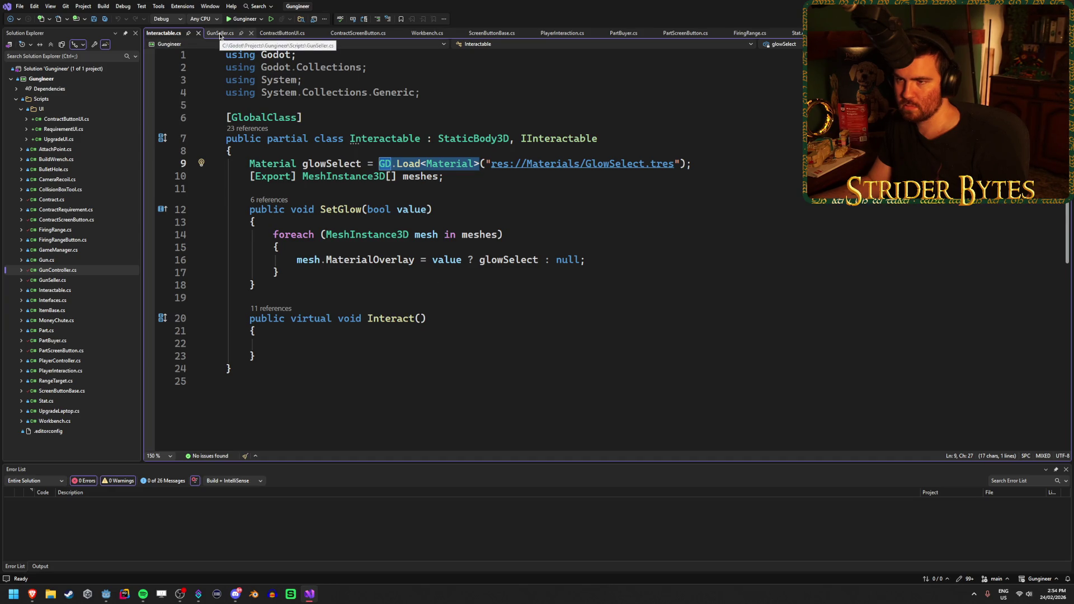
In GunSeller.cs, delete the old green material path on line 26
left_click(220, 33)
scroll(382, 273, "down", 2)
left_click(784, 303)
left_click(780, 318)
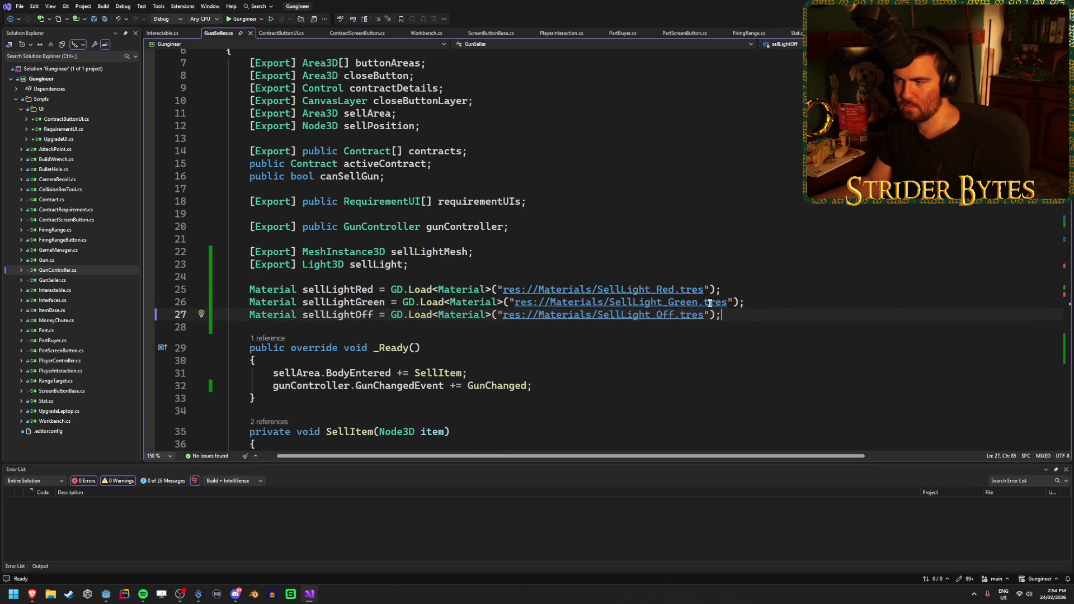
left_click_drag(732, 302, 508, 302)
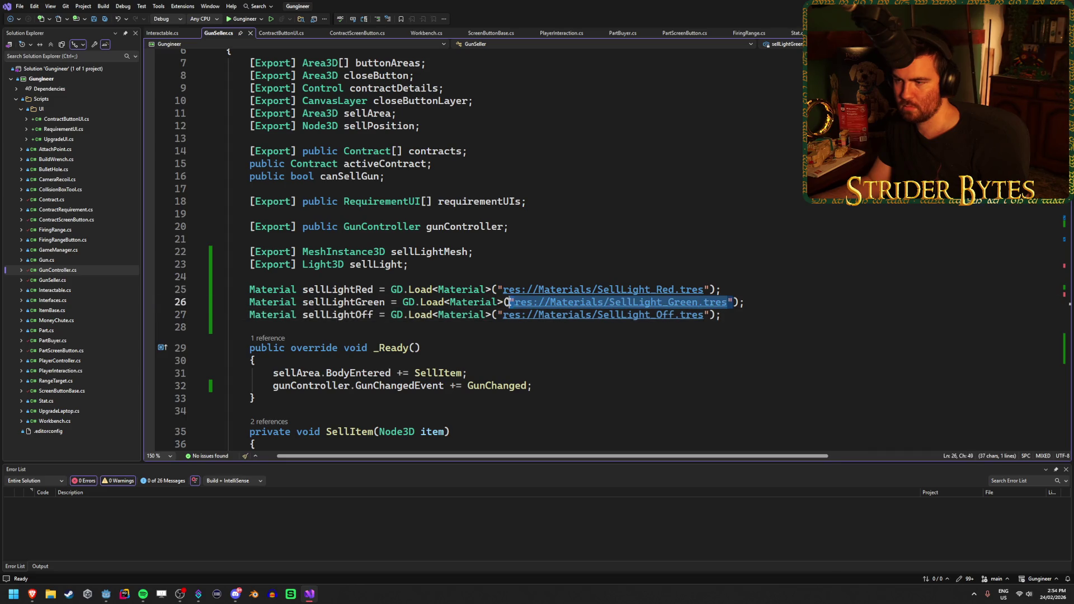
key("BackSpace")
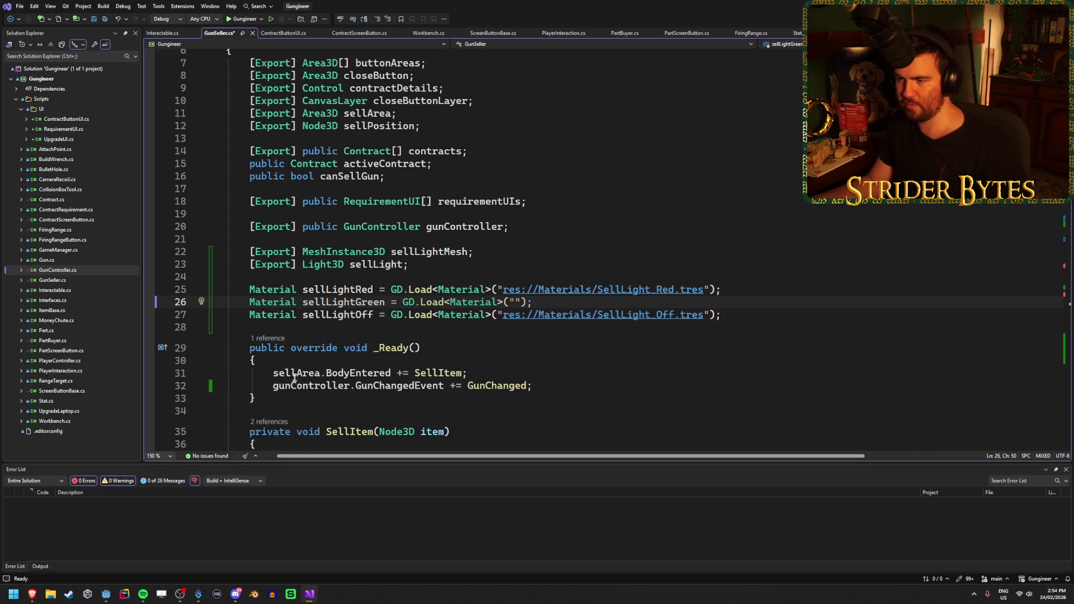
Paste the copied SellLight_Green.tres resource path into line 26 and save the script
left_click(106, 594)
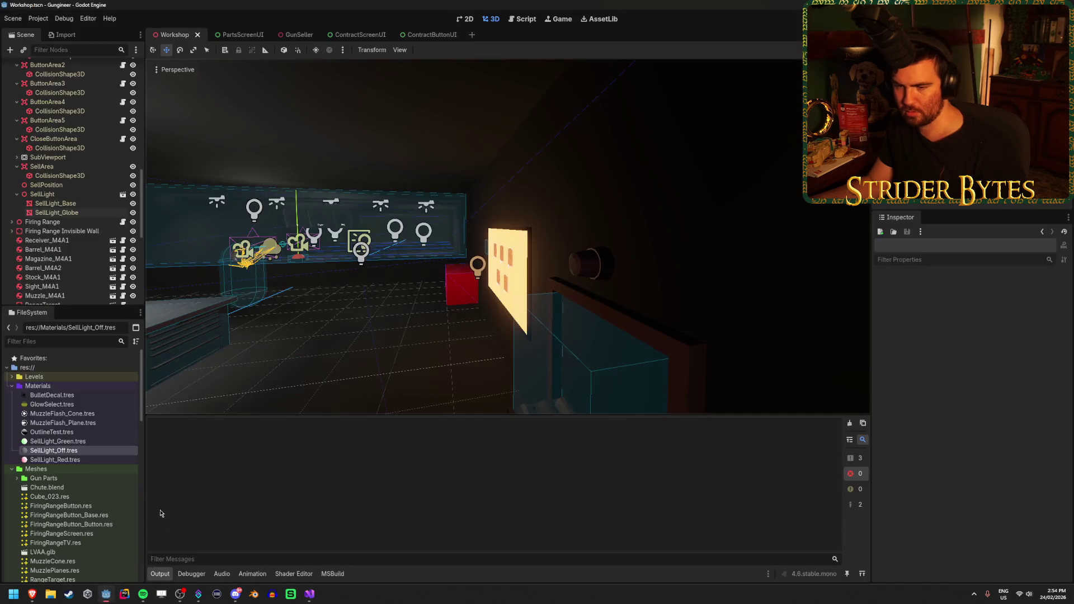
right_click(82, 442)
left_click(113, 458)
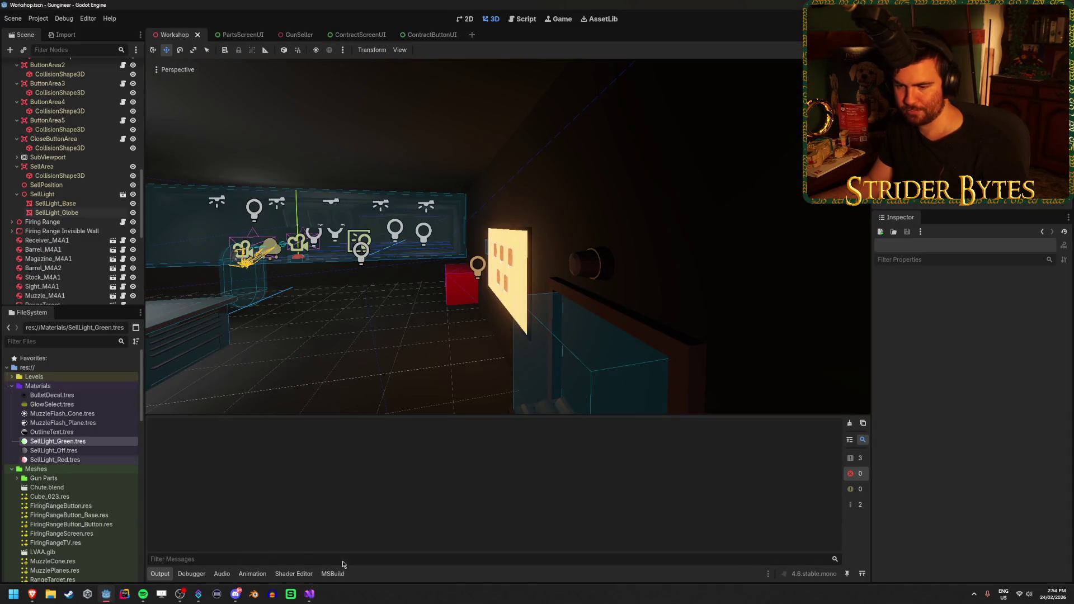
left_click(309, 594)
key("ctrl+v")
key("ctrl+s")
key("Down")
key("Down")
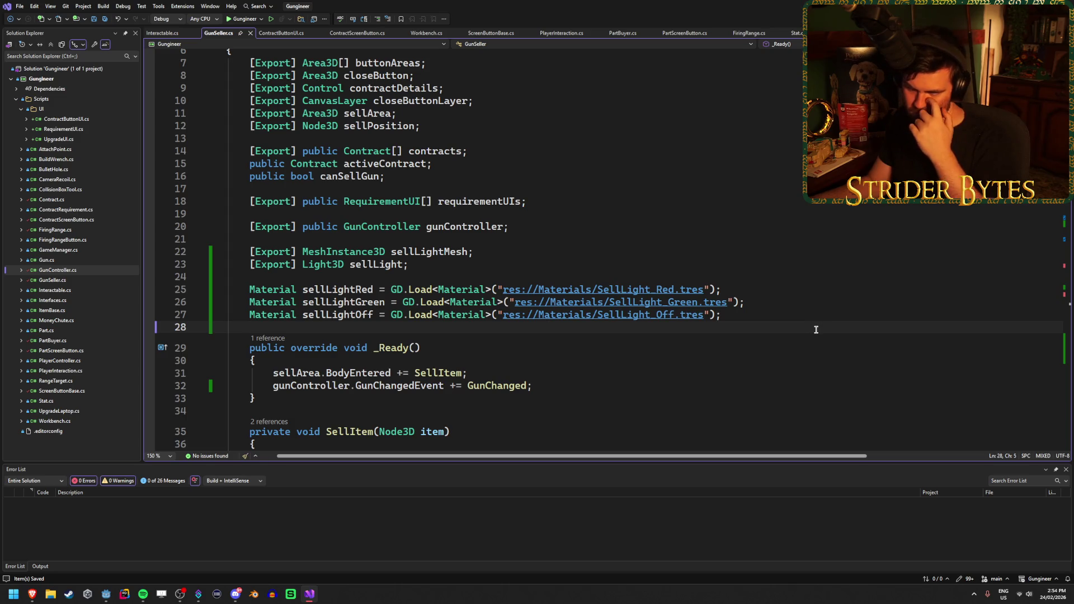
scroll(707, 302, "down", 3)
scroll(706, 303, "down", 6)
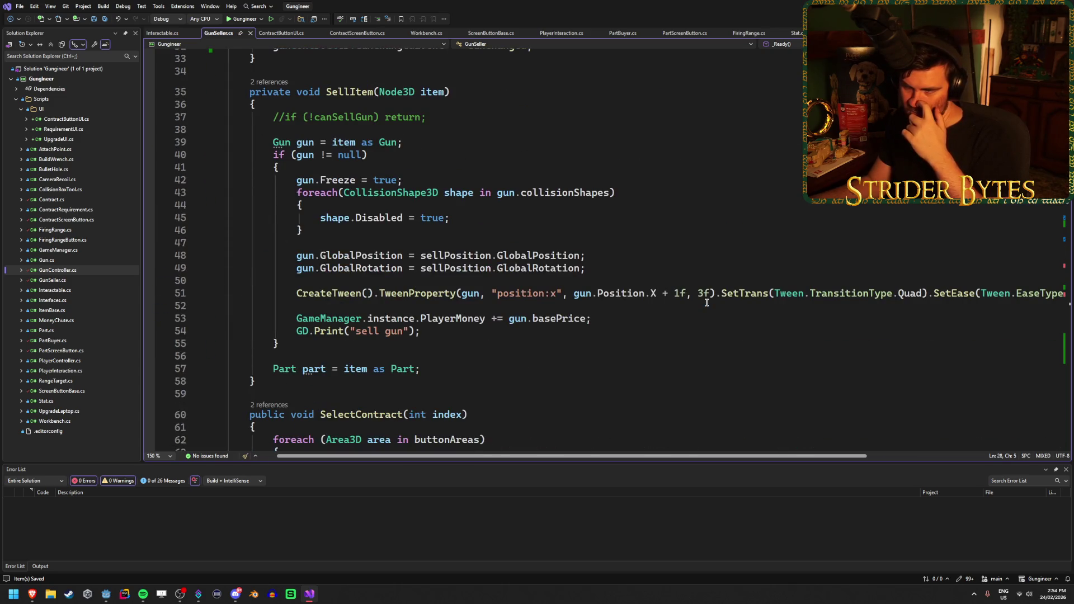
scroll(707, 302, "down", 7)
scroll(706, 302, "down", 5)
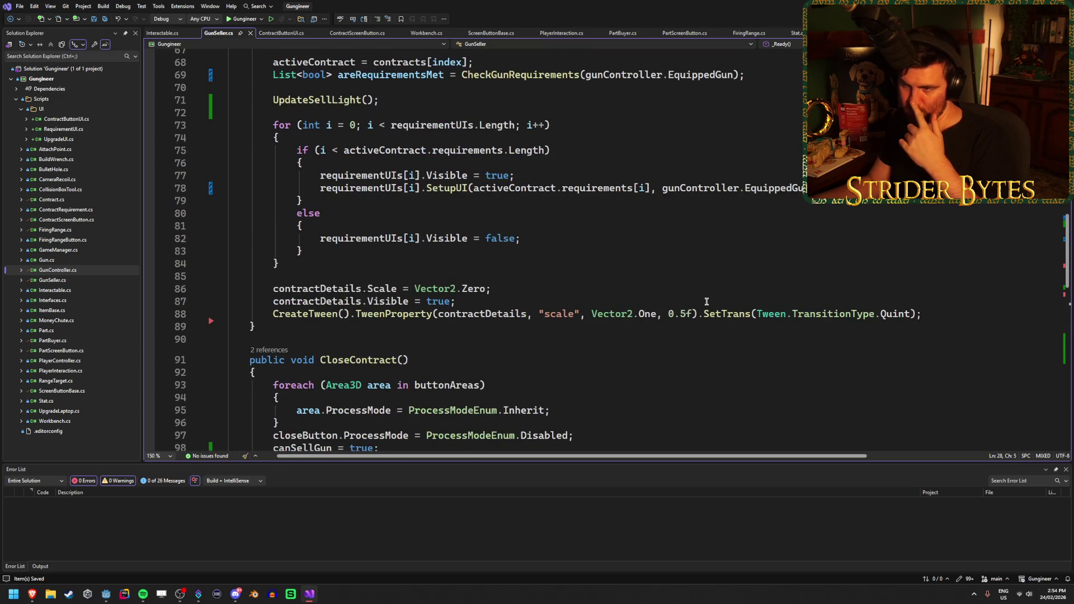
scroll(706, 302, "down", 3)
scroll(705, 280, "down", 7)
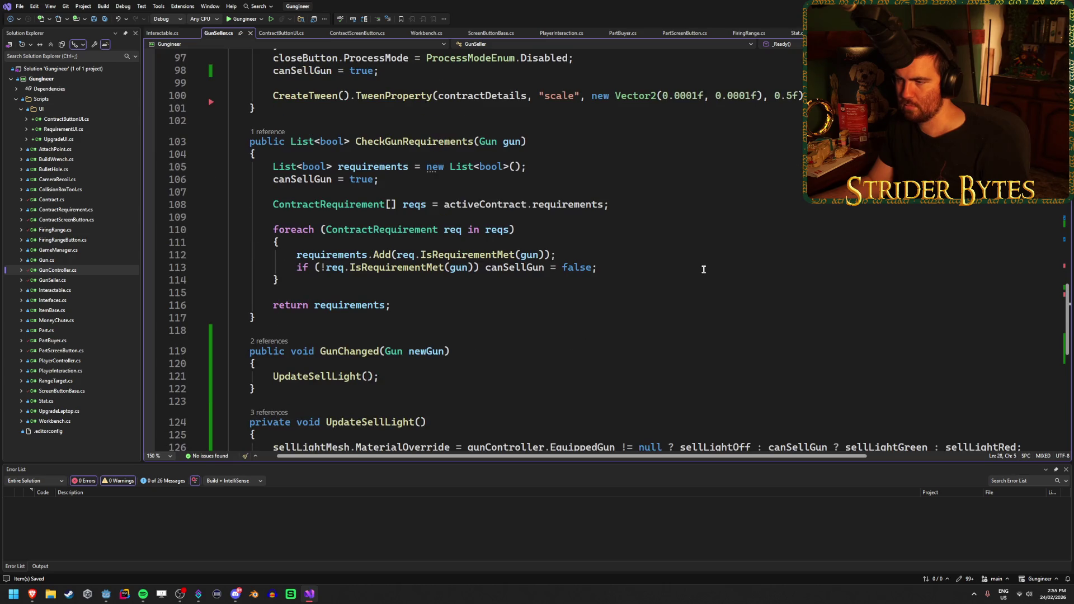
scroll(703, 269, "up", 7)
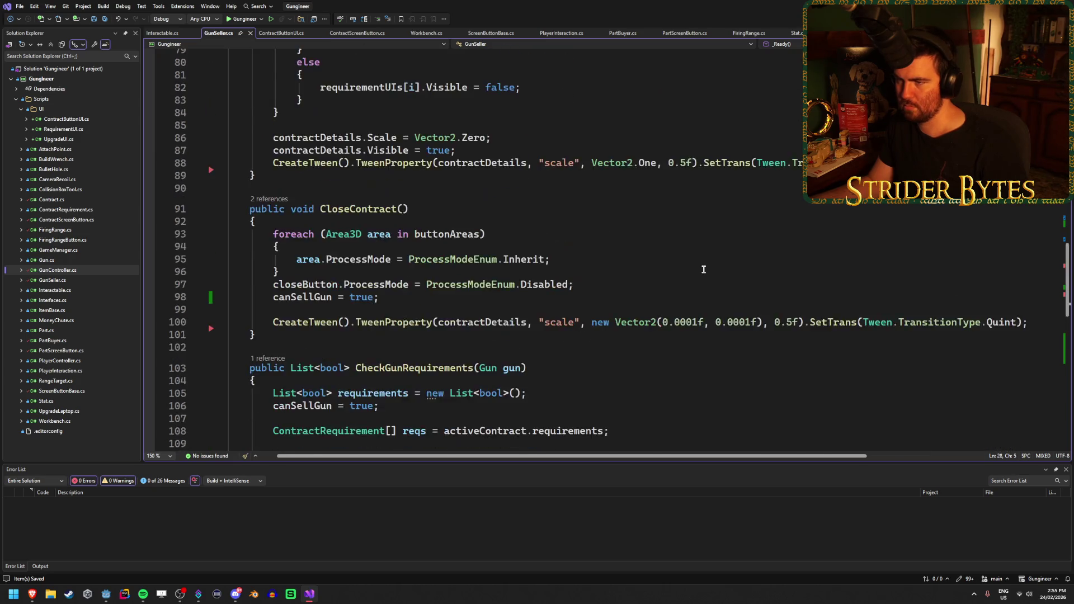
scroll(704, 269, "down", 11)
Rewrite line 126's 'EquippedGun != null' check as IsInstanceValid(gunController.EquippedGun)
left_click(689, 278)
left_click(688, 272)
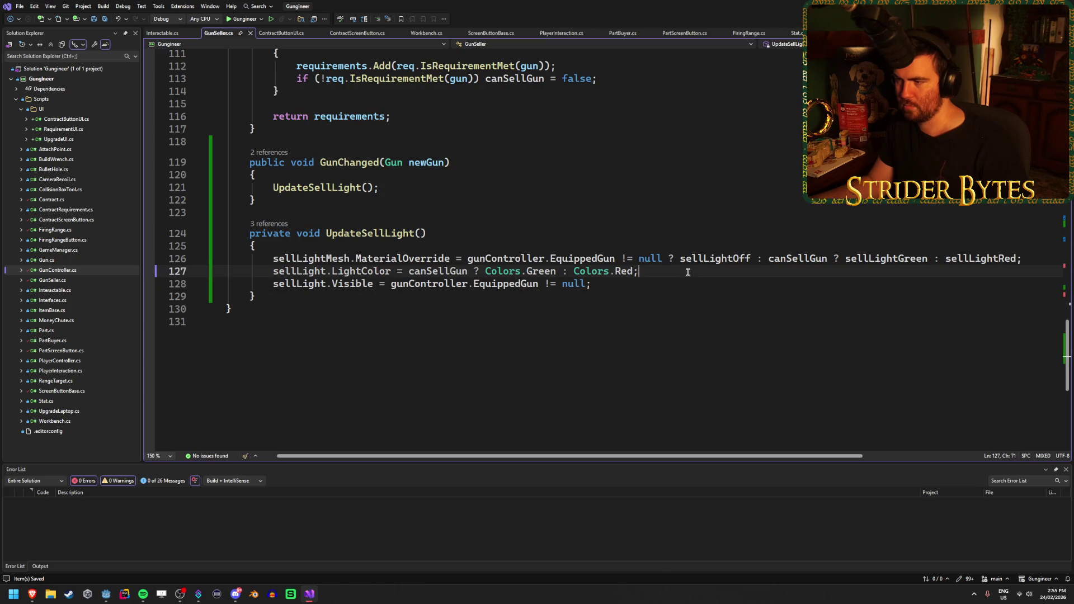
left_click(650, 285)
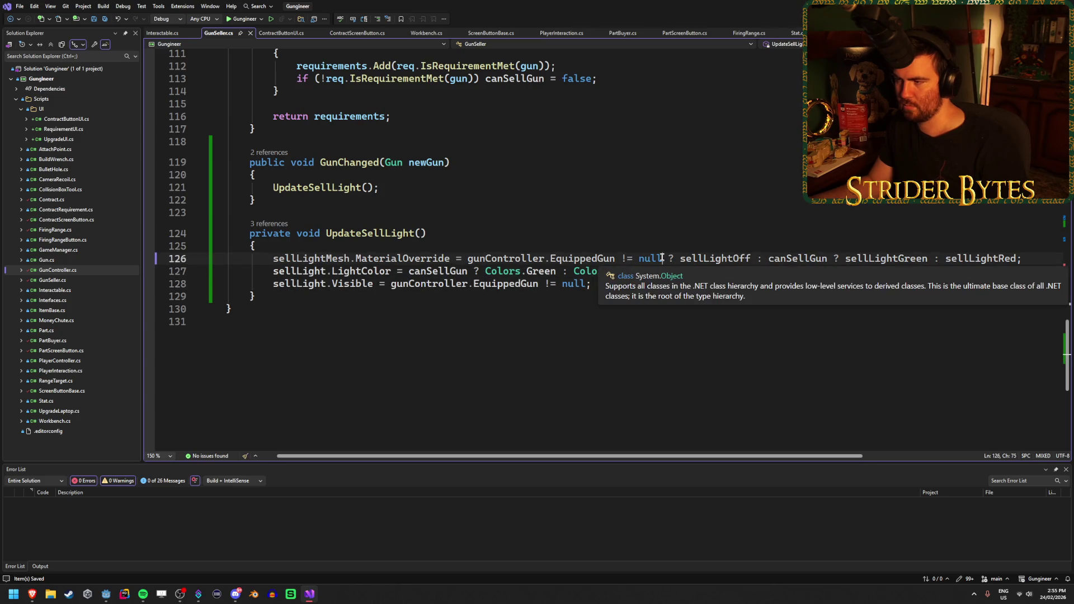
left_click_drag(662, 258, 479, 259)
left_click(651, 258)
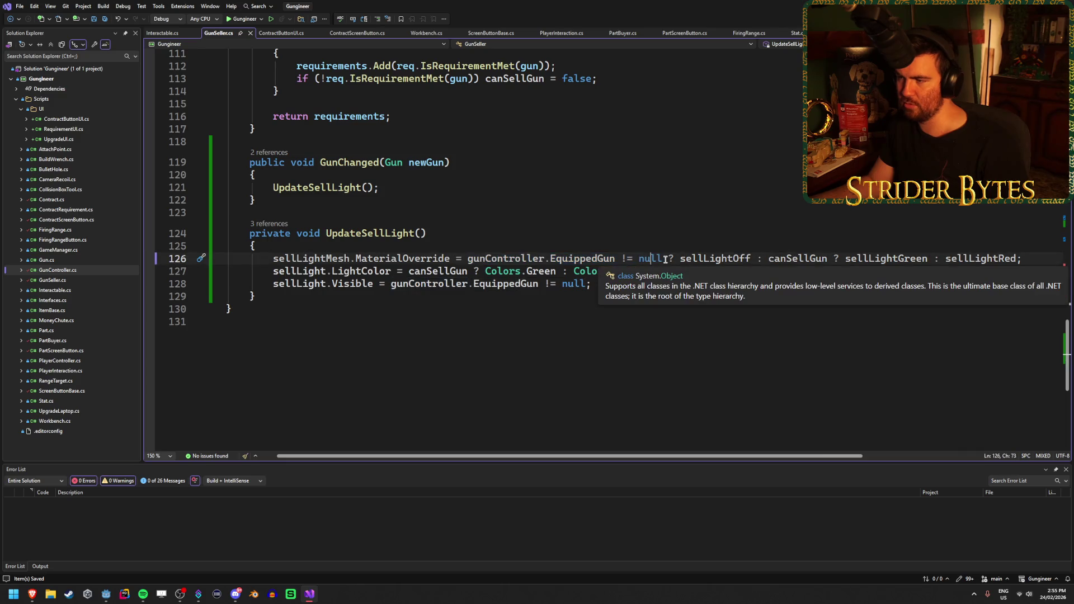
left_click_drag(663, 258, 615, 259)
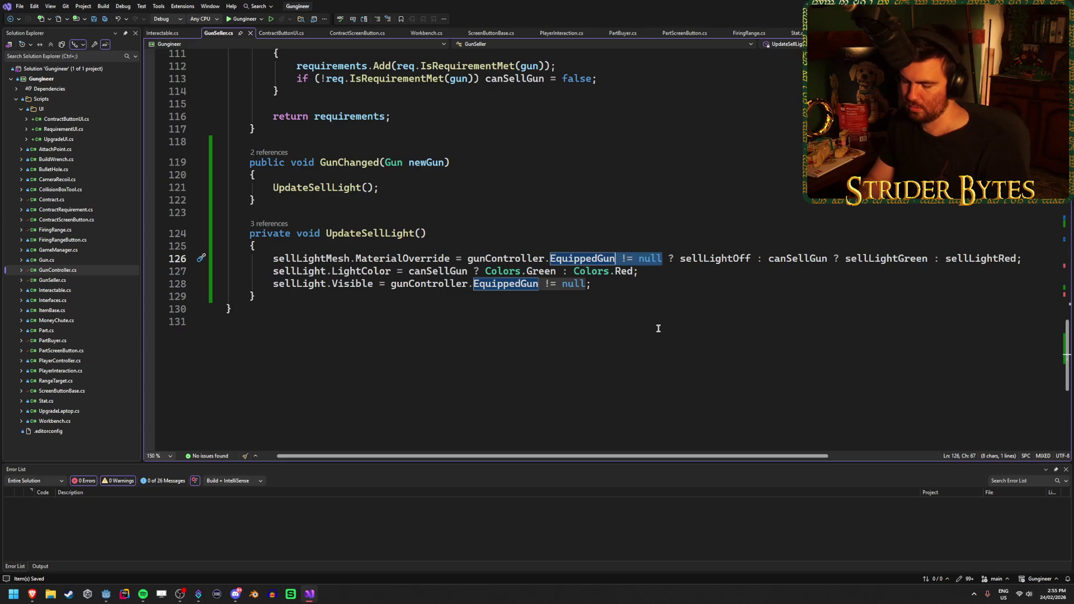
type(".")
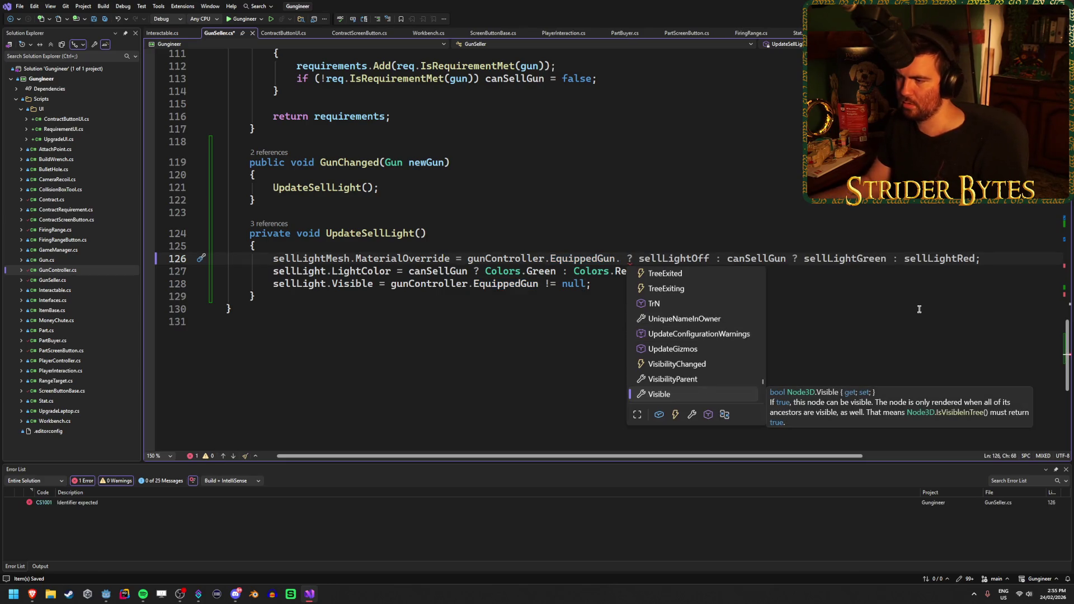
key("Escape")
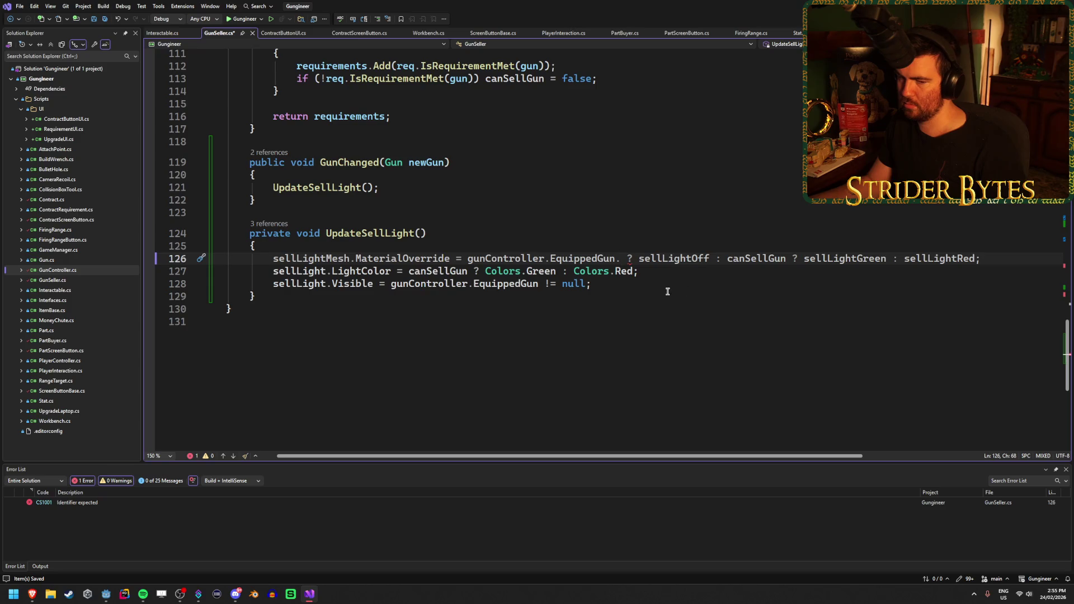
key("alt+Tab")
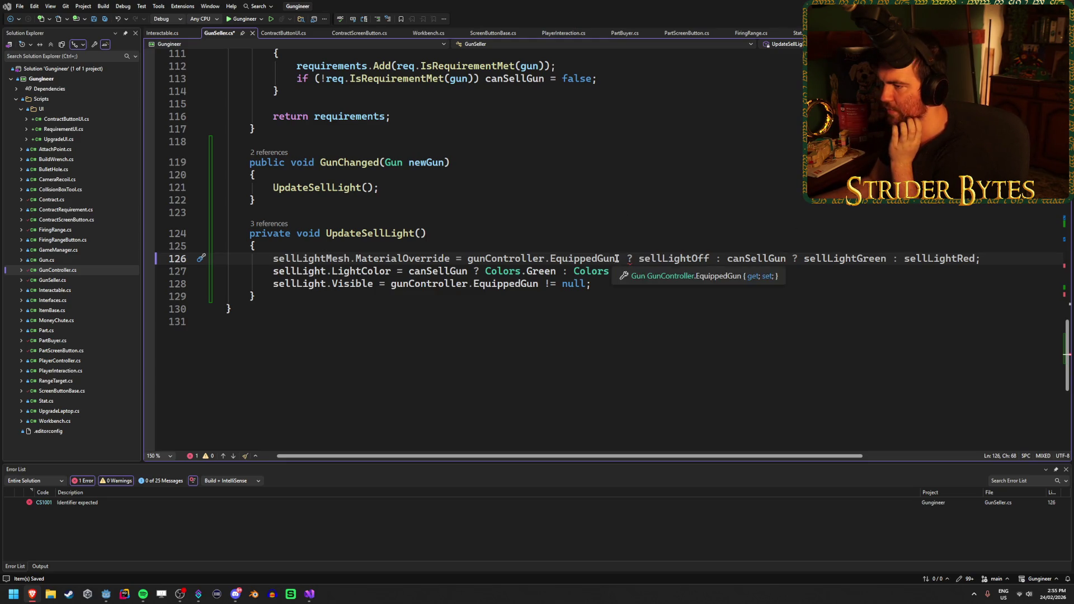
type("IsInst")
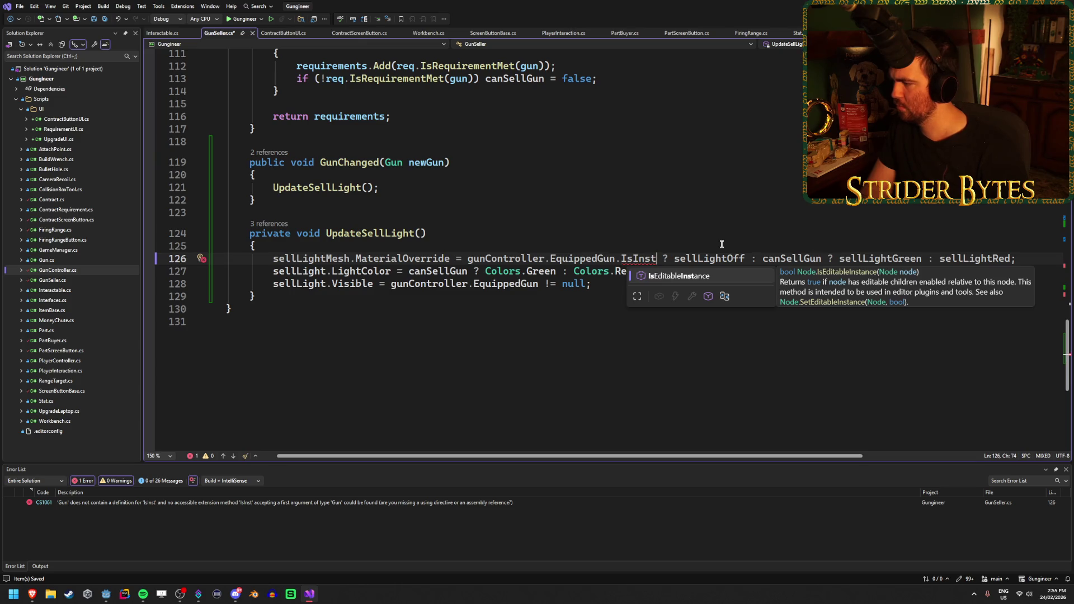
key("BackSpace")
key("BackSpace")
key("BackSpace")
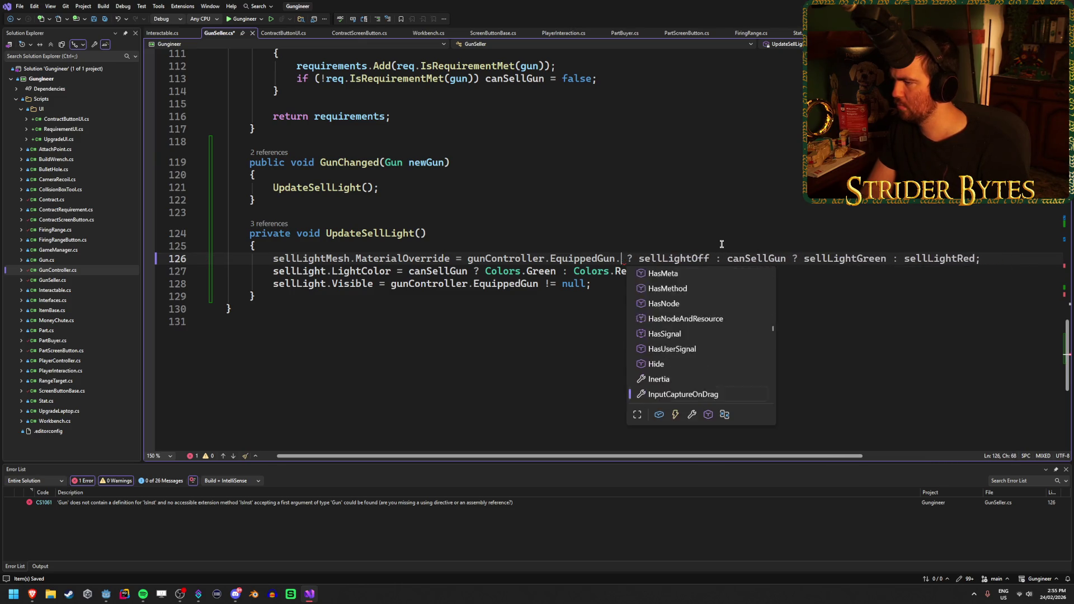
key("ctrl+Left")
key("ctrl+Left")
key("ctrl+Left")
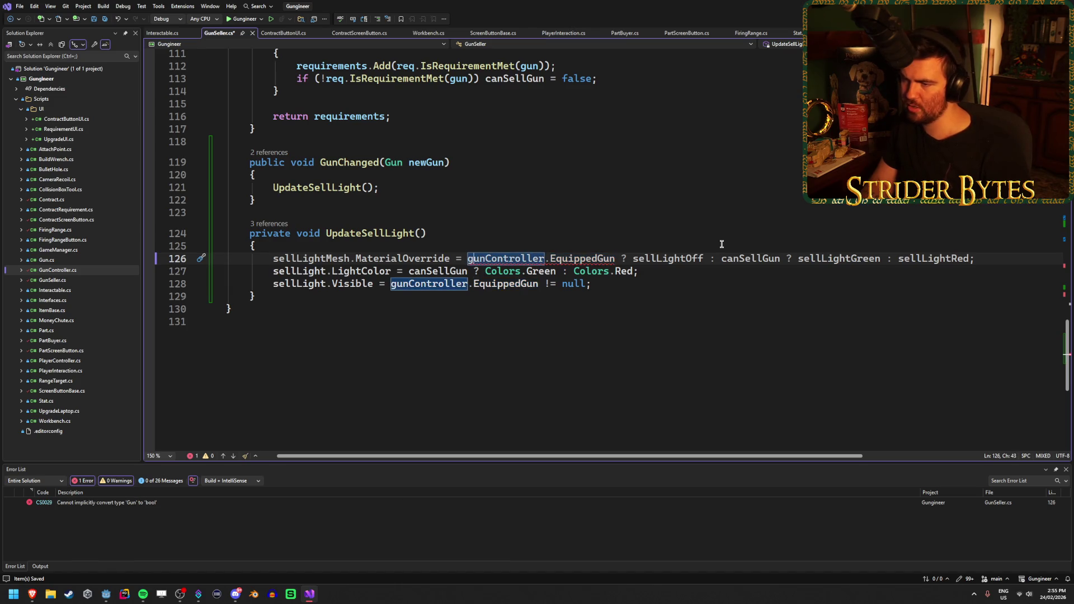
type("IsInstanc")
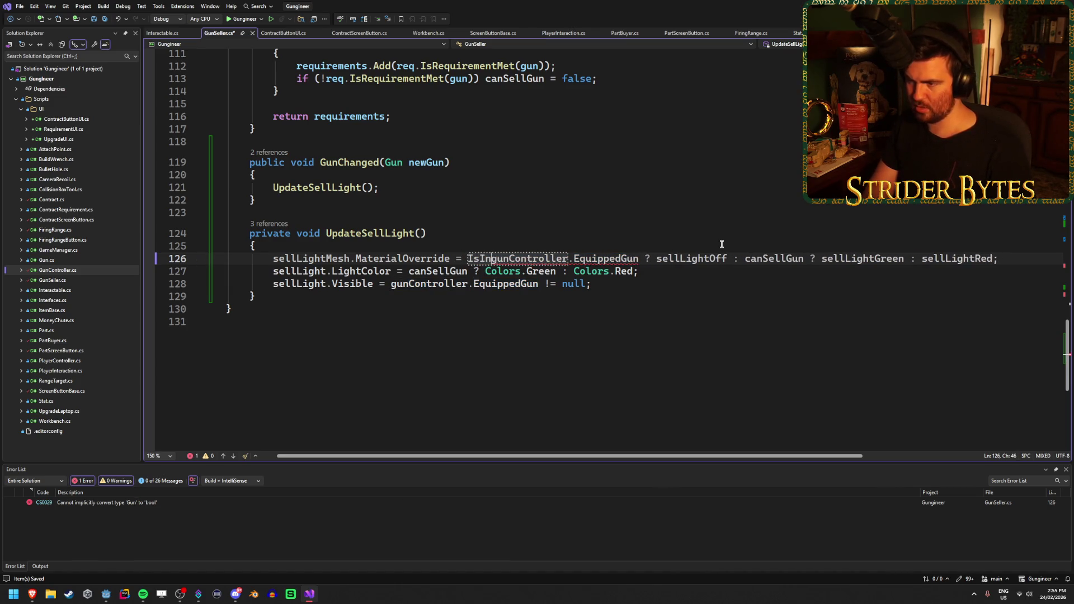
type("lid(")
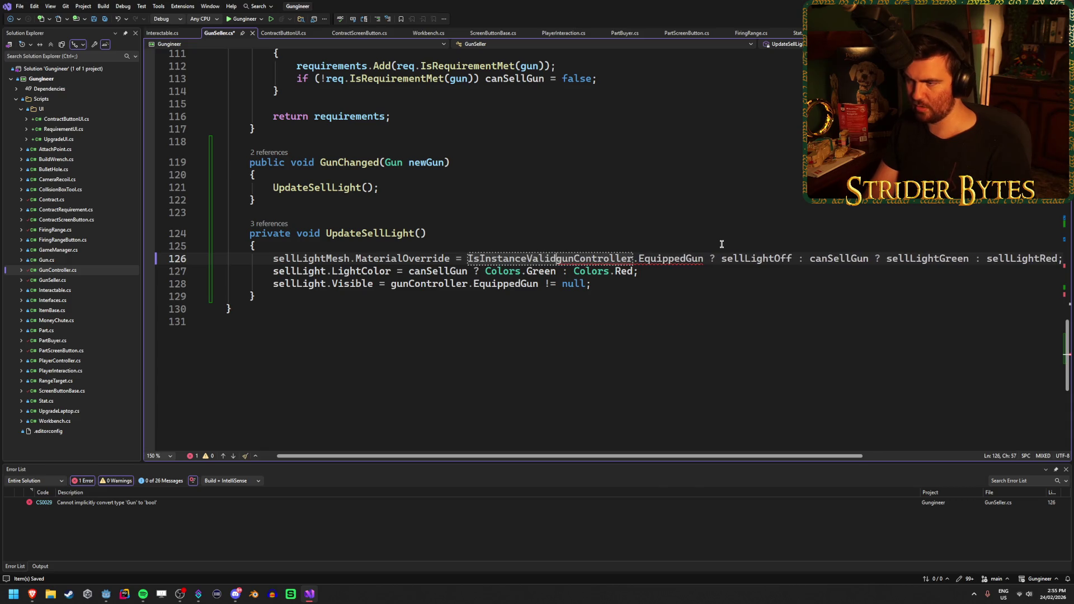
left_click(710, 257)
type(")")
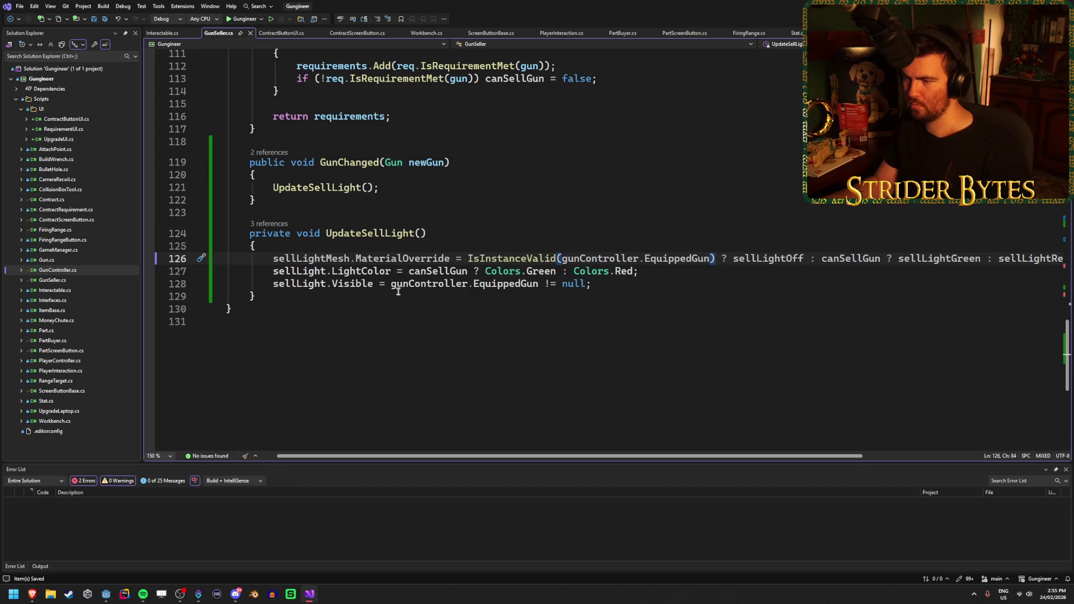
Copy the IsInstanceValid check over line 128's null check, save, and run the game in Godot
left_click_drag(468, 258, 715, 258)
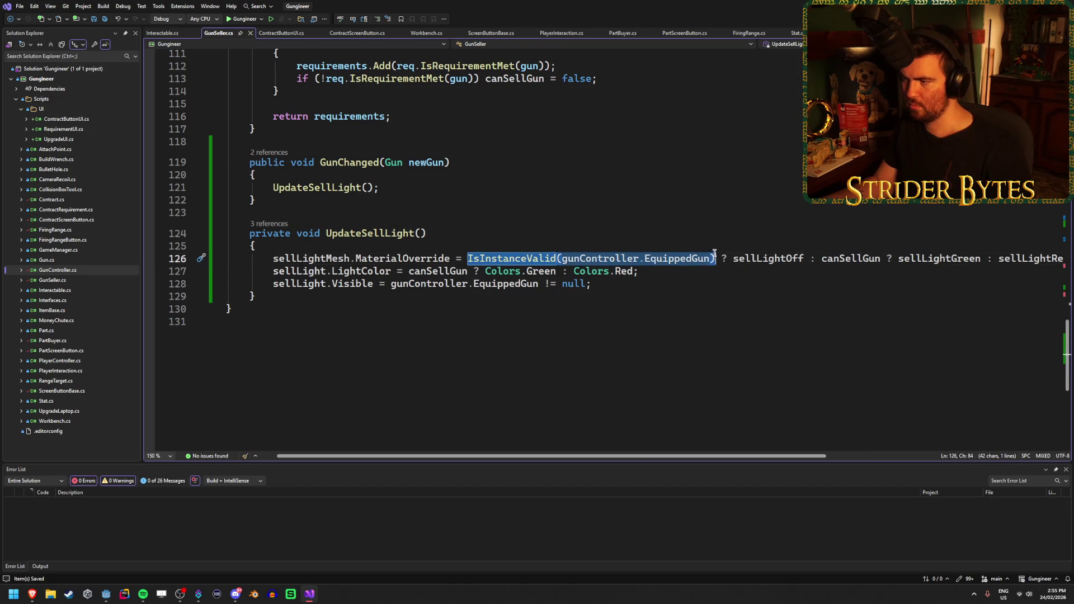
key("ctrl+c")
left_click_drag(390, 284, 593, 283)
key("ctrl+v")
type(";")
key("ctrl+s")
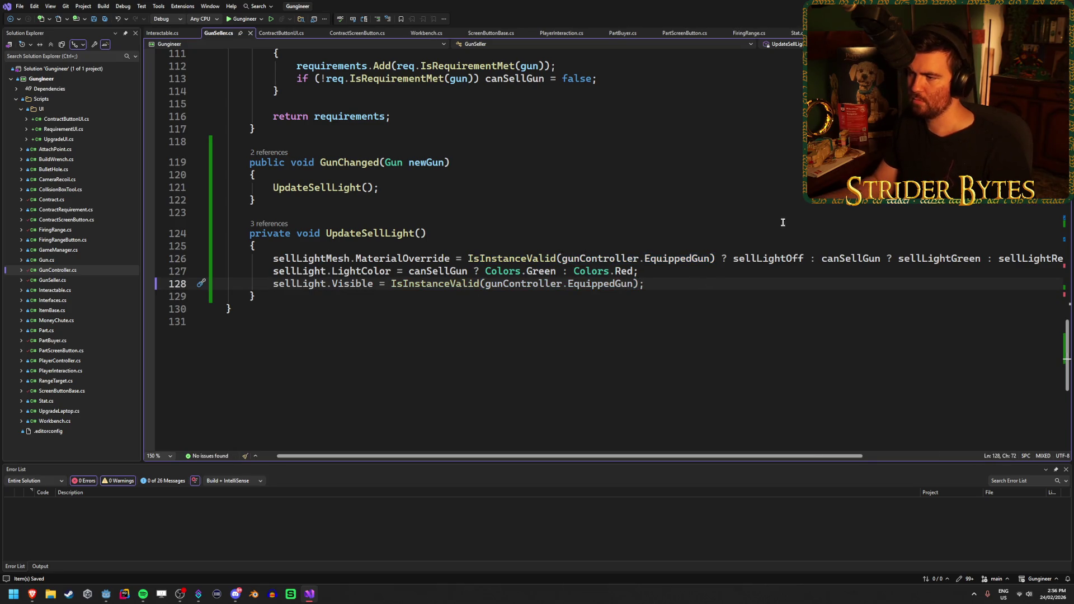
key("alt+Tab")
key("F5")
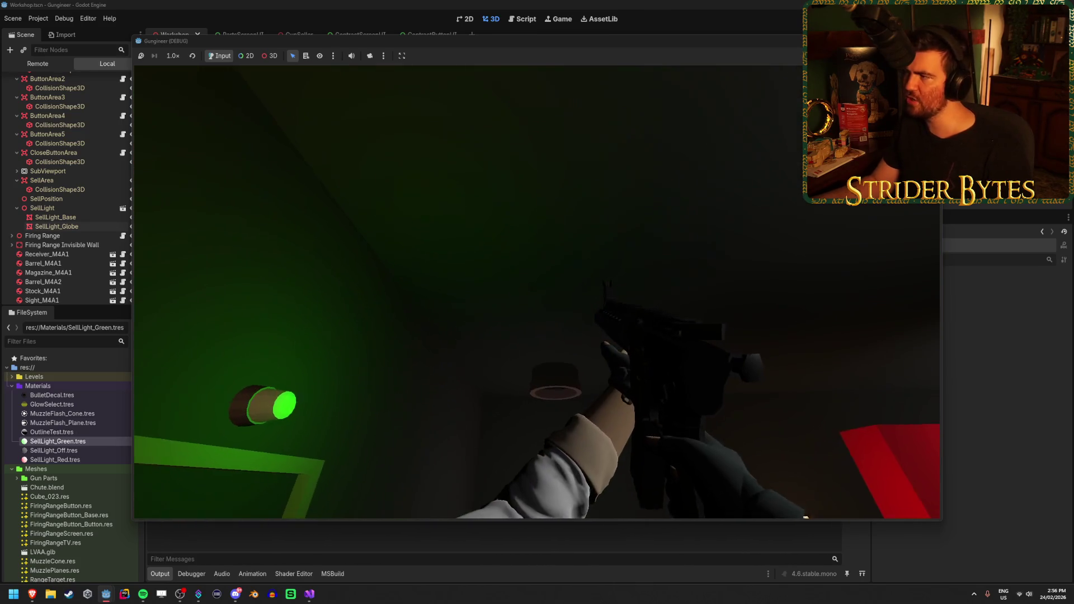
In the Remote tree, select the live Workshop > GunSeller > SellLight > SellLight_Globe and check its Material Override
left_click(49, 65)
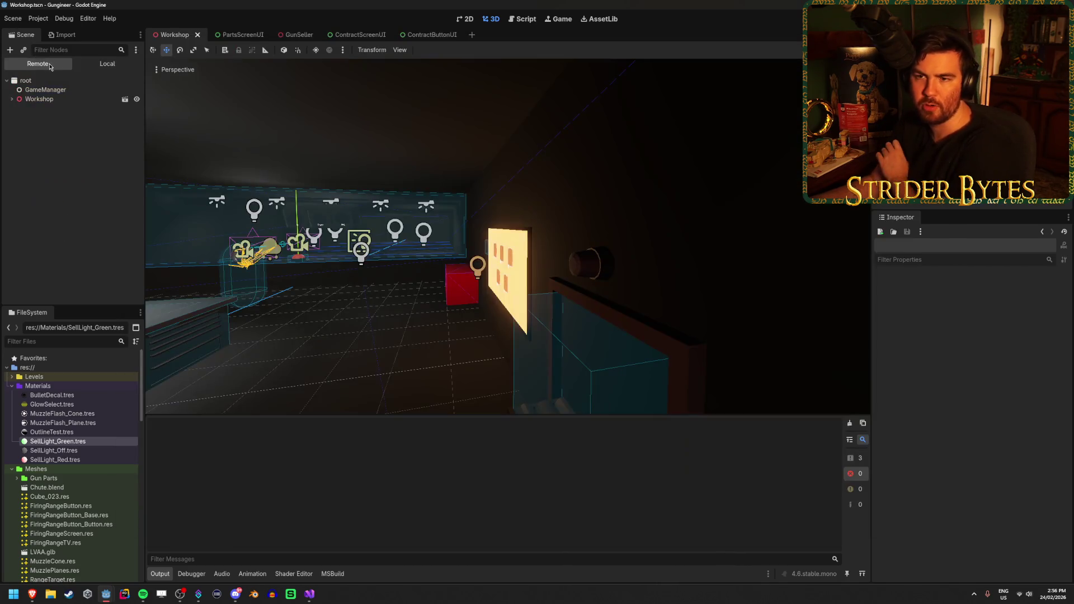
left_click(12, 99)
scroll(44, 213, "down", 5)
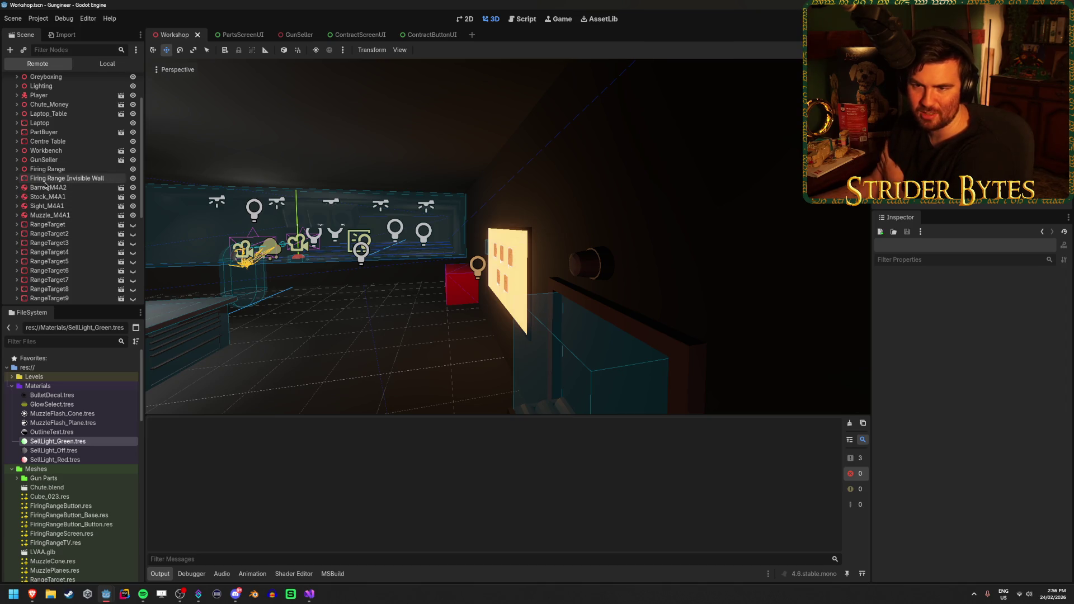
left_click(17, 160)
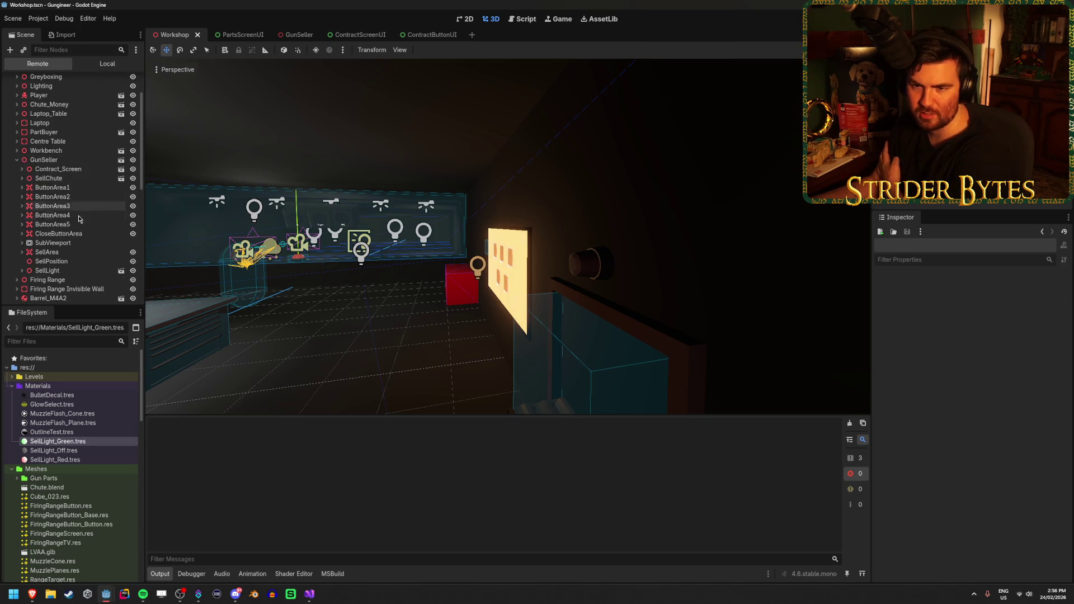
left_click(22, 271)
left_click(62, 289)
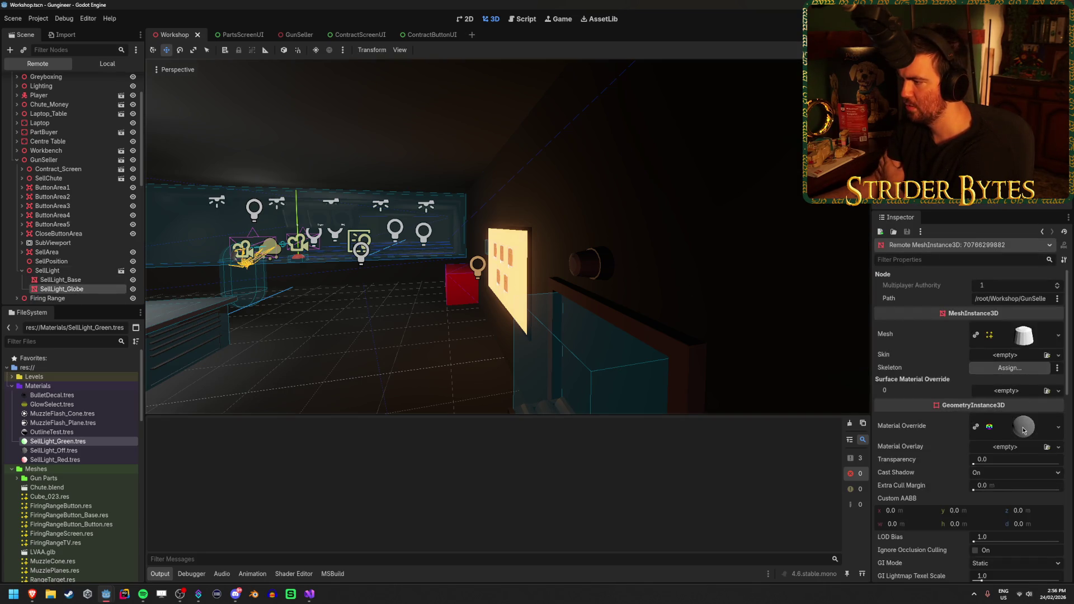
mouse_move(1021, 431)
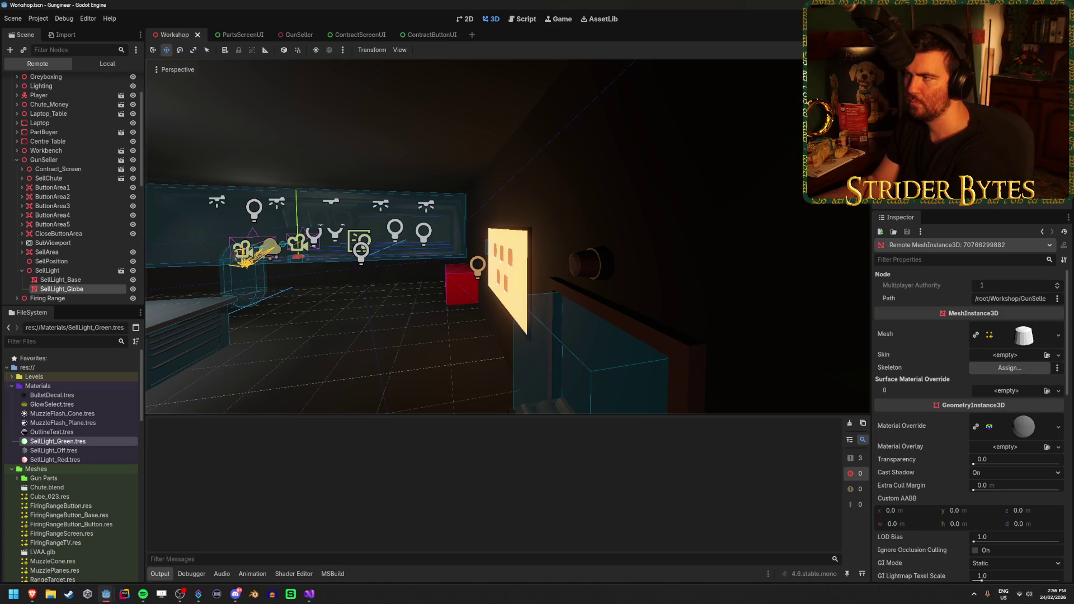
key("alt+Tab")
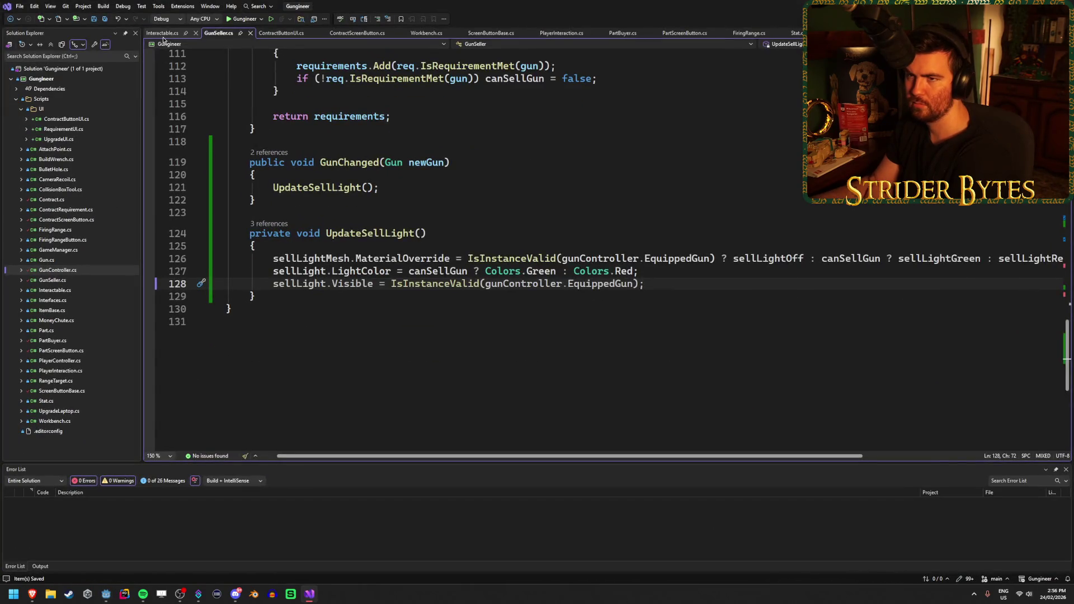
In Interactable.cs, highlight the glowSelect and MaterialOverlay references used by SetGlow
left_click(163, 33)
left_click(566, 220)
left_click(604, 191)
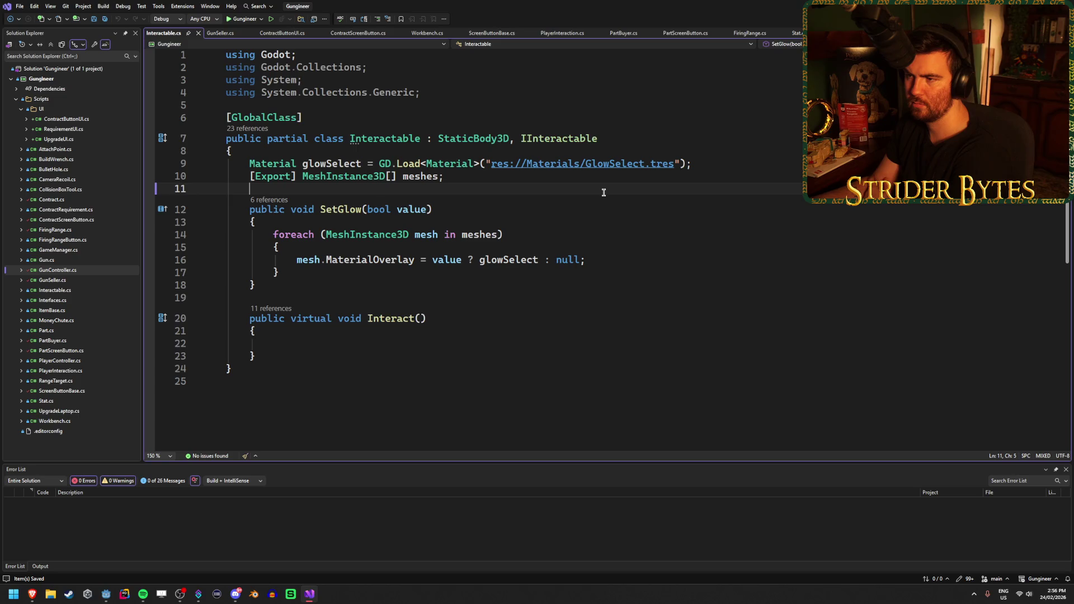
left_click(609, 171)
left_click(347, 163)
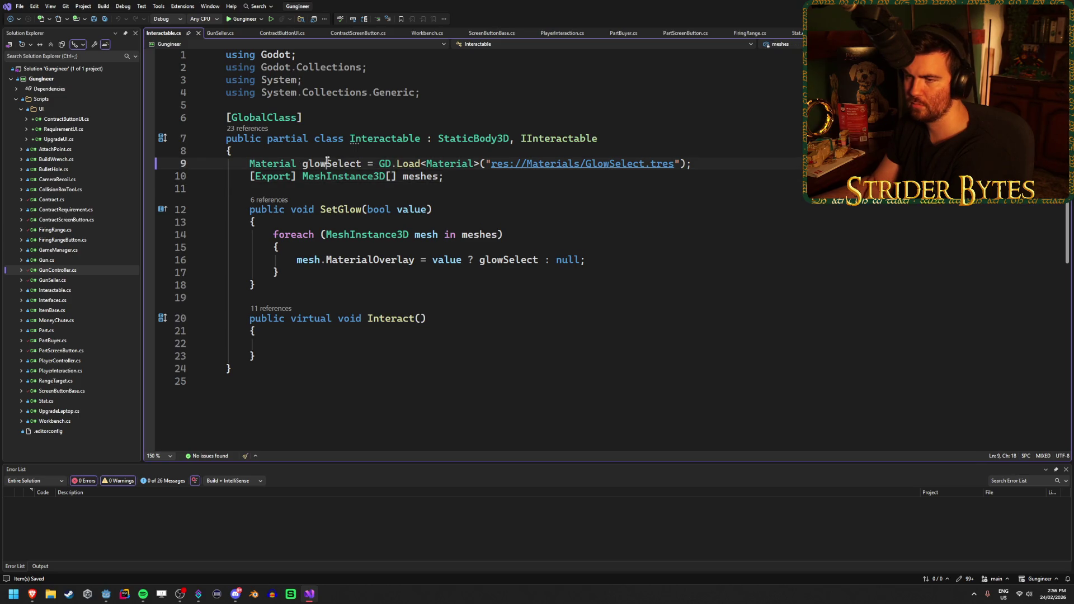
left_click(745, 164)
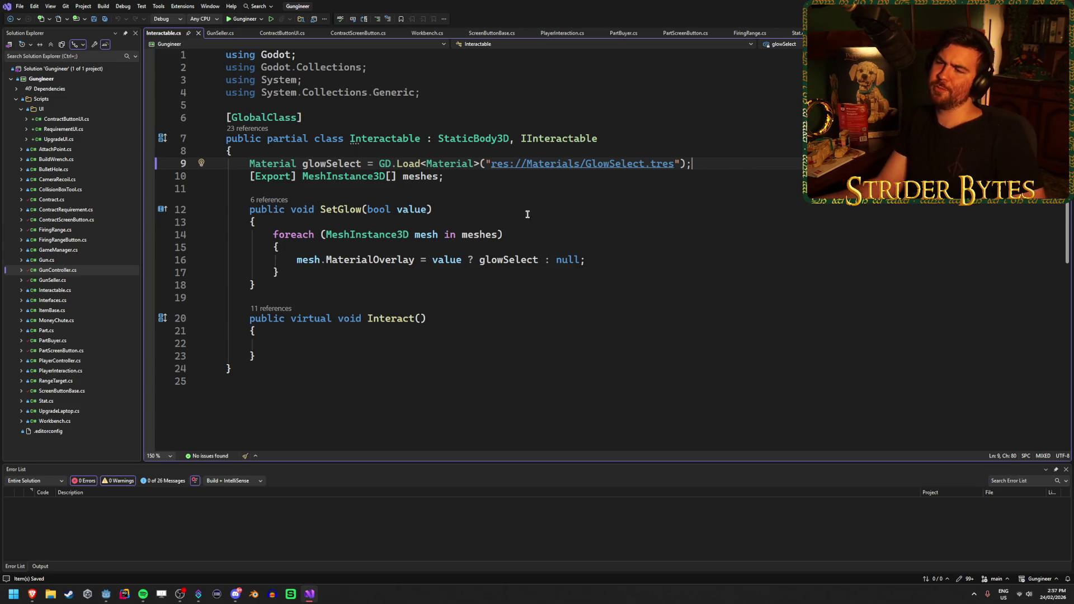
left_click(407, 260)
left_click(632, 261)
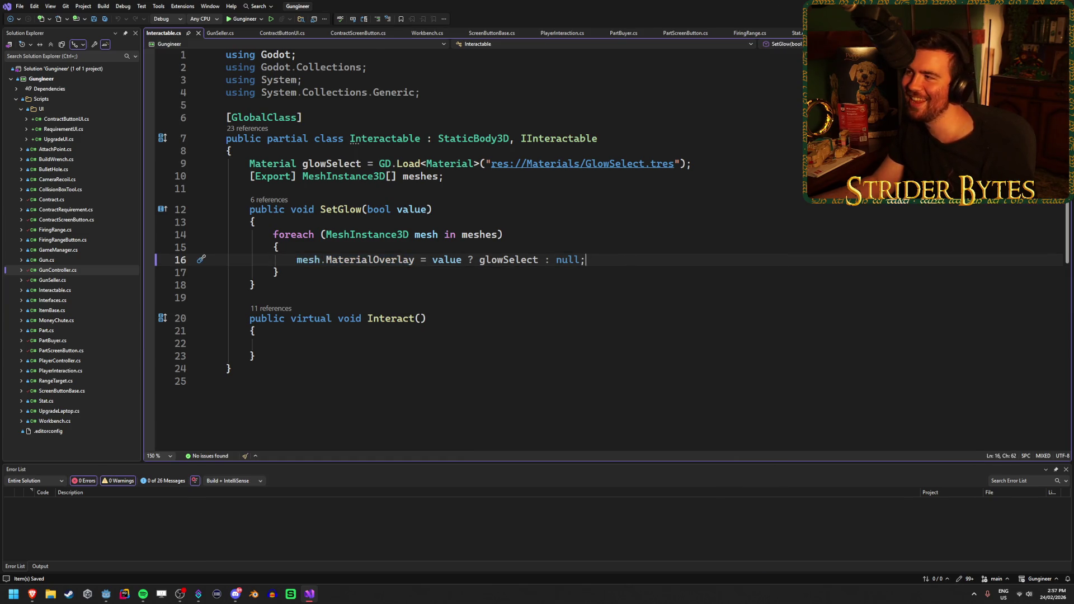
key("alt+Tab")
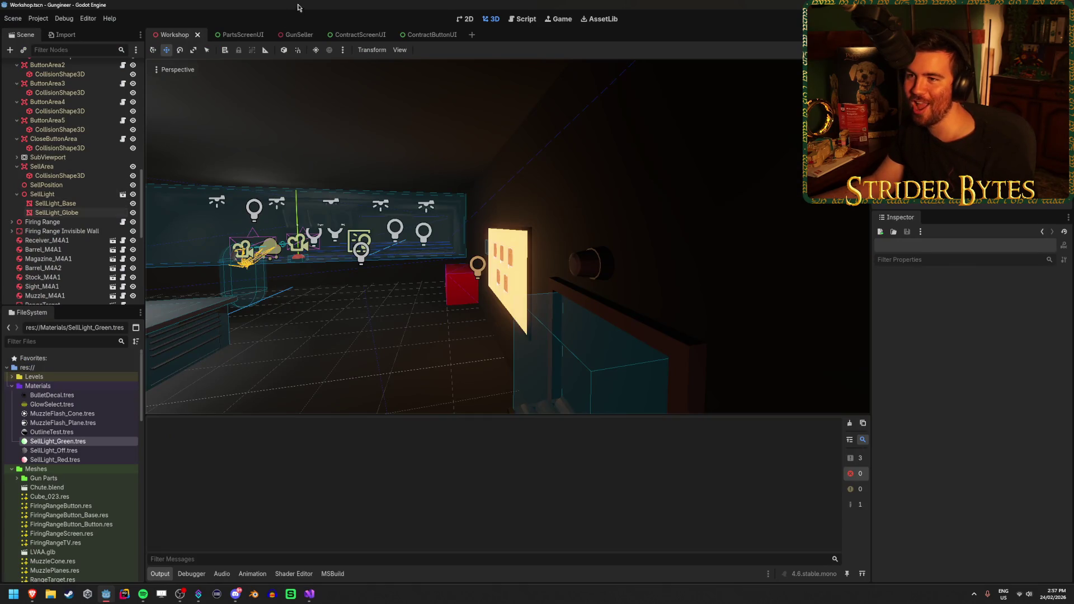
Check the GunSeller scene's sell light exports in Godot, then return to GunSeller.cs in Visual Studio
left_click(295, 35)
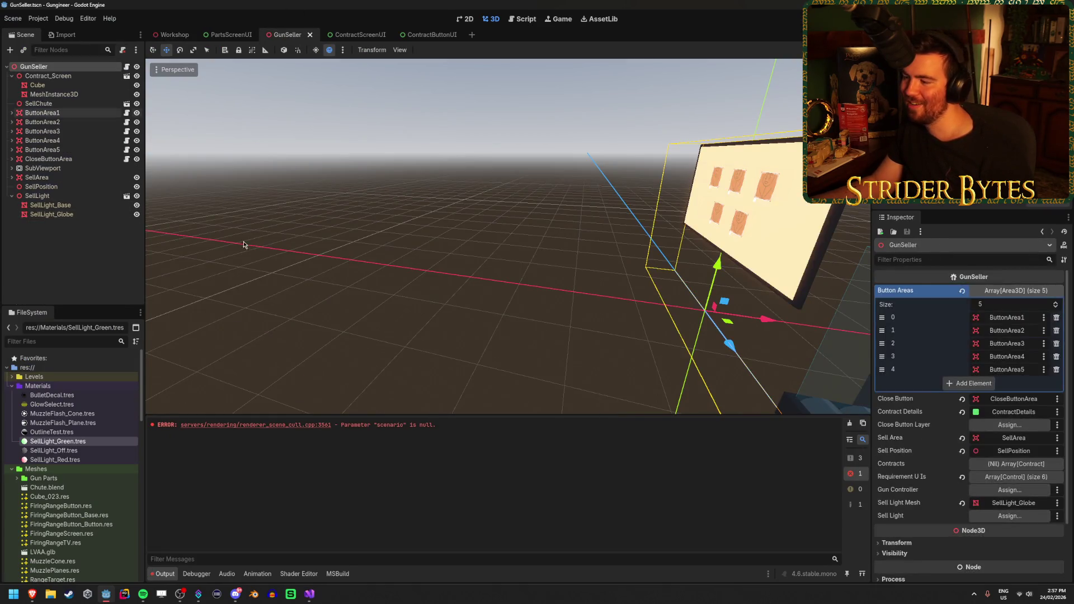
key("alt+Tab")
left_click(221, 33)
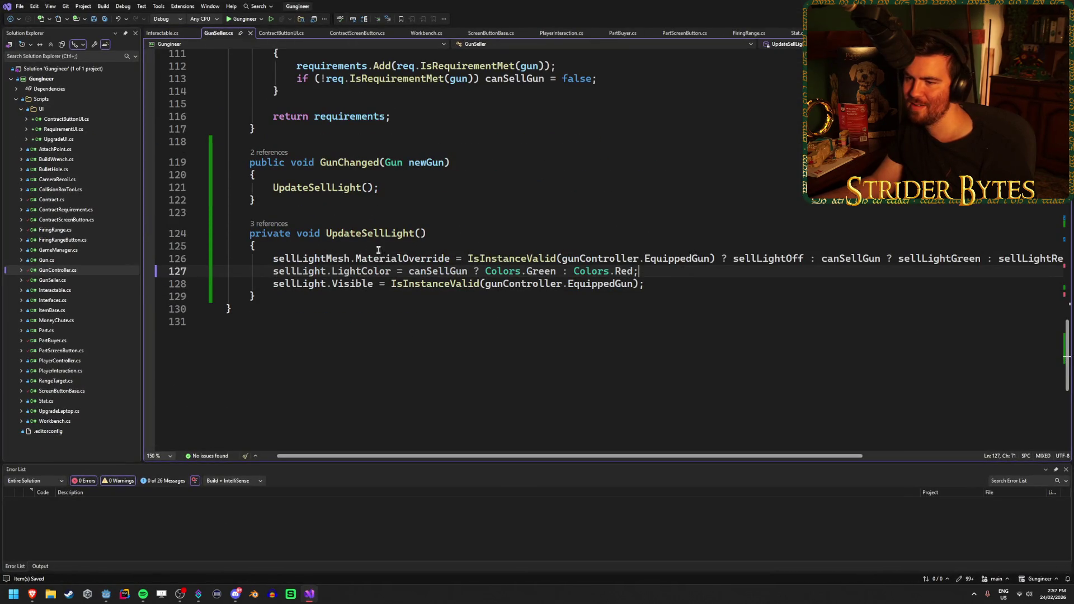
left_click(166, 32)
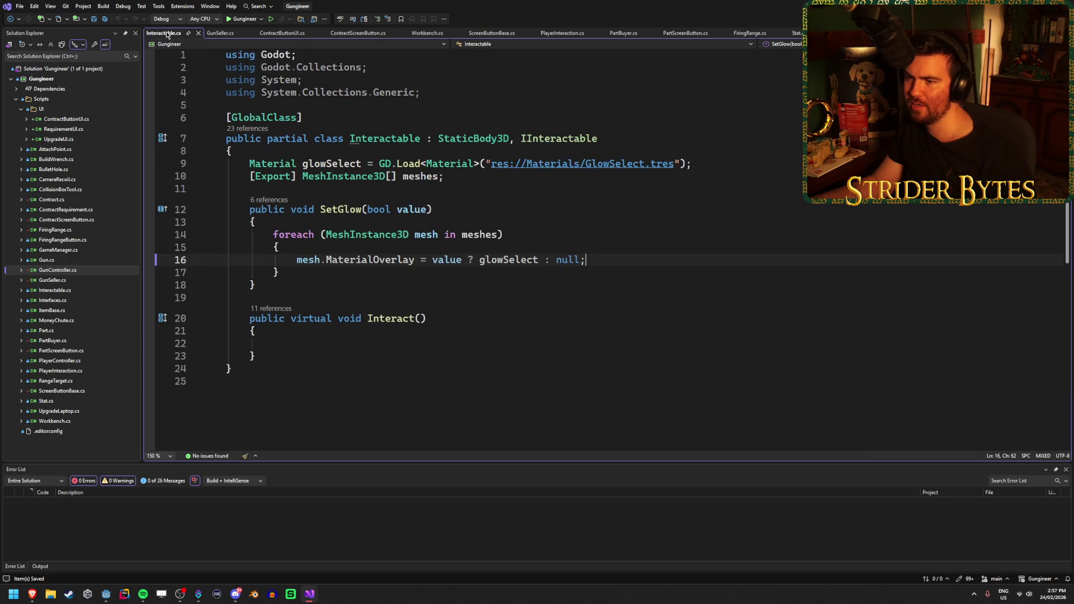
left_click(220, 33)
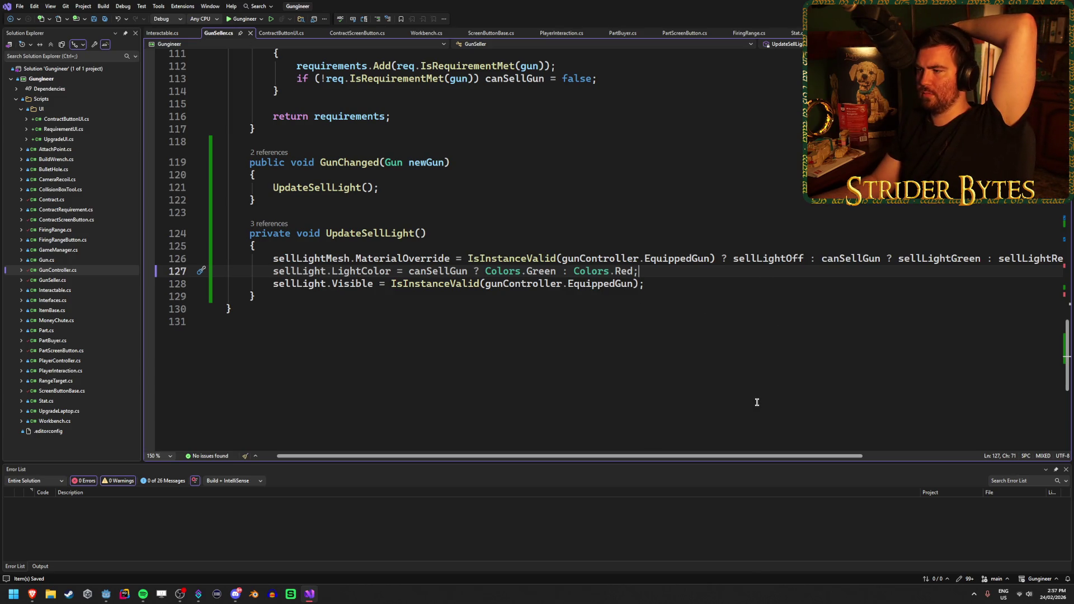
scroll(756, 455, "right", 2)
scroll(691, 383, "up", 20)
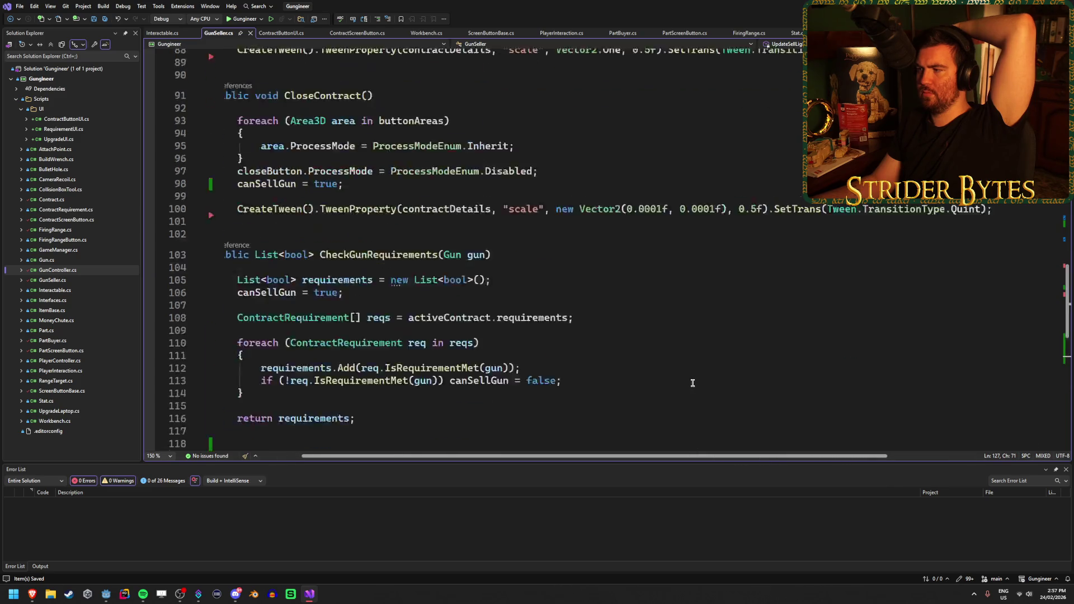
scroll(691, 383, "up", 10)
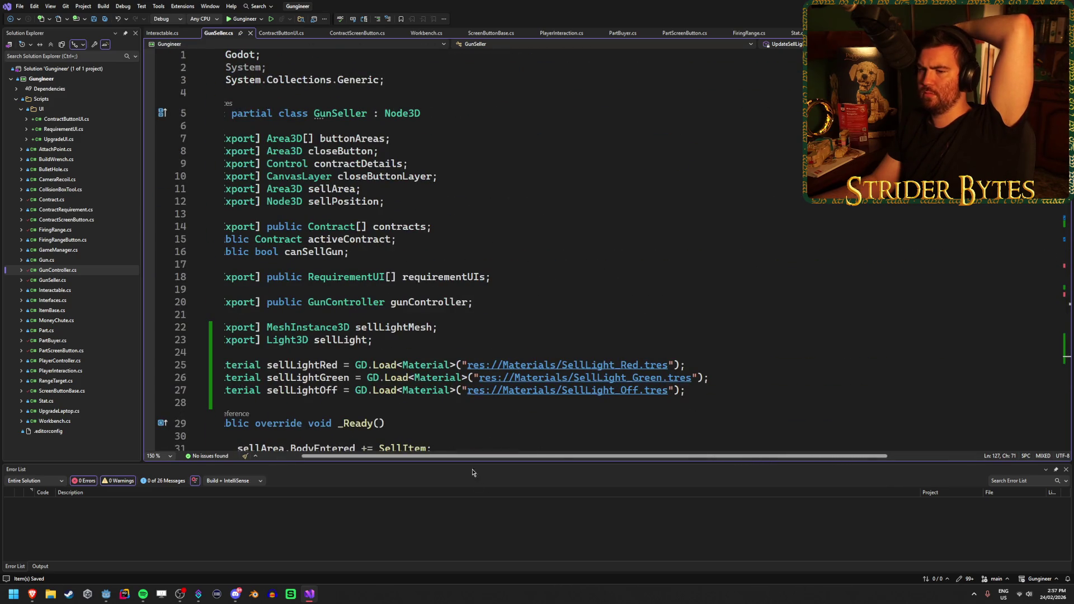
left_click_drag(474, 457, 428, 454)
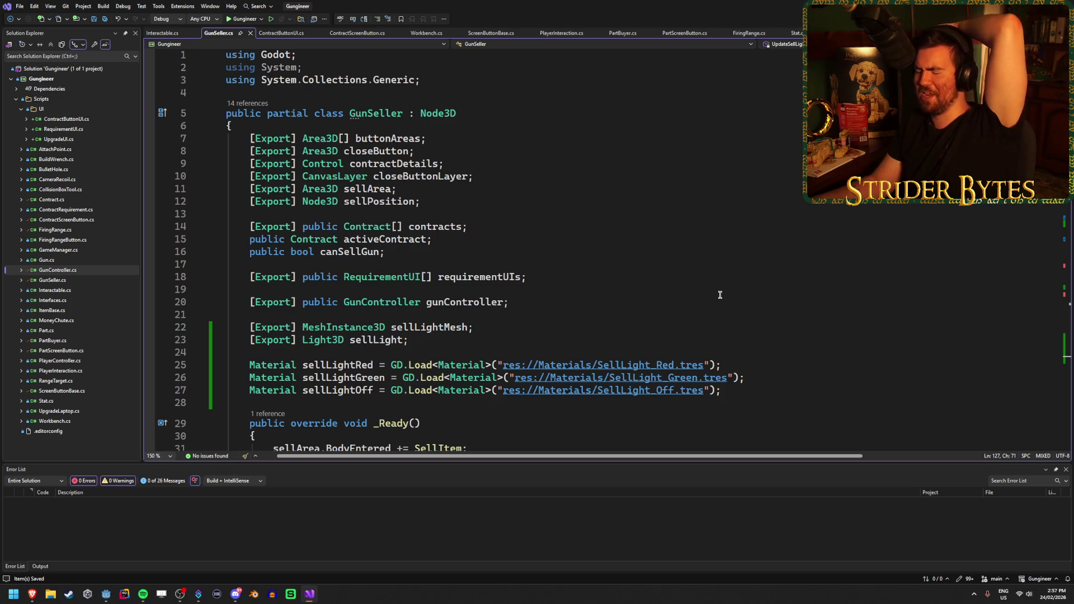
scroll(720, 295, "down", 19)
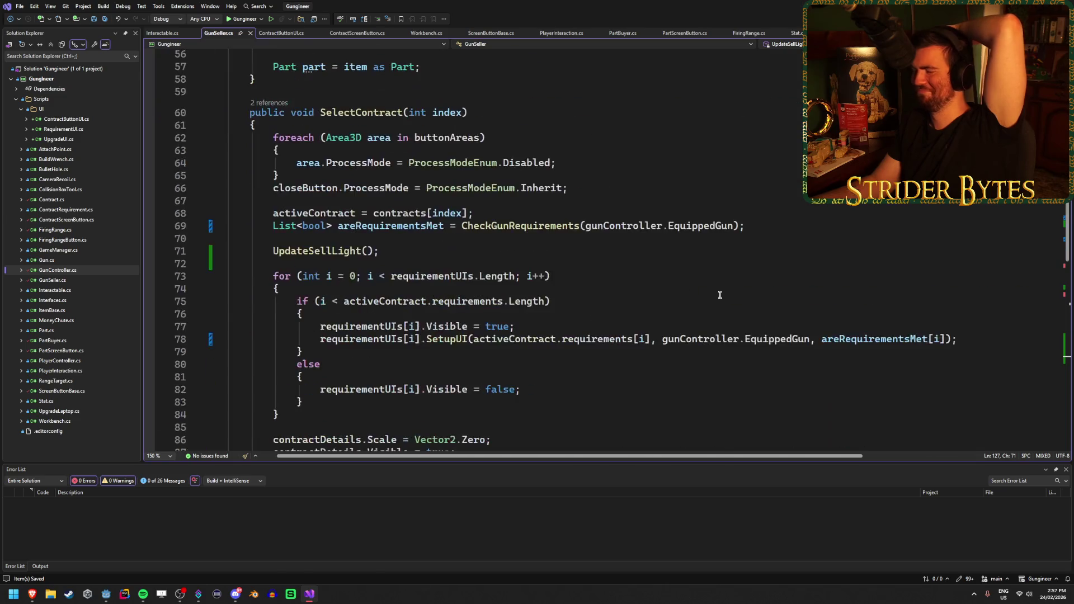
scroll(769, 277, "down", 4)
scroll(449, 289, "down", 11)
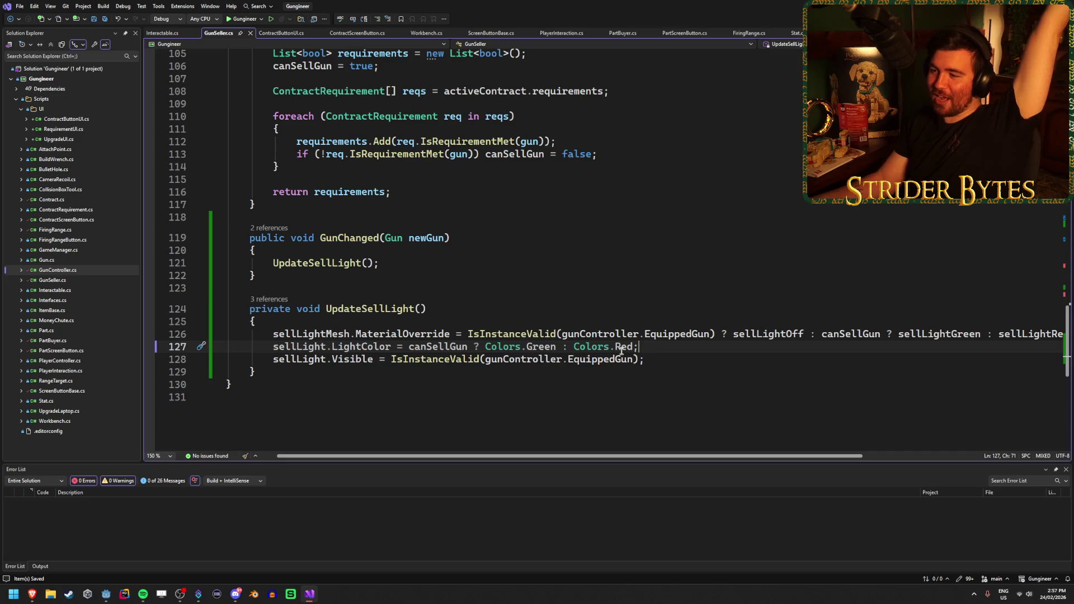
left_click(381, 334)
left_click(741, 334)
left_click_drag(767, 456, 820, 457)
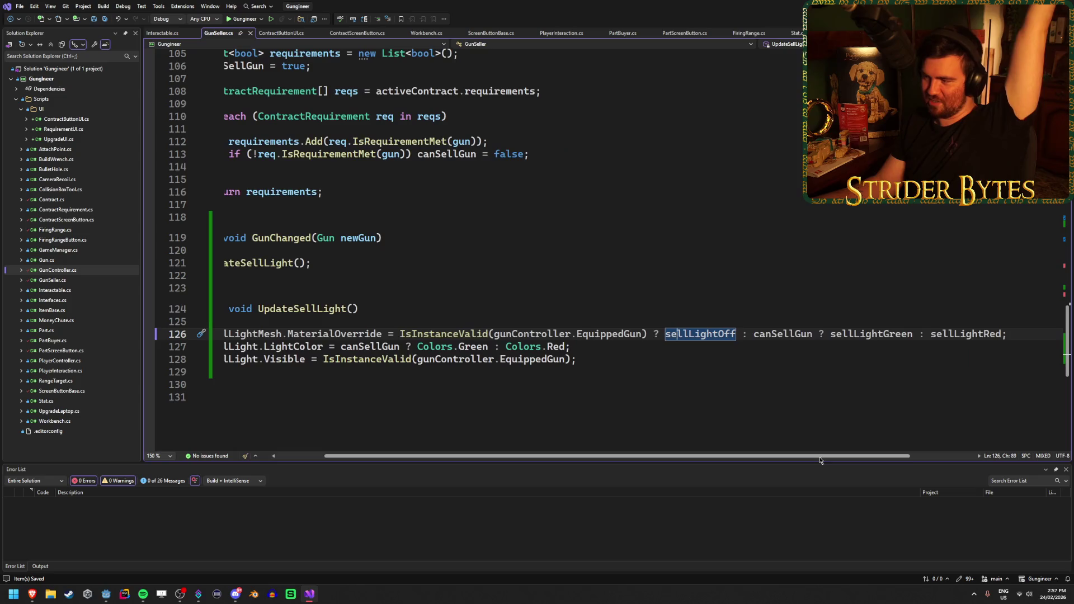
left_click(1035, 334)
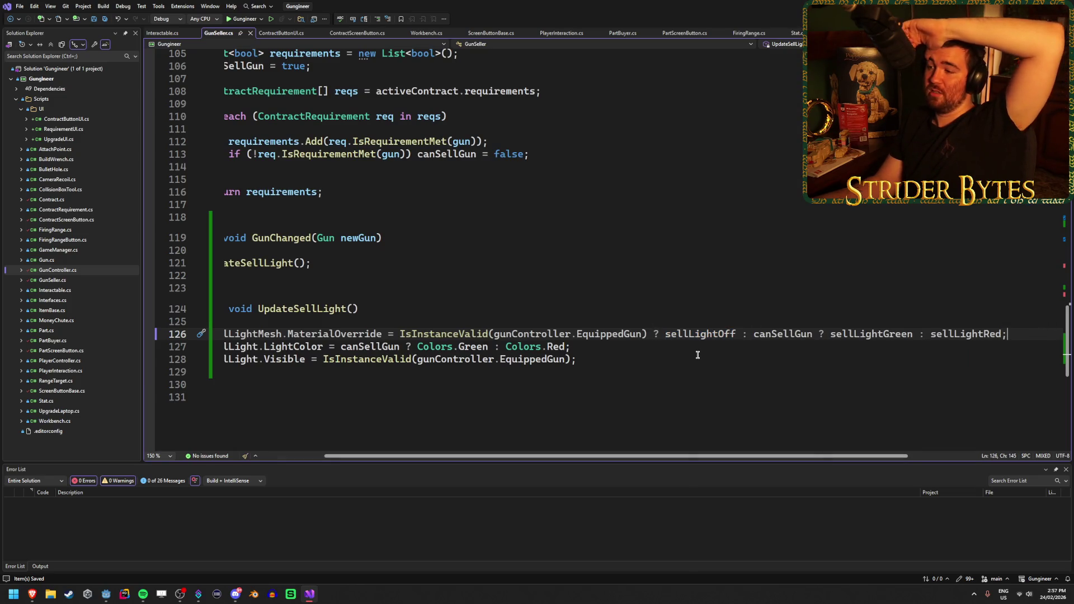
mouse_move(797, 334)
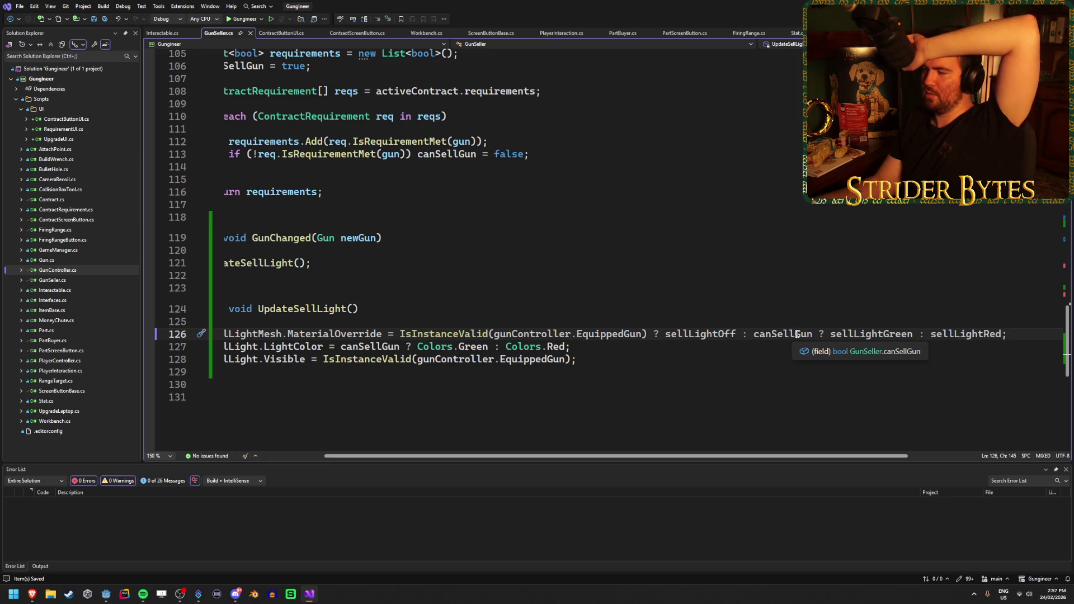
left_click(776, 334)
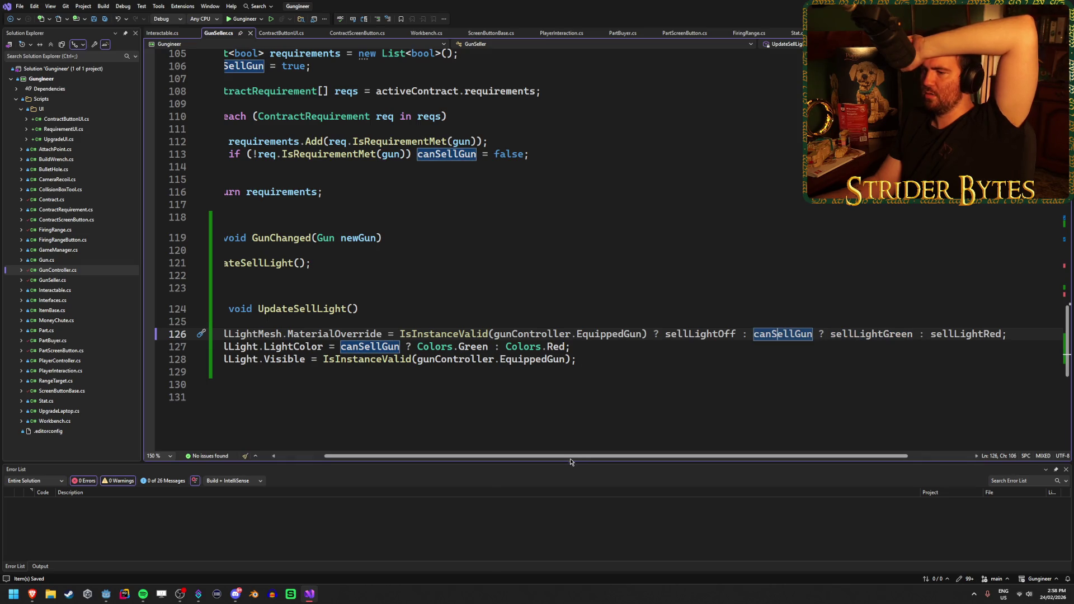
left_click_drag(571, 461, 492, 459)
scroll(627, 380, "up", 5)
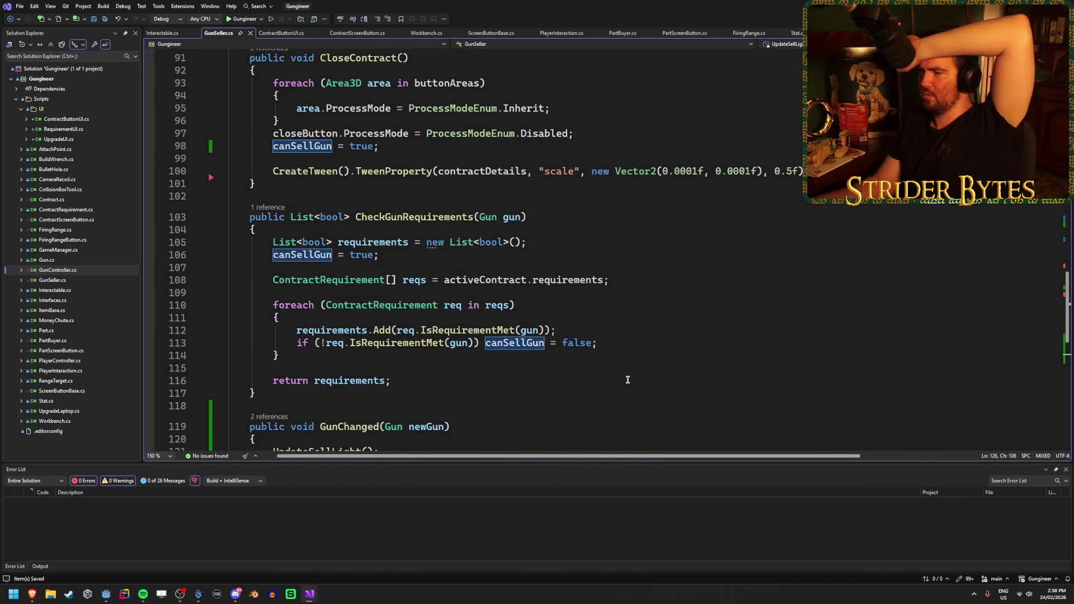
left_click(639, 343)
left_click(638, 333)
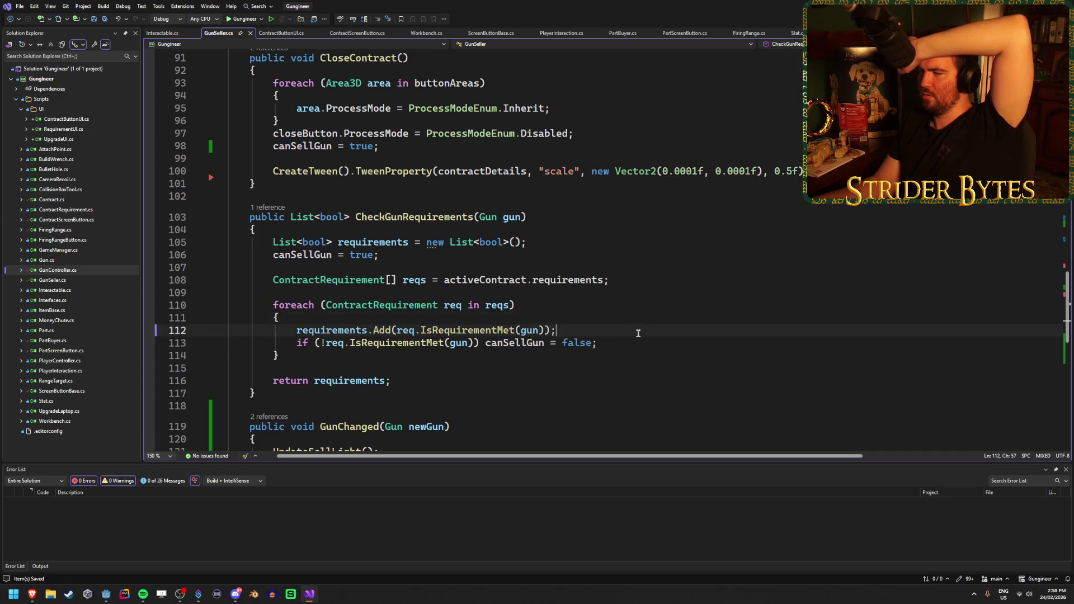
scroll(642, 355, "down", 4)
mouse_move(642, 384)
left_mouse_down()
mouse_move(724, 398)
mouse_move(240, 384)
mouse_move(472, 372)
left_mouse_up()
left_click(527, 371)
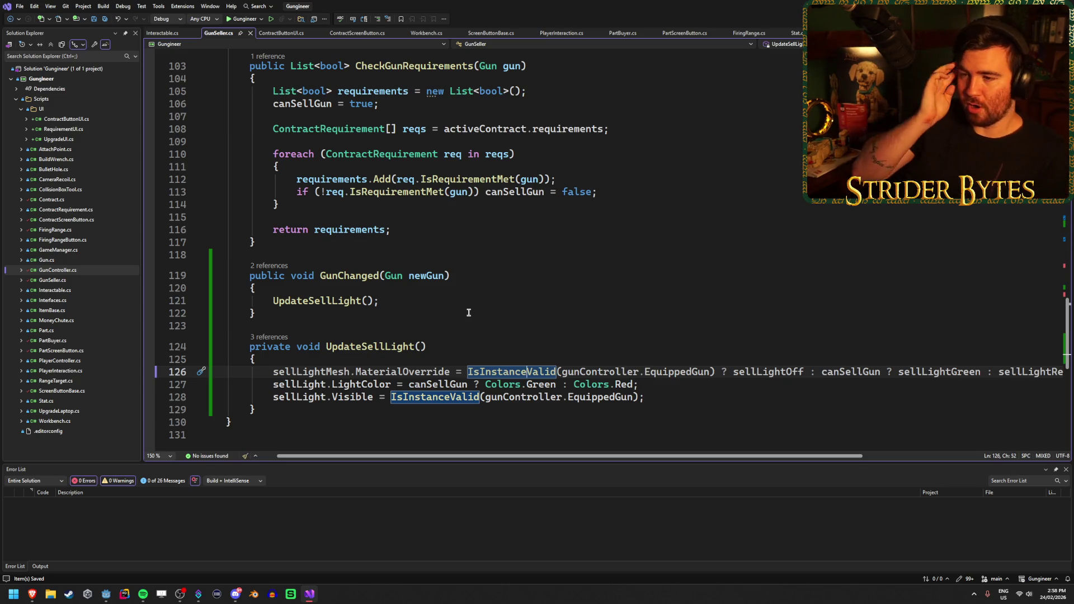
left_click(717, 395)
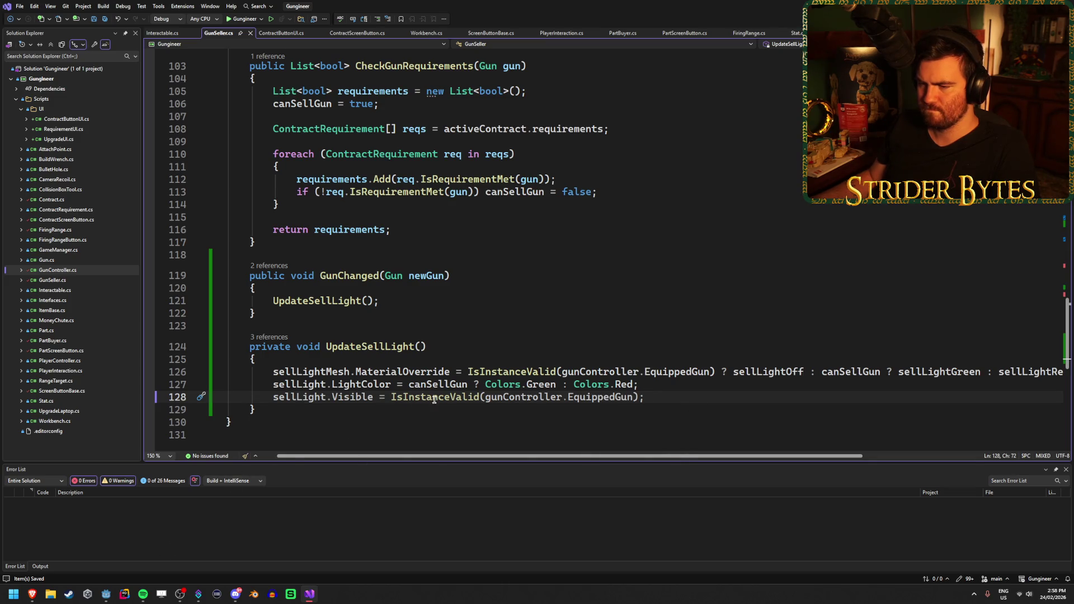
left_click(386, 360)
left_click(659, 395)
left_click_drag(666, 457, 696, 459)
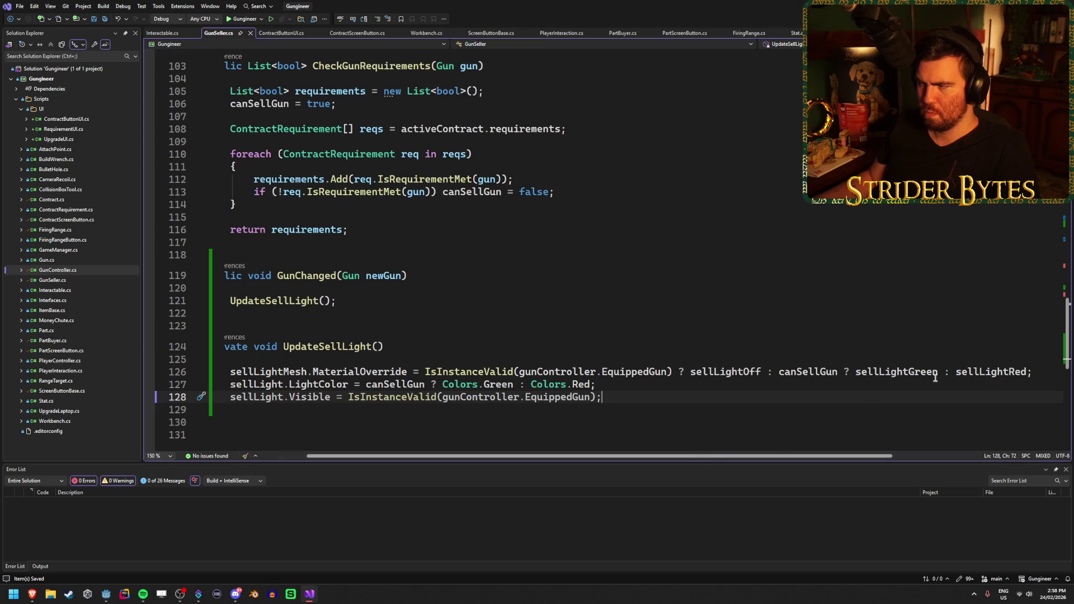
left_click(1031, 372)
Start a GD.Print(sellLightMesh.MaterialOverride...) line below line 126 using IntelliSense completions
key("Return")
type("GD.Pr")
key("Tab")
type("(")
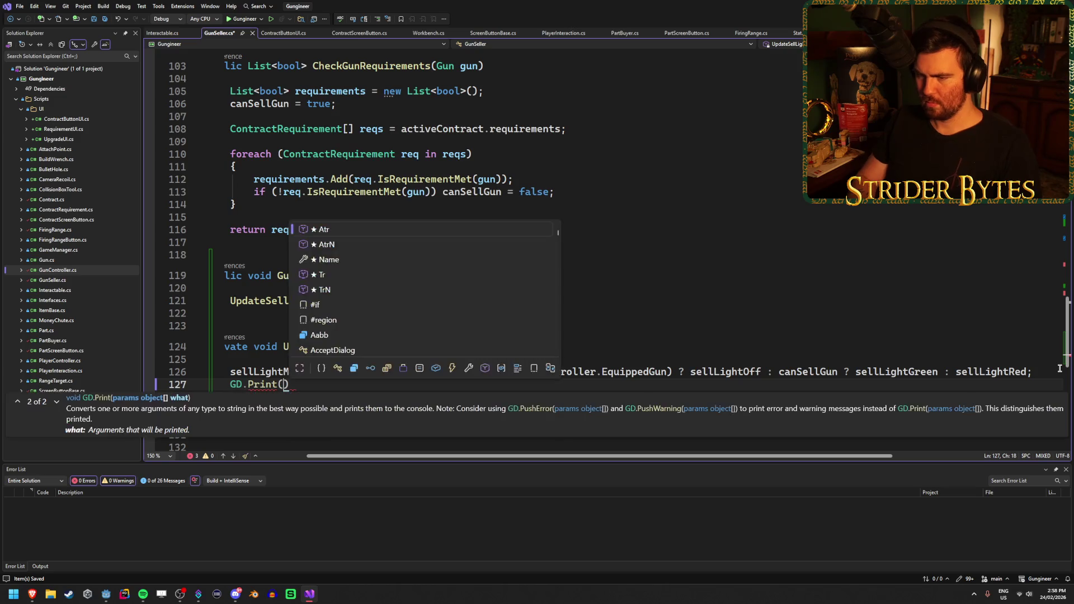
type("\"")
key("Down")
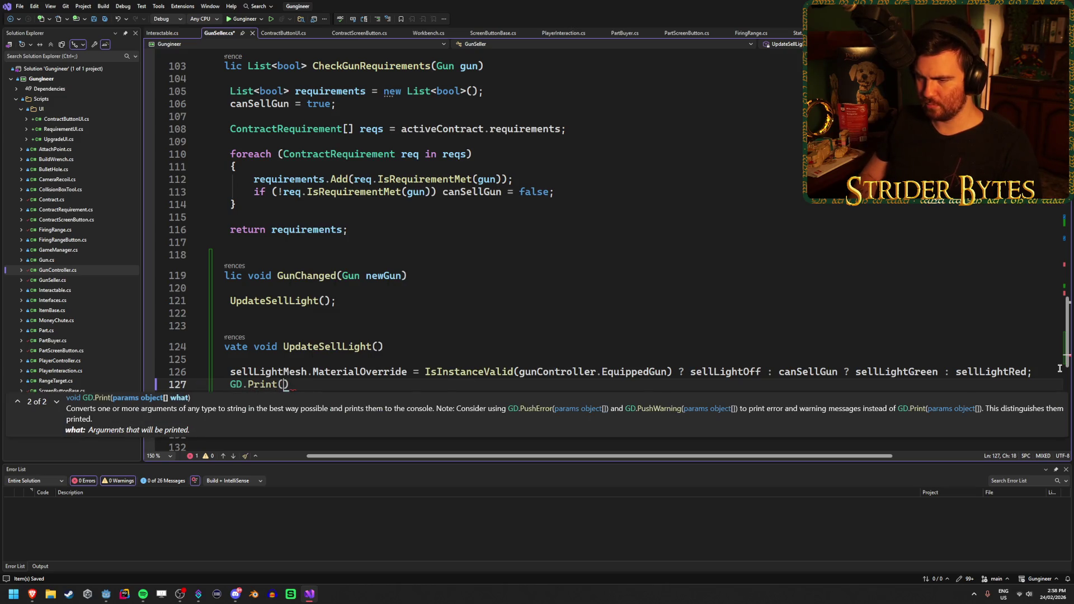
type("sell")
key("Down")
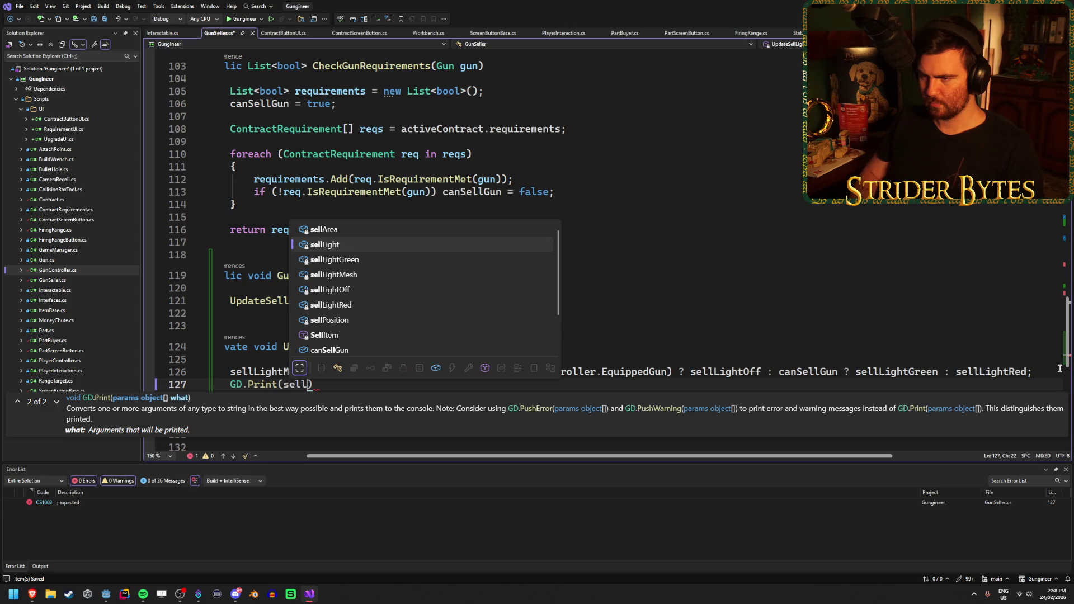
key("Tab")
type(".")
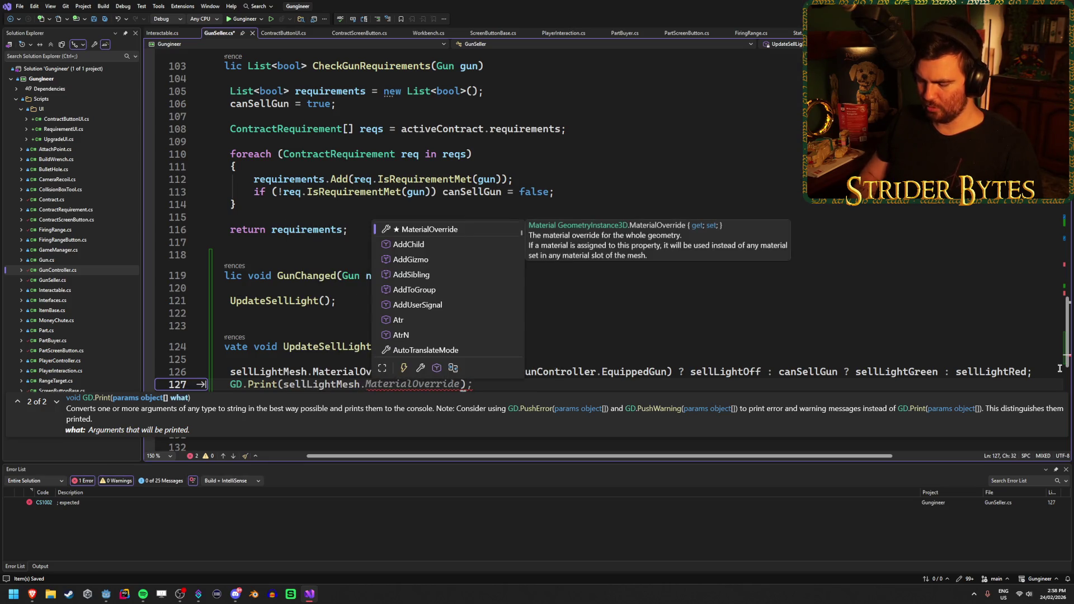
key("Tab")
type(".Name")
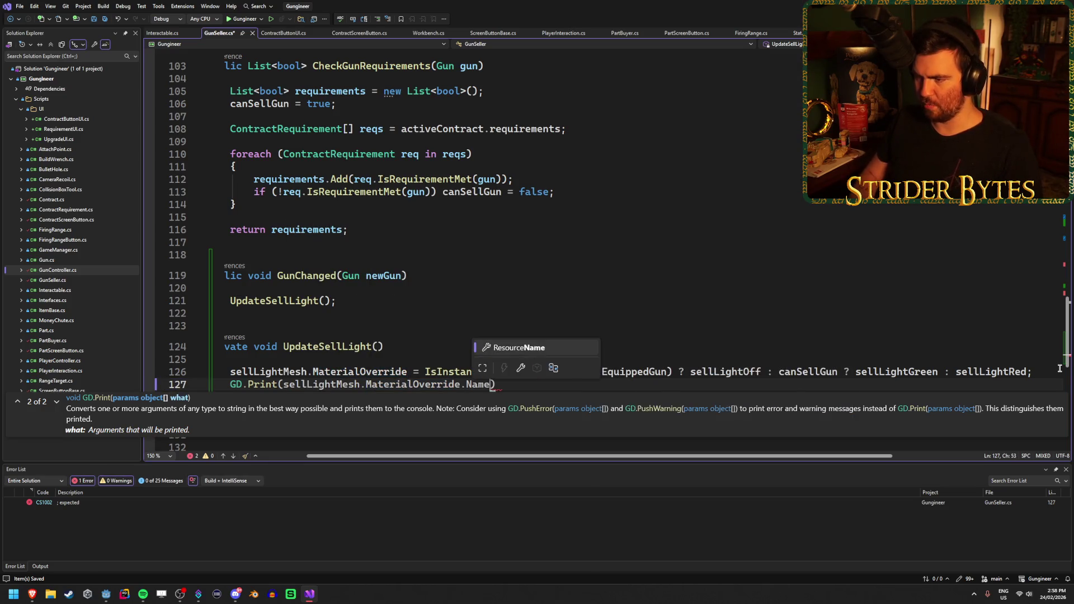
key("Escape")
Remove the typed Name and browse MaterialOverride's member suggestions for the right property
key("BackSpace")
key("BackSpace")
key("BackSpace")
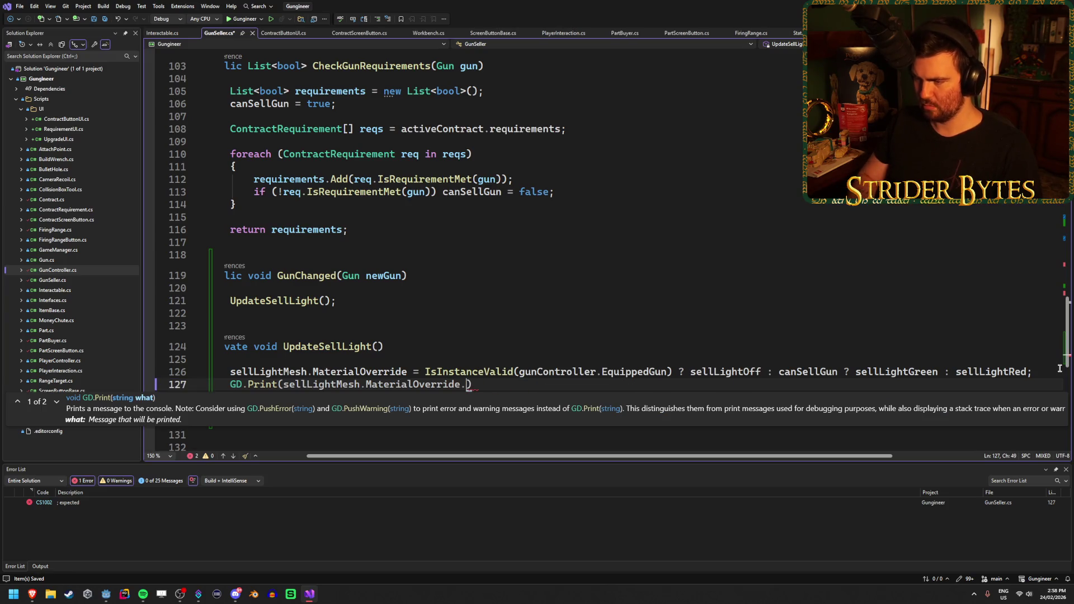
key("ctrl+space")
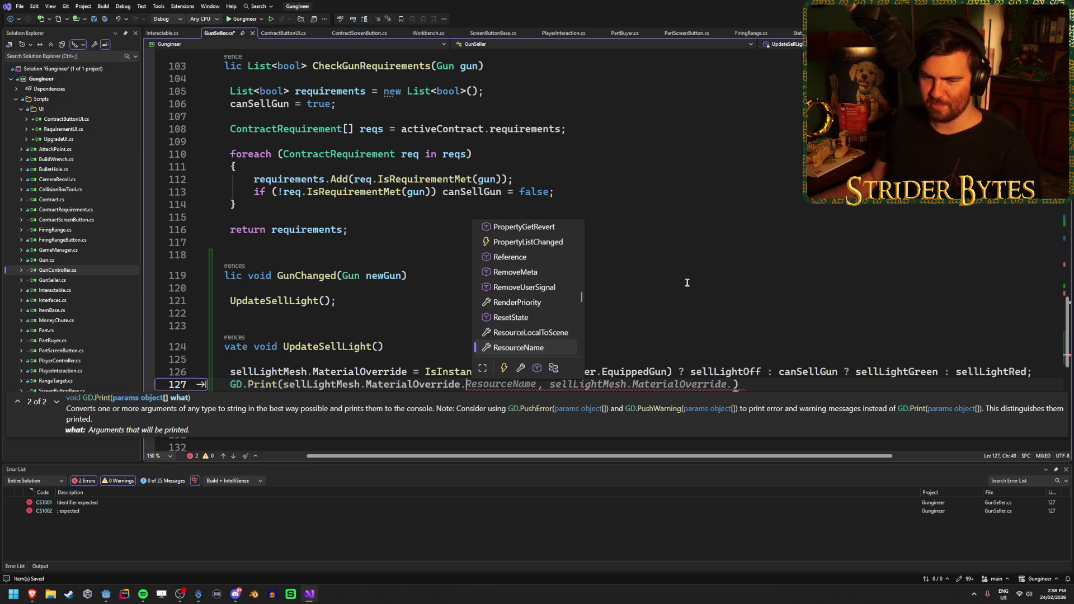
scroll(546, 297, "down", 10)
scroll(545, 297, "up", 10)
scroll(547, 297, "up", 1)
scroll(583, 286, "up", 10)
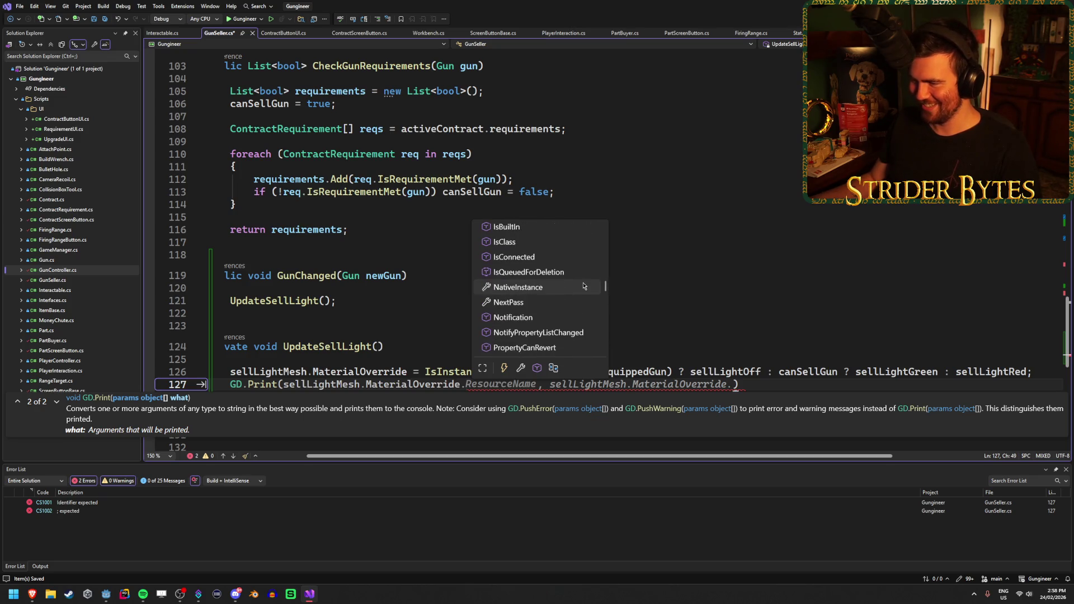
scroll(583, 285, "up", 10)
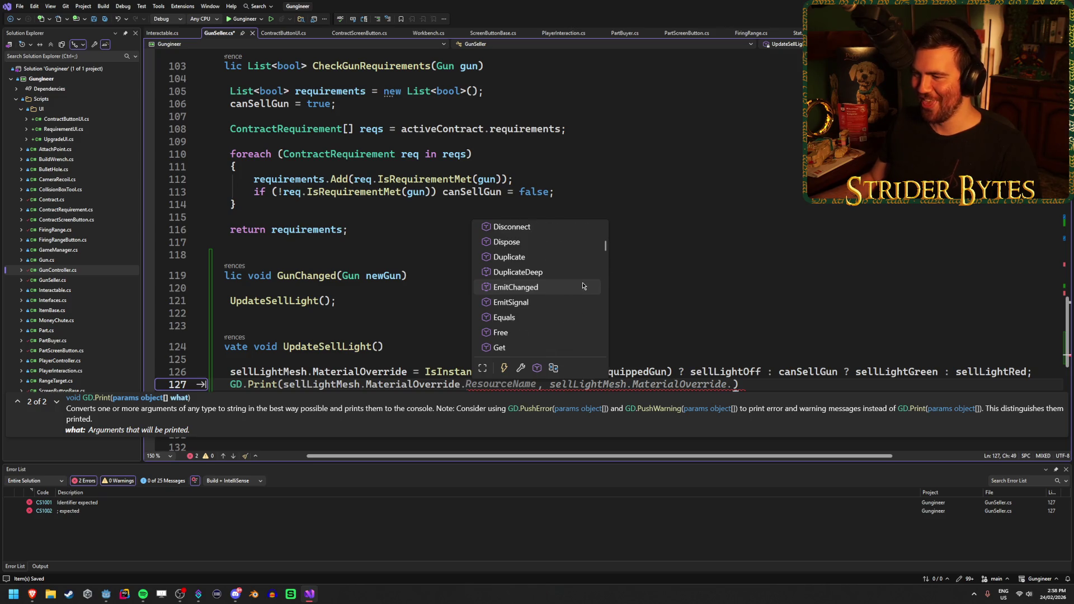
key("Escape")
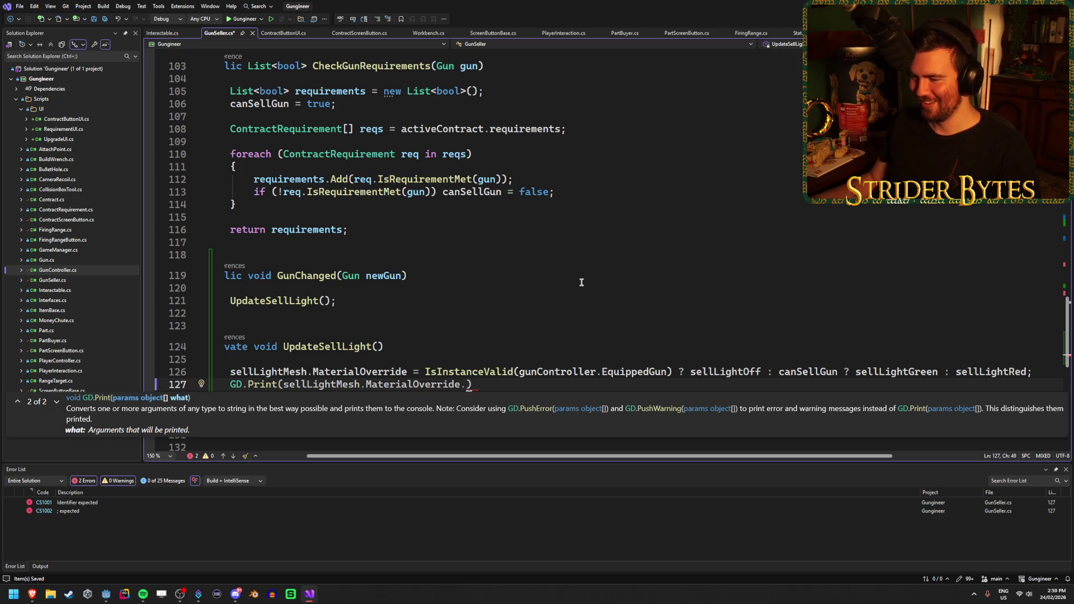
scroll(578, 282, "down", 2)
key("BackSpace")
type(".")
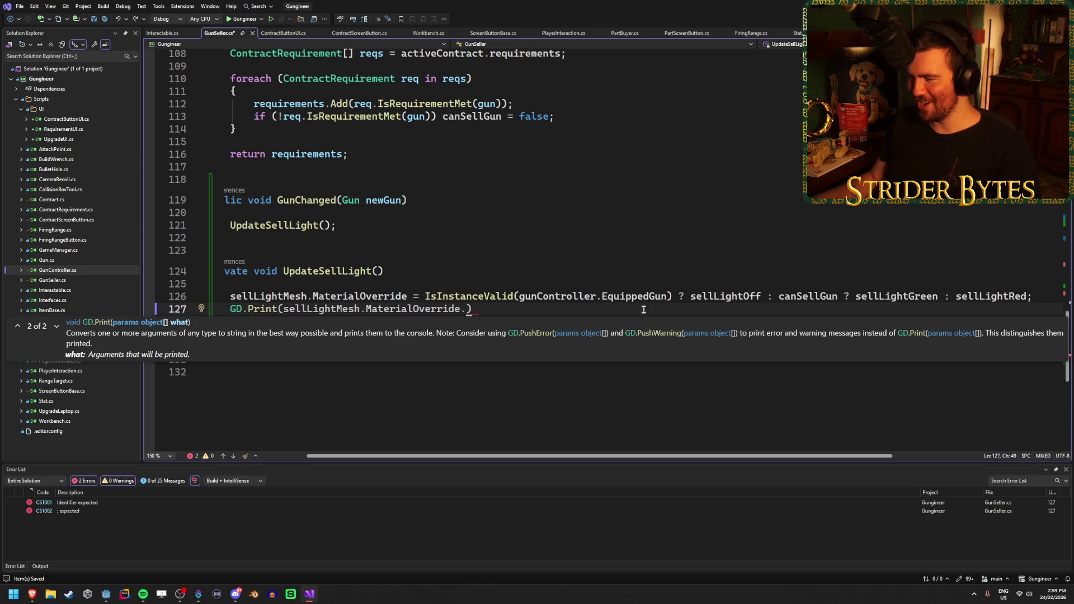
Review line 126's IsInstanceValid, sellLightOff and canSellGun expressions
left_click_drag(439, 296, 686, 296)
double_click(738, 296)
left_click_drag(792, 297, 934, 300)
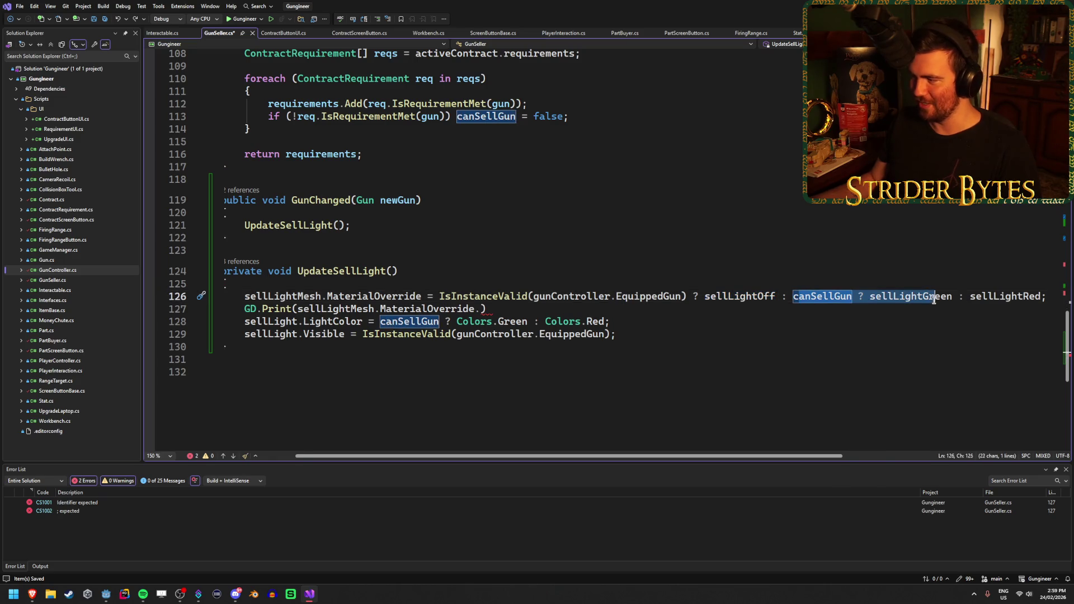
left_click(1045, 296)
left_click(506, 312)
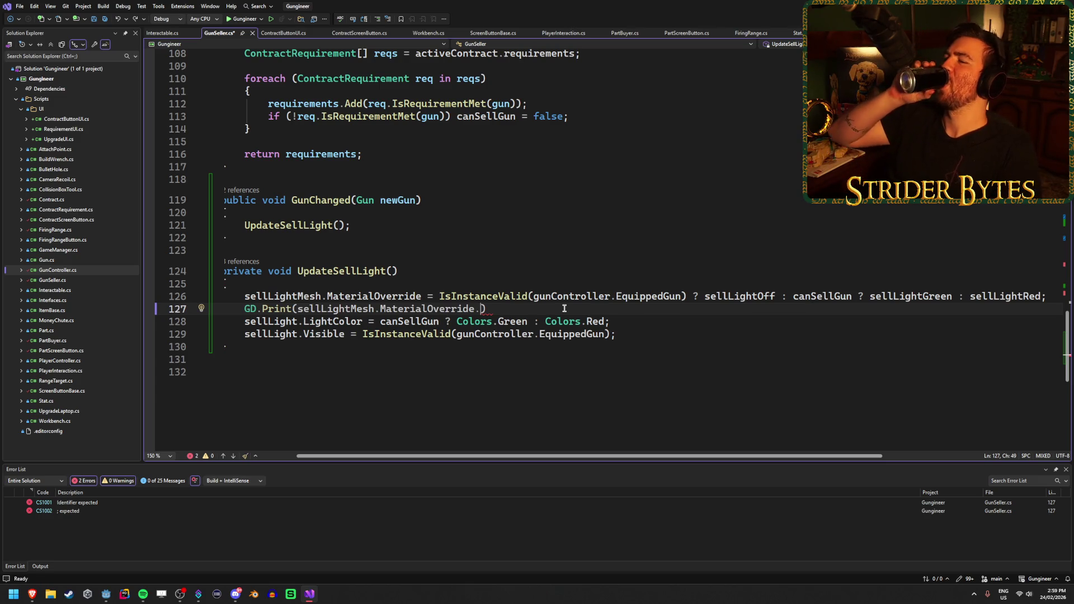
Complete the print with ResourceName, save GunSeller.cs, and launch the game from Godot
key("ctrl+space")
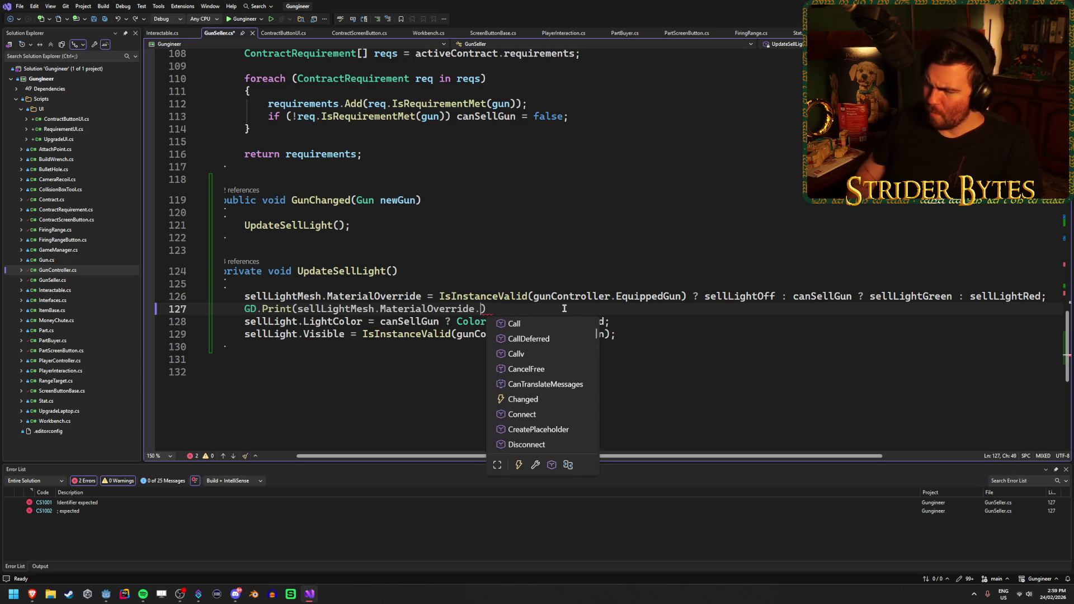
scroll(536, 371, "down", 15)
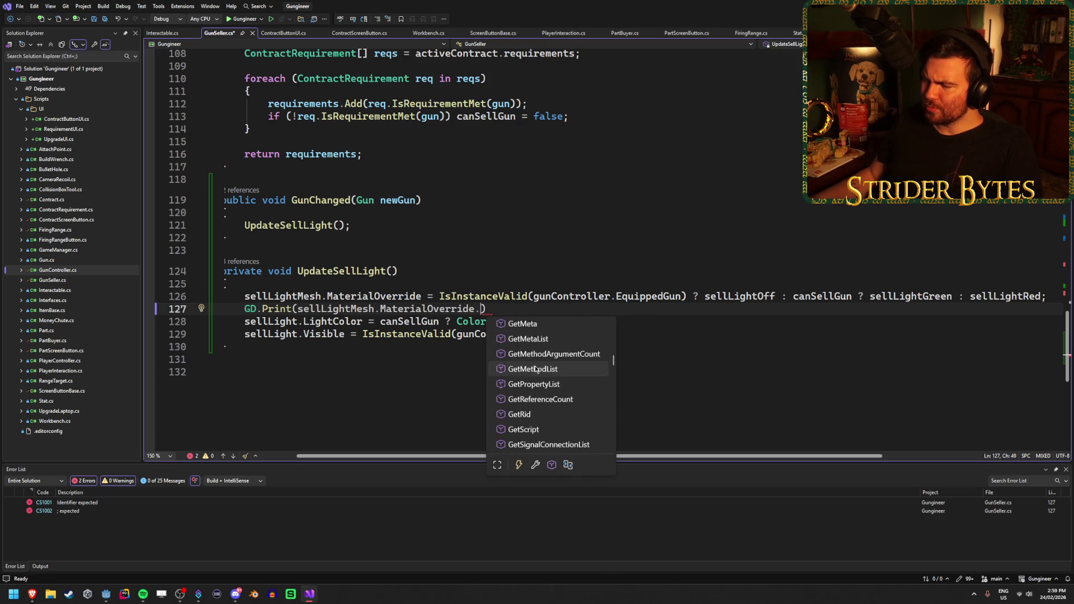
scroll(536, 370, "down", 2)
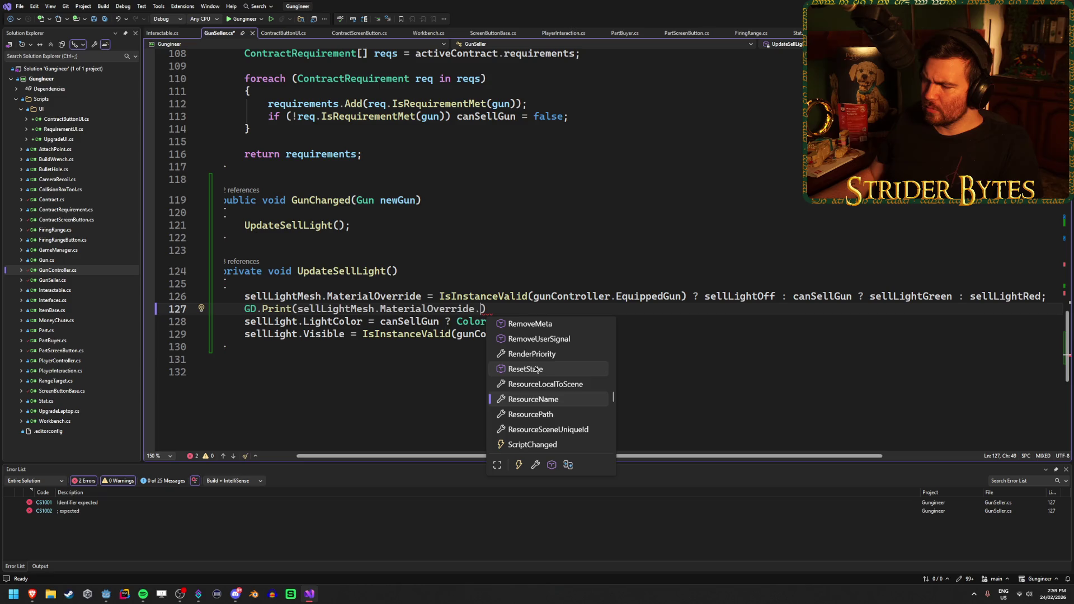
double_click(550, 401)
key("ctrl+s")
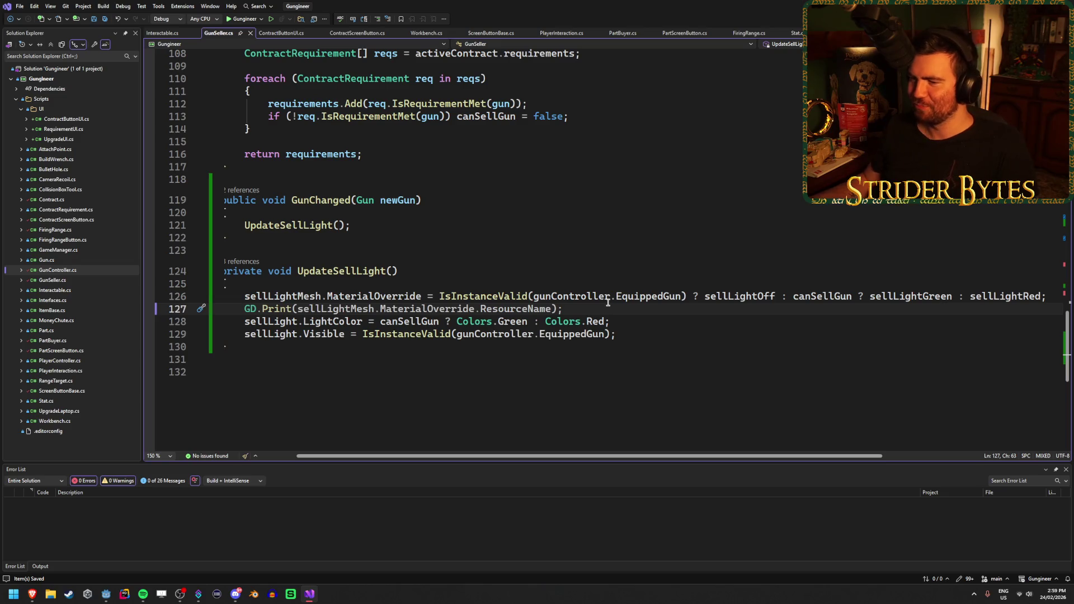
key("alt+Tab")
key("F6")
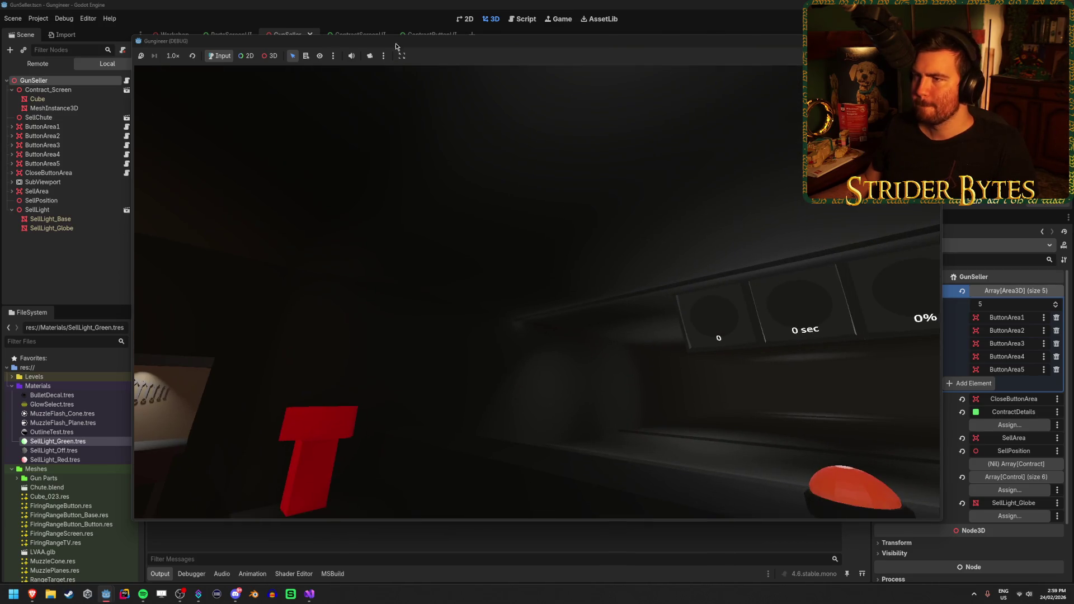
Playtest by opening the 1+ Damage contract to see the sell light turn green, then return to Visual Studio
left_click_drag(400, 45, 476, 40)
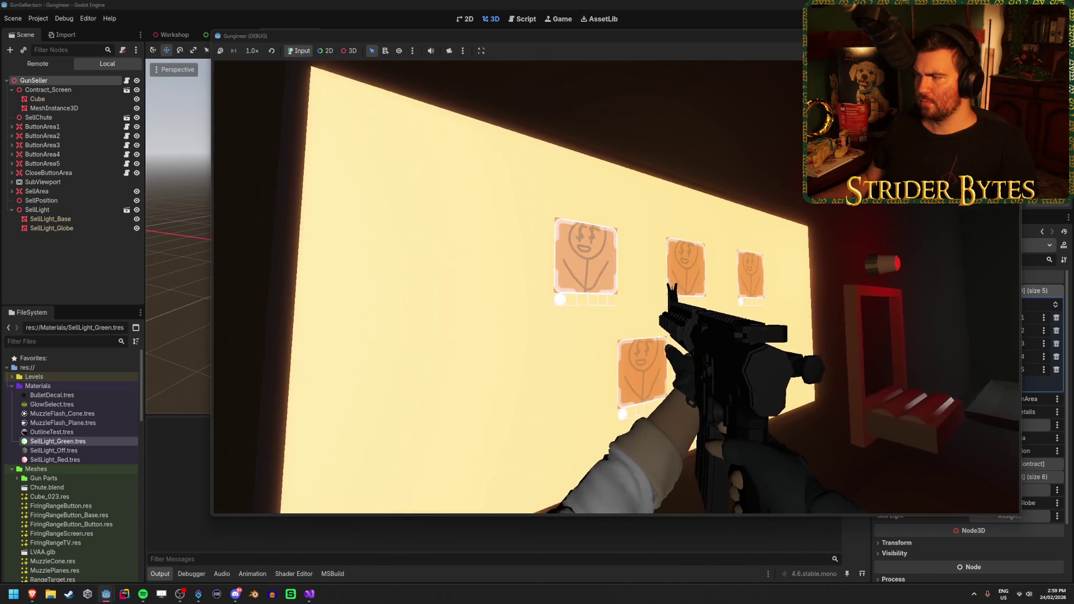
left_click(615, 287)
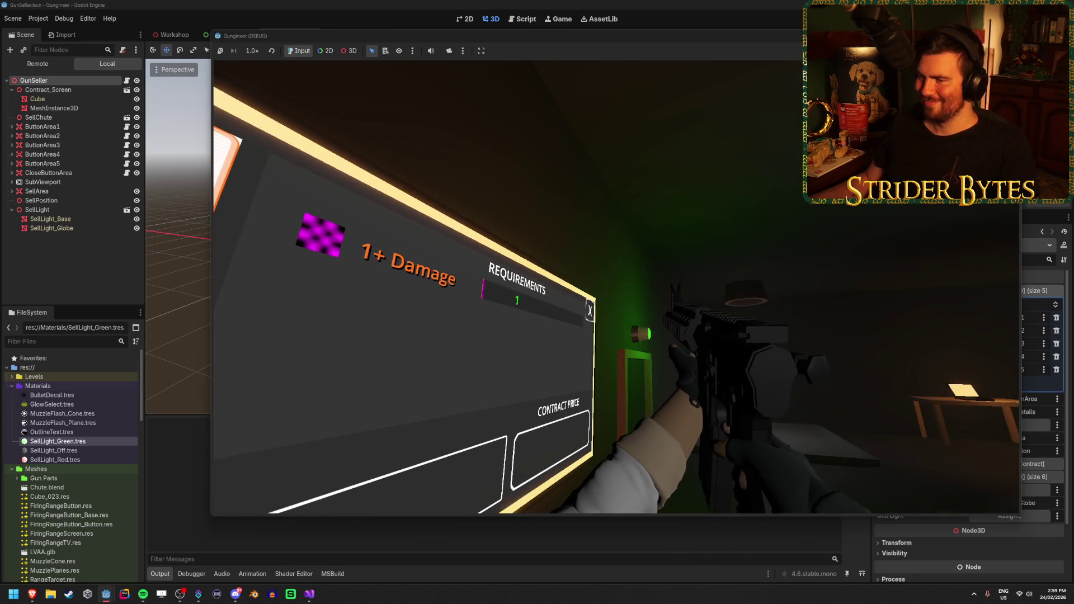
key("F8")
left_click(309, 594)
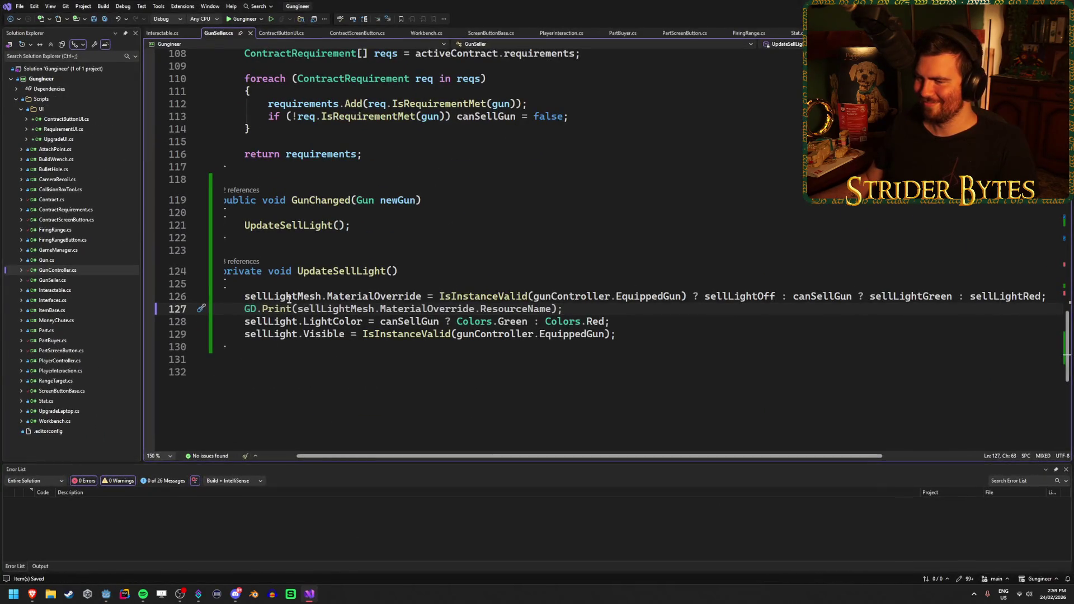
Replace line 127's print argument with "test", save GunSeller.cs, and switch to Godot
left_click_drag(373, 457, 314, 451)
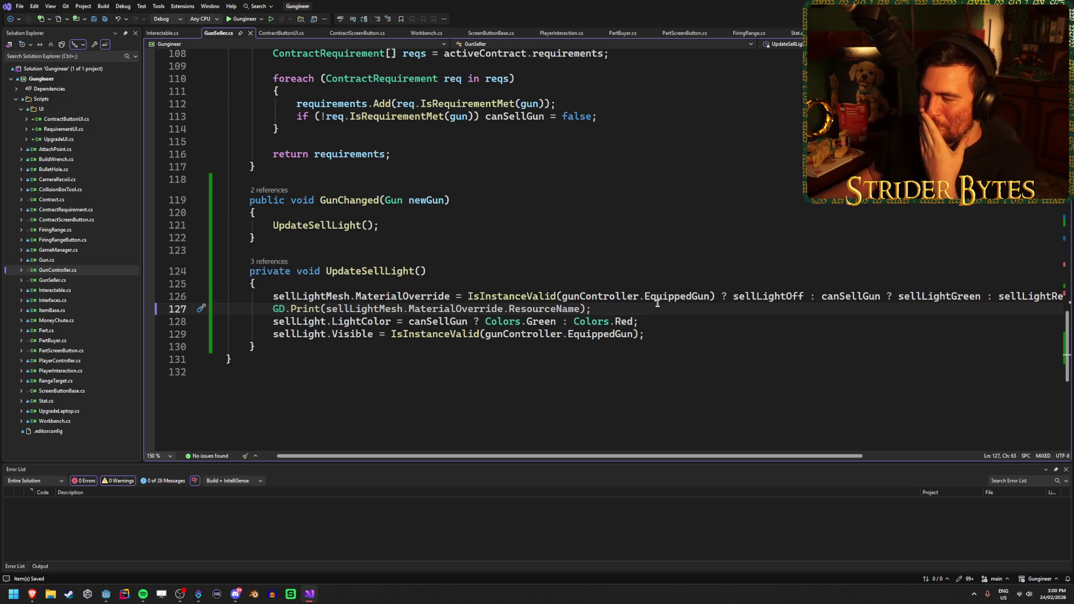
left_click_drag(324, 308, 580, 309)
type("\"test")
key("ctrl+s")
key("alt+Tab")
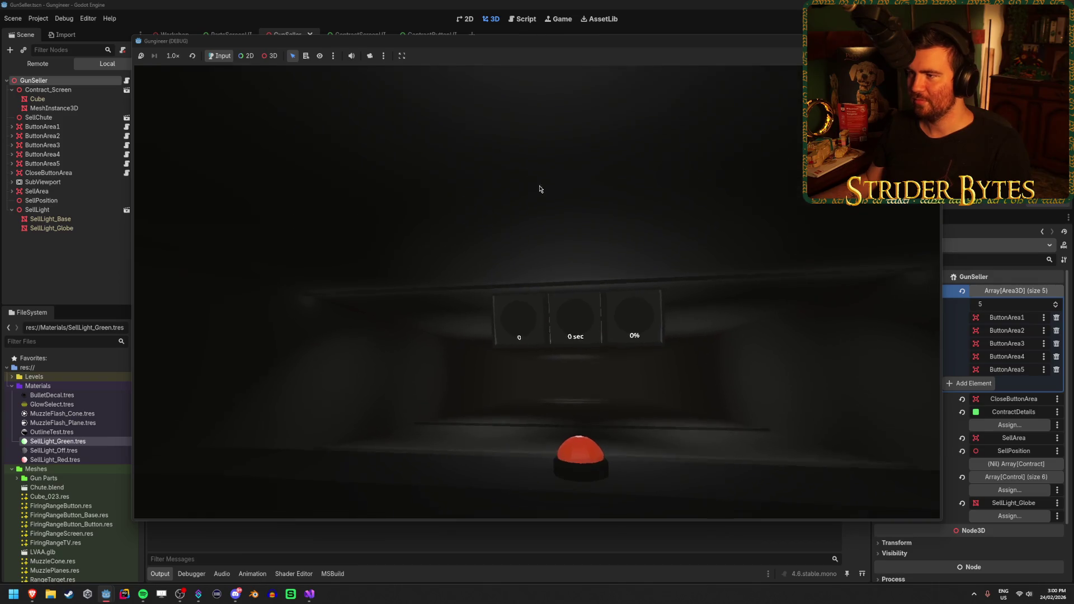
Pick up the rifle and walk to the contract screen in the playtest, then stop and return to Visual Studio
left_click_drag(532, 42, 621, 33)
left_click(678, 151)
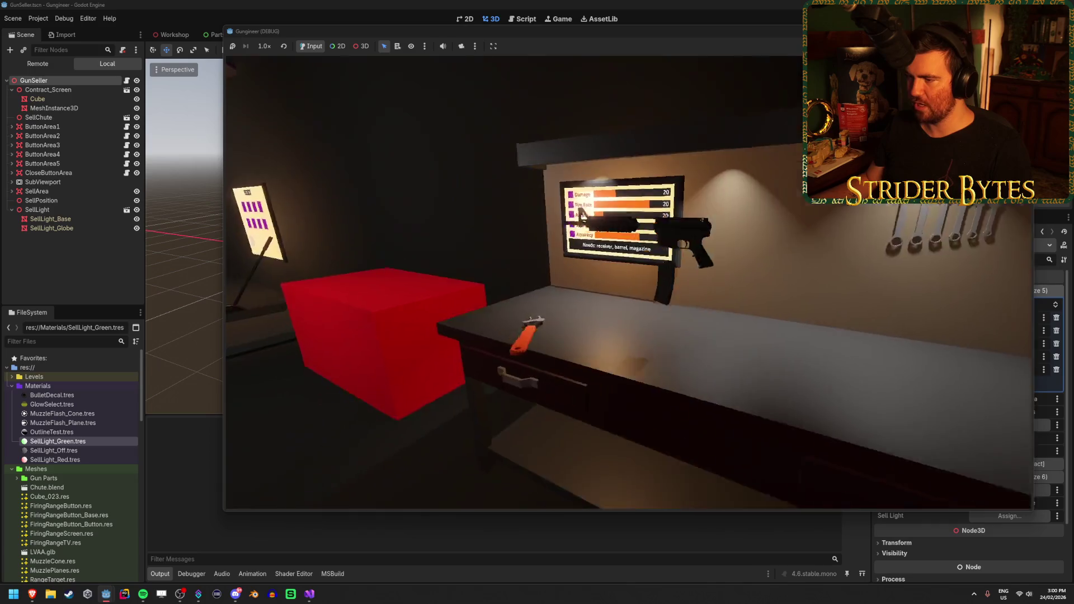
key("e")
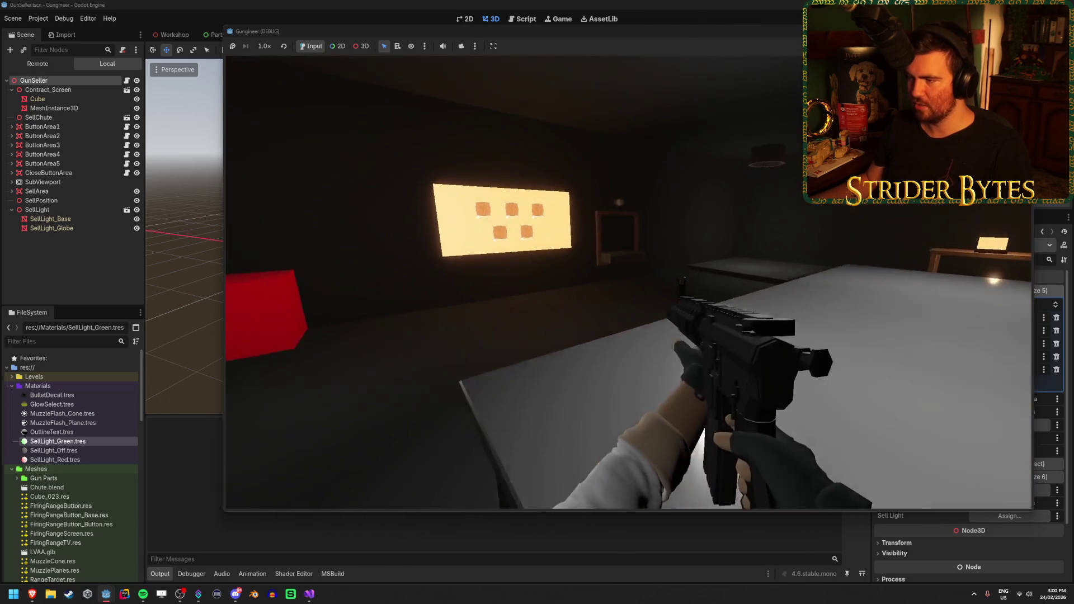
key("w")
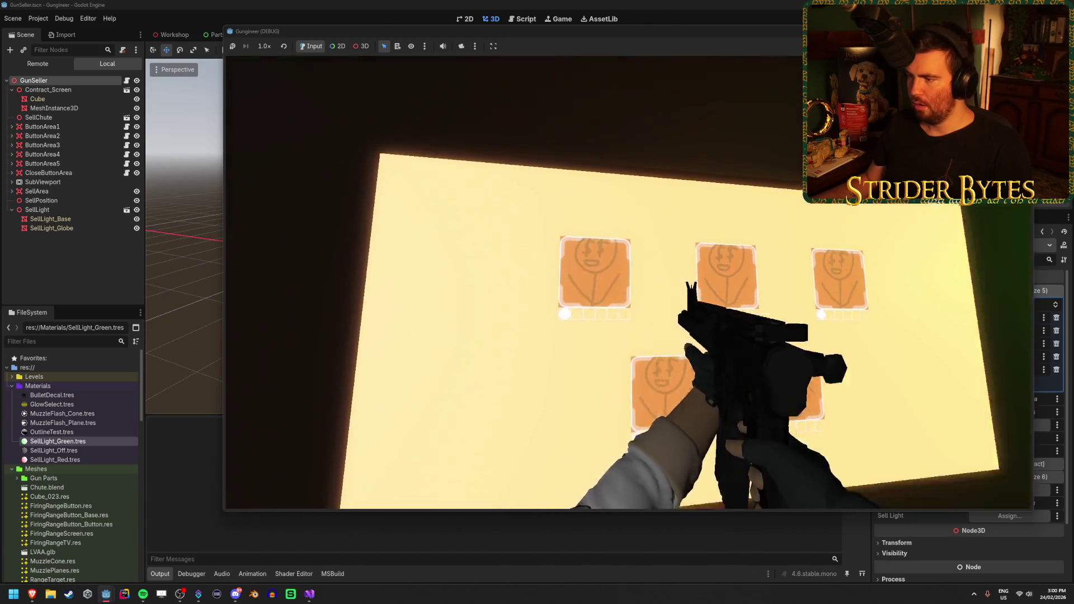
key("F8")
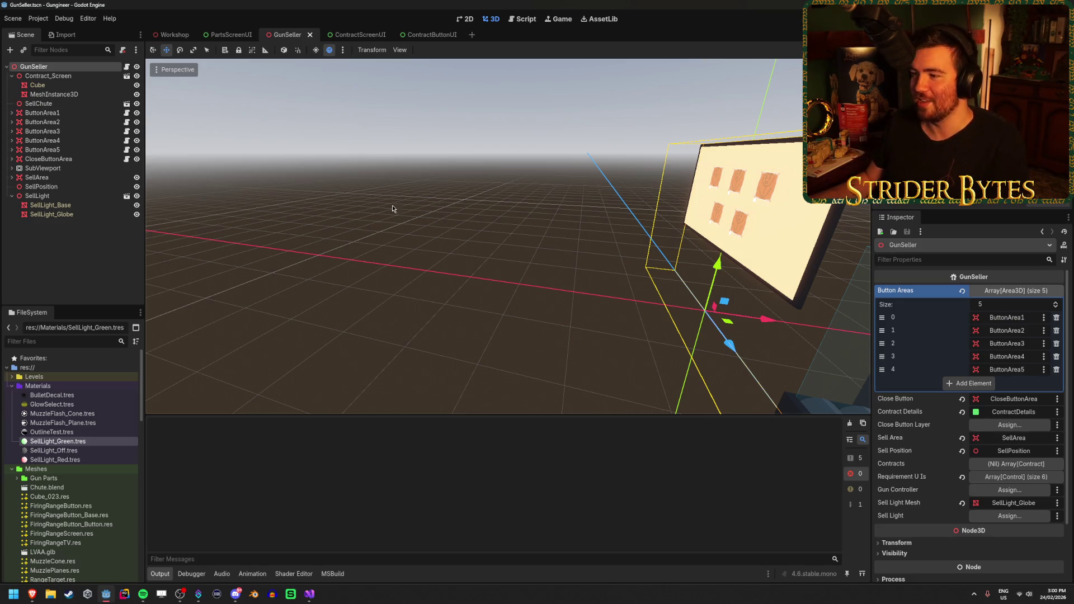
left_click(383, 220)
left_click_drag(496, 291, 498, 292)
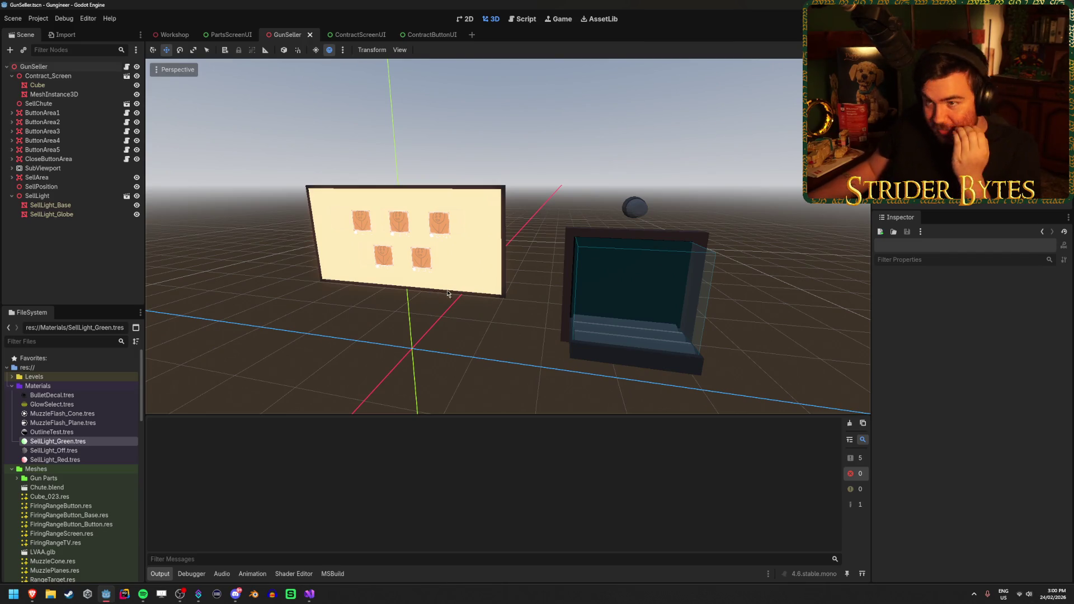
left_click(309, 594)
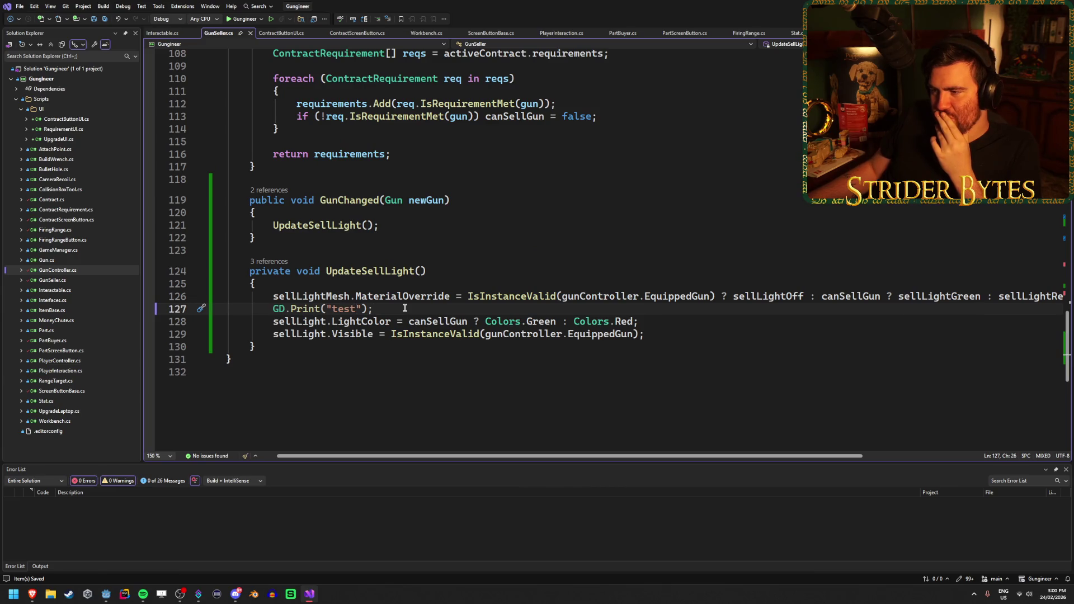
mouse_move(267, 321)
left_mouse_down()
mouse_move(660, 322)
mouse_move(257, 325)
mouse_move(272, 308)
left_mouse_up()
left_click(385, 306)
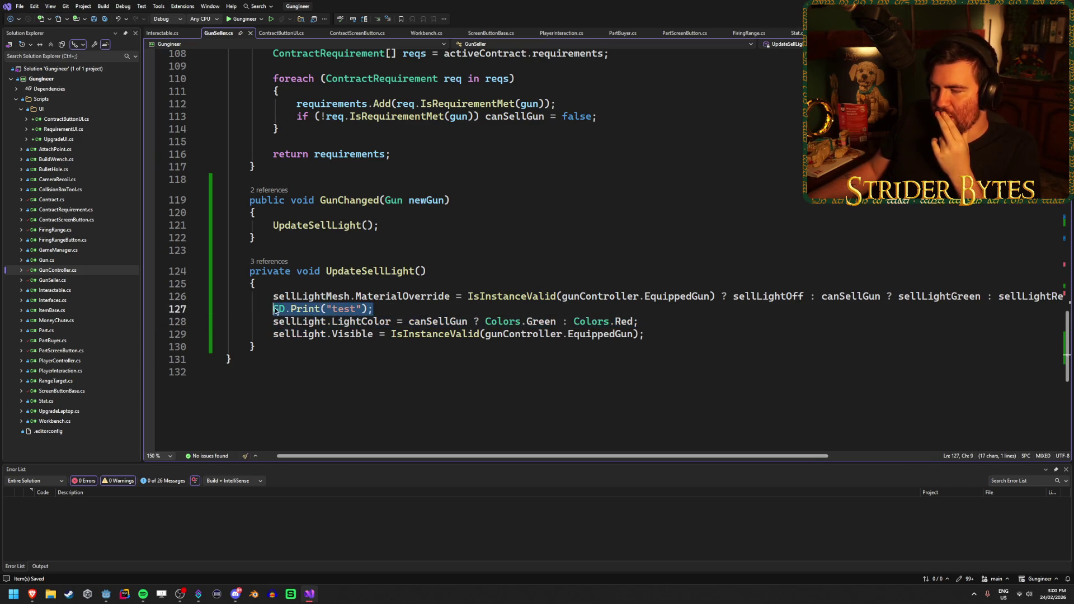
left_click(289, 319)
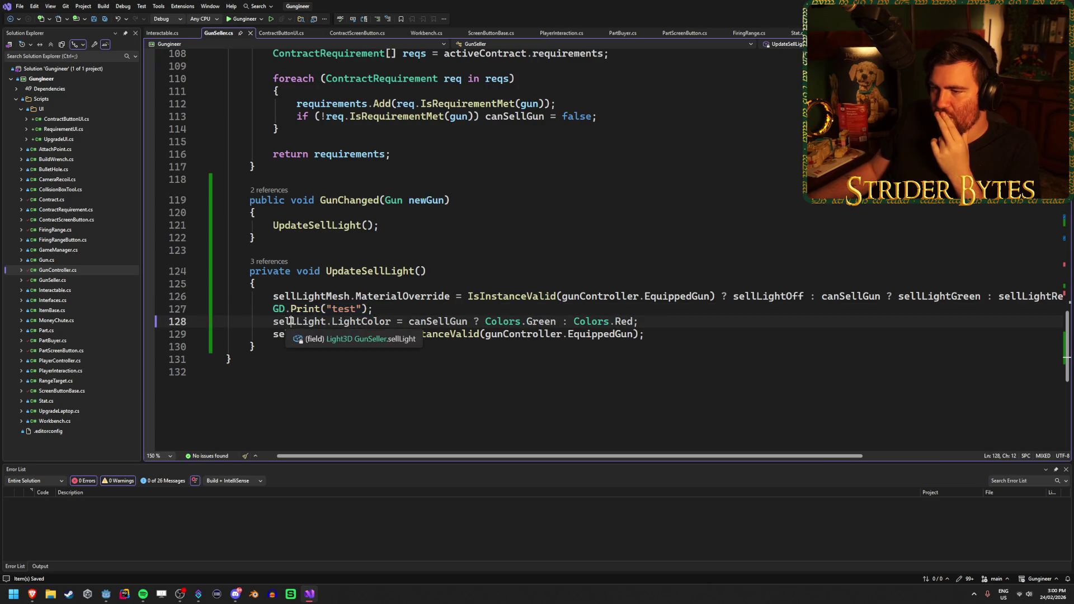
scroll(412, 375, "up", 15)
scroll(411, 380, "up", 2)
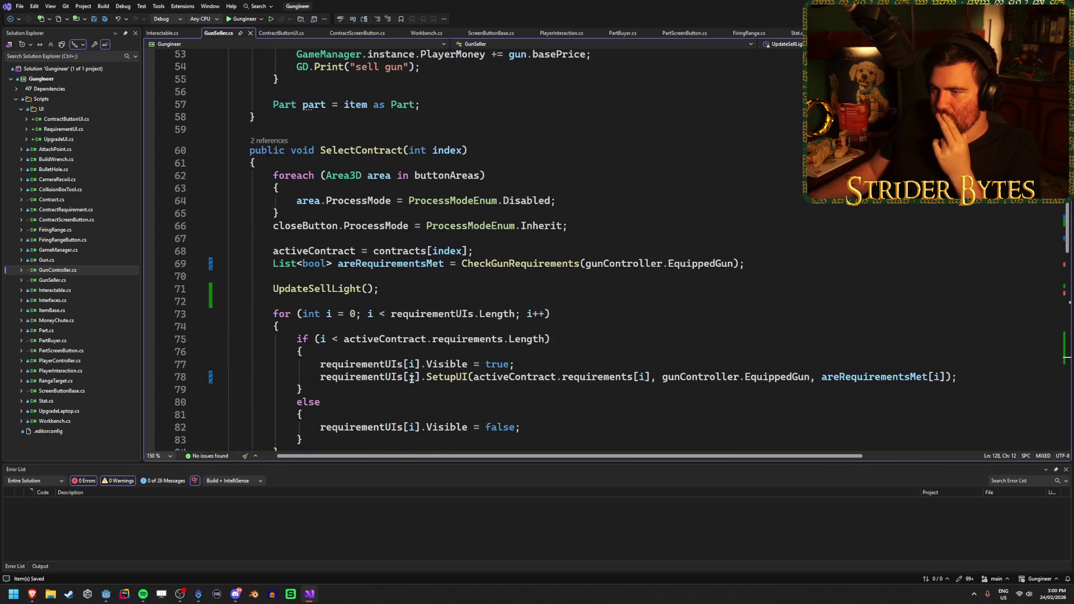
scroll(482, 291, "up", 5)
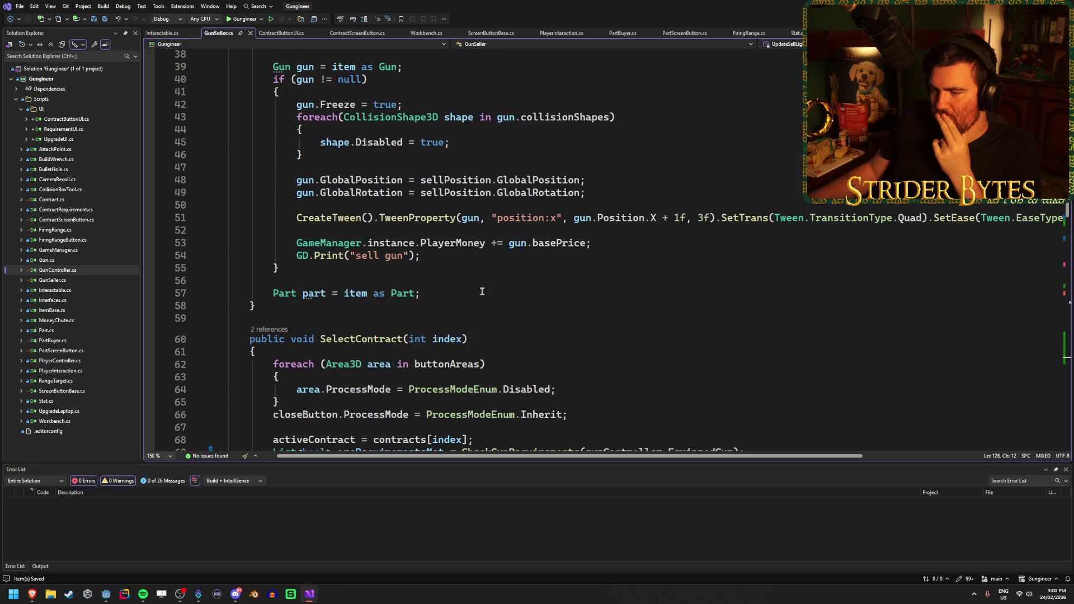
scroll(482, 292, "down", 6)
scroll(482, 292, "down", 1)
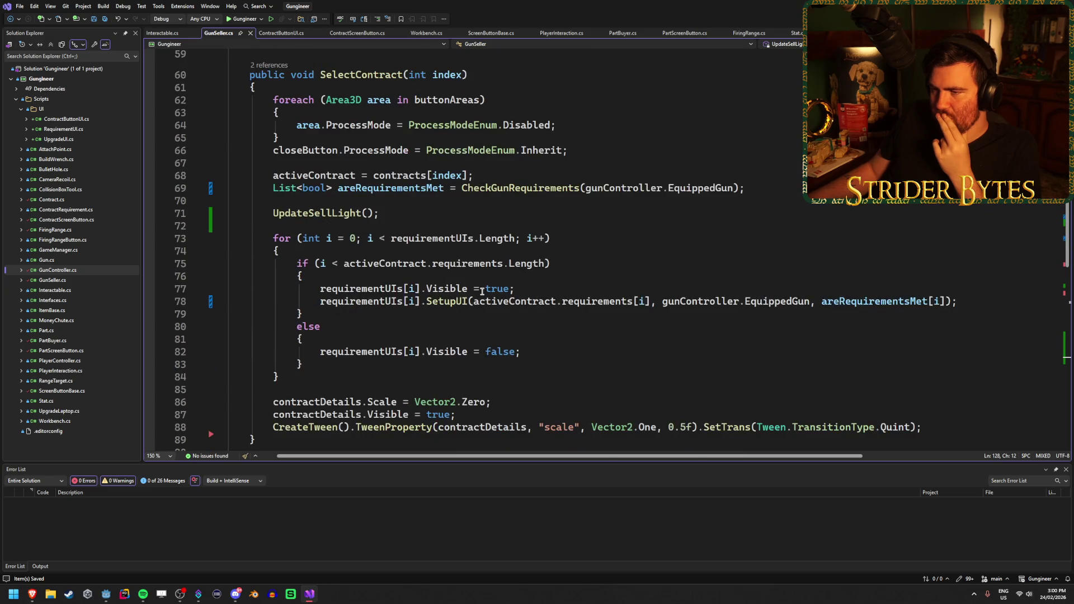
scroll(482, 291, "up", 10)
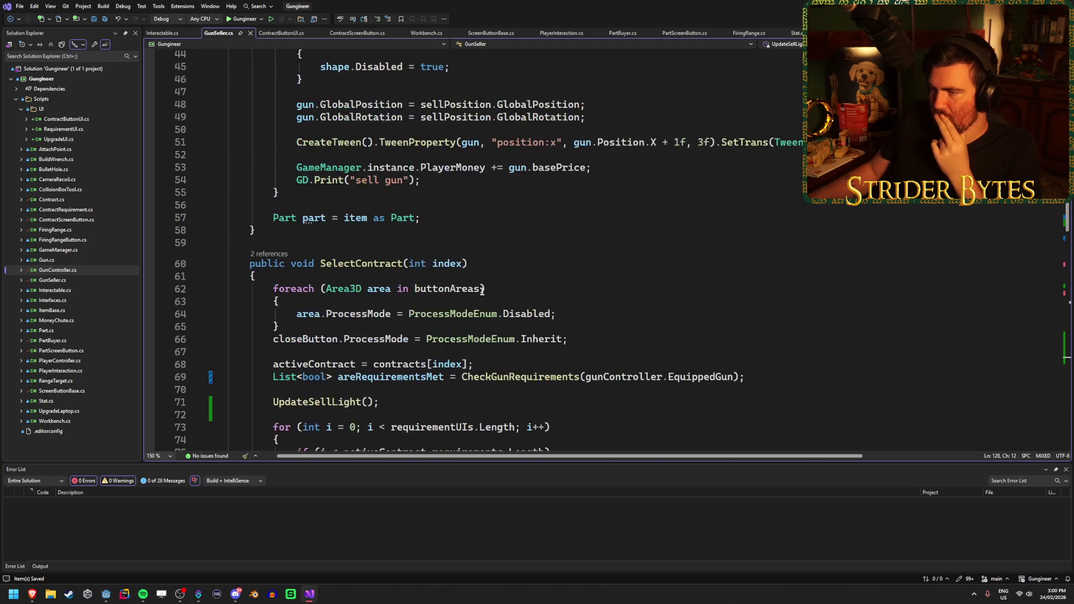
scroll(418, 379, "up", 2)
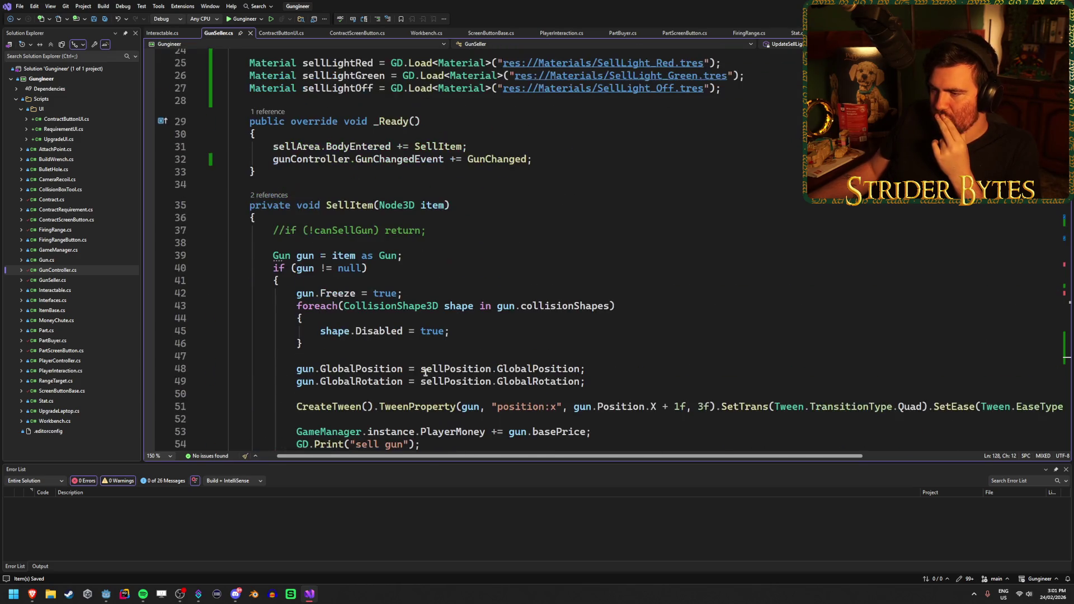
scroll(616, 290, "up", 3)
scroll(616, 289, "down", 20)
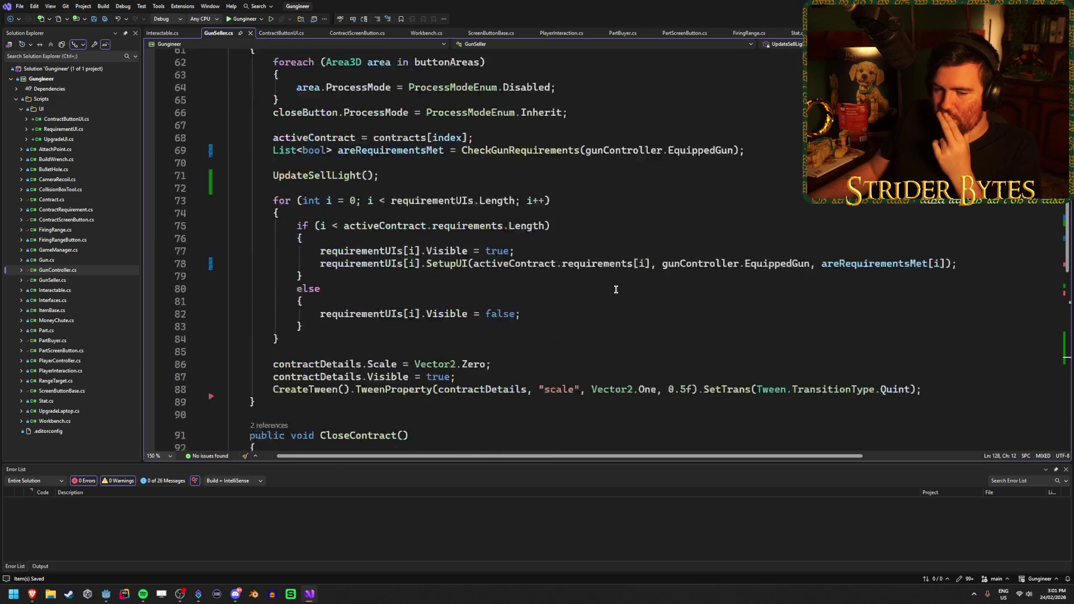
scroll(616, 290, "up", 6)
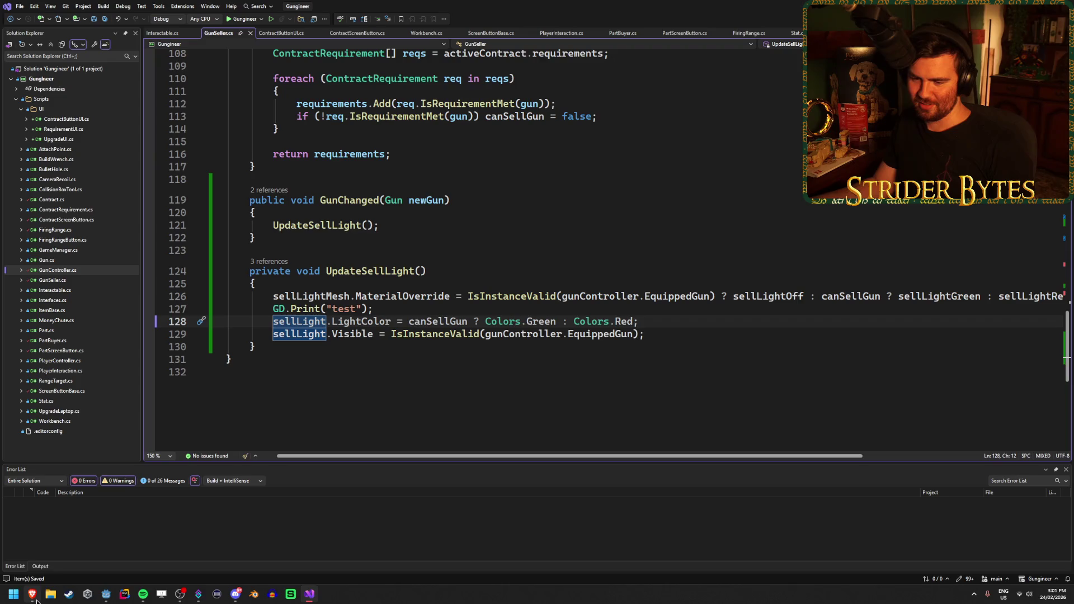
Show the game's stdout messages in Godot and run the game once
mouse_move(36, 600)
left_click(105, 593)
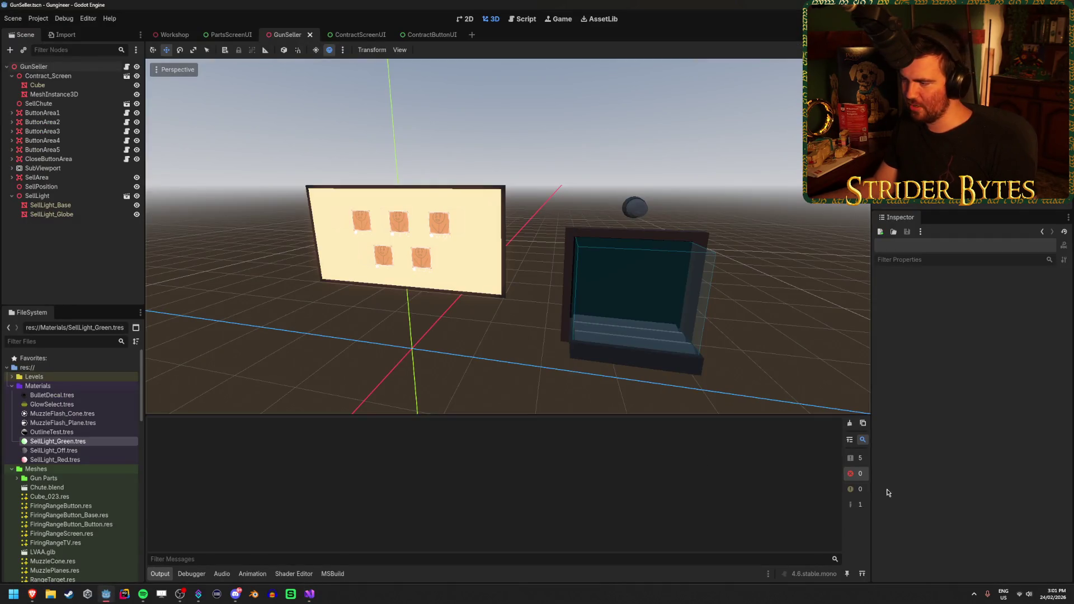
left_click(858, 460)
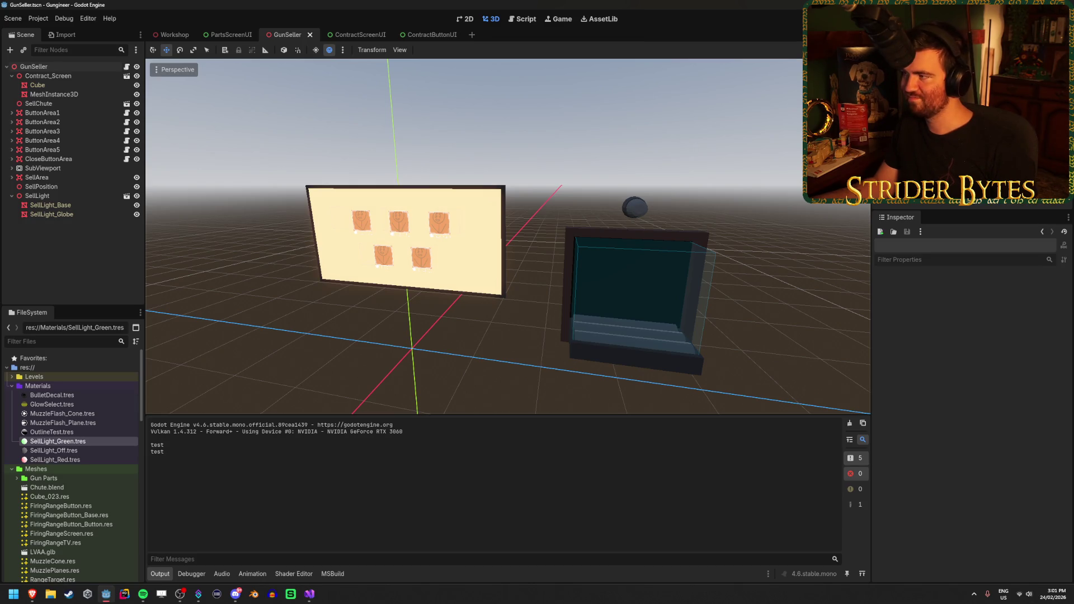
key("F5")
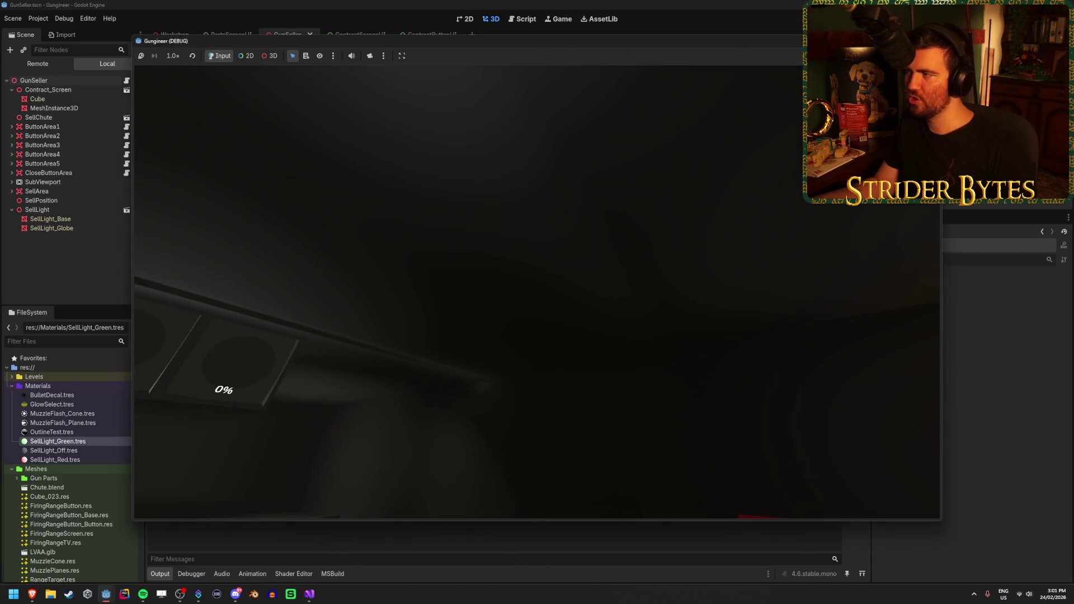
key("Escape")
Restore line 127 to print sellLightMesh.MaterialOverride.ResourceName, then go back to Godot
left_click(308, 594)
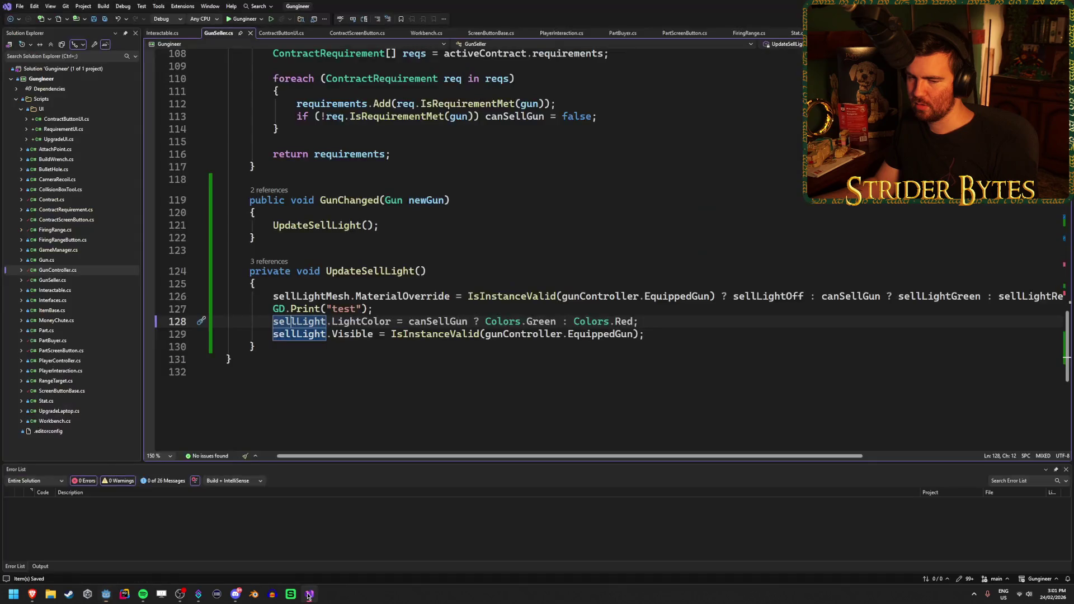
left_click(383, 309)
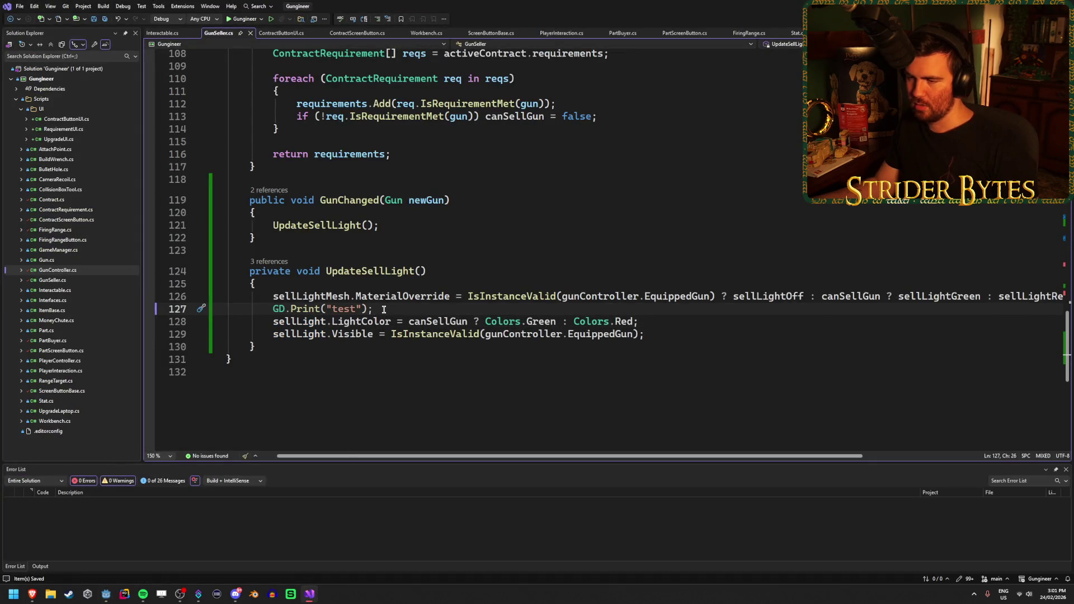
key("ctrl+z")
key("ctrl+z")
key("ctrl+y")
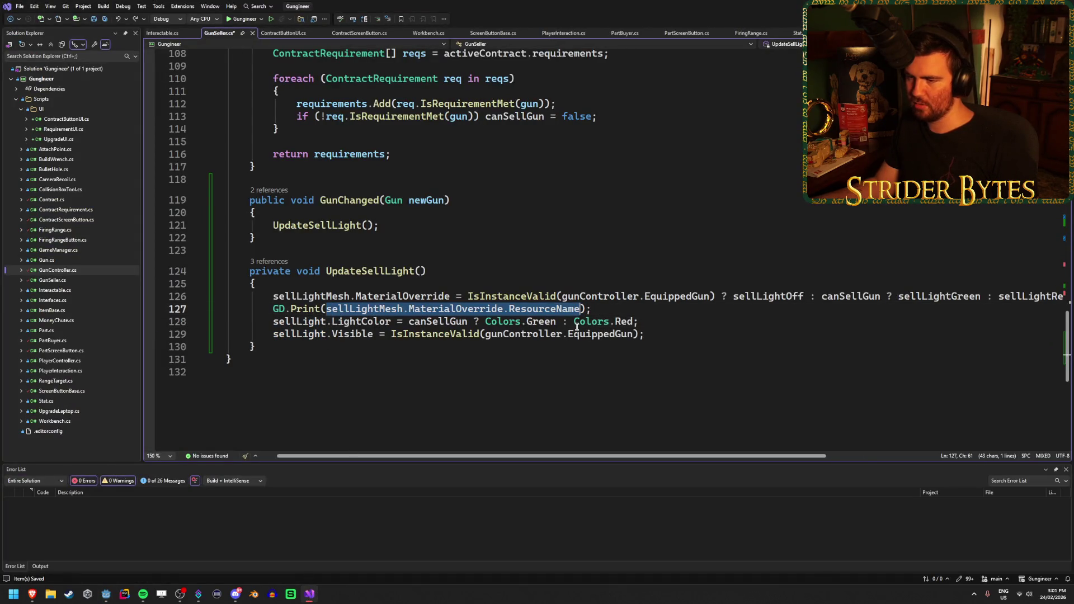
key("alt+Tab")
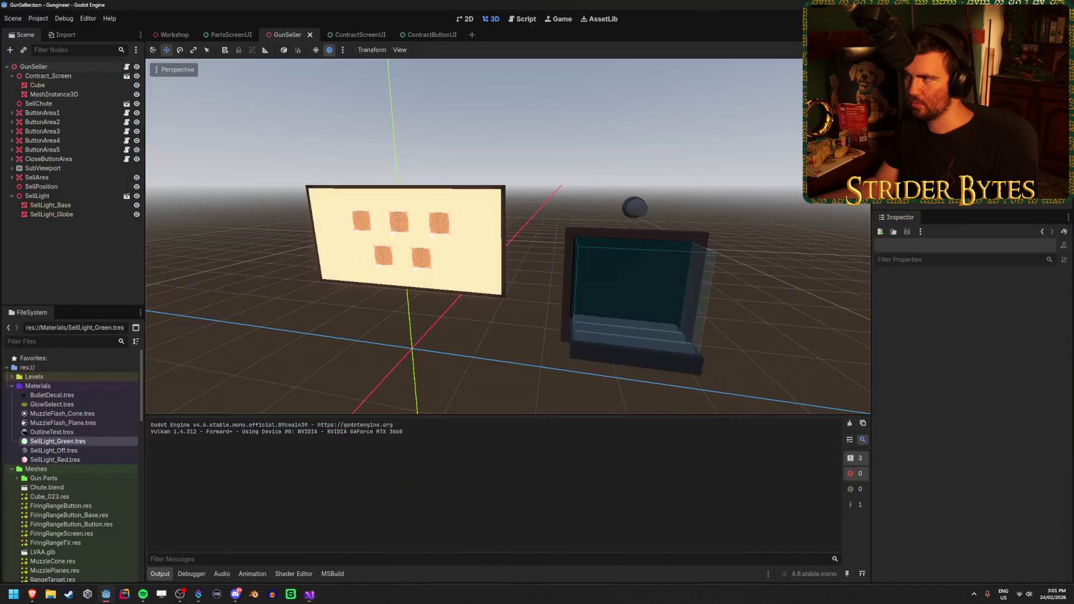
Run the game and walk to the poster wall to open a contract's requirements
key("F5")
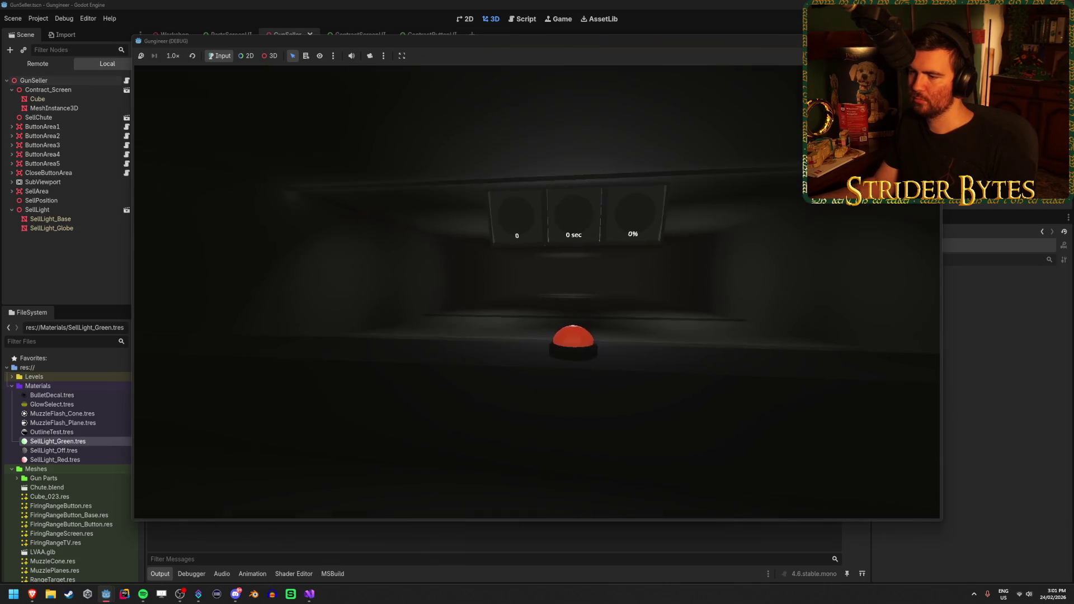
left_click_drag(498, 48, 590, 32)
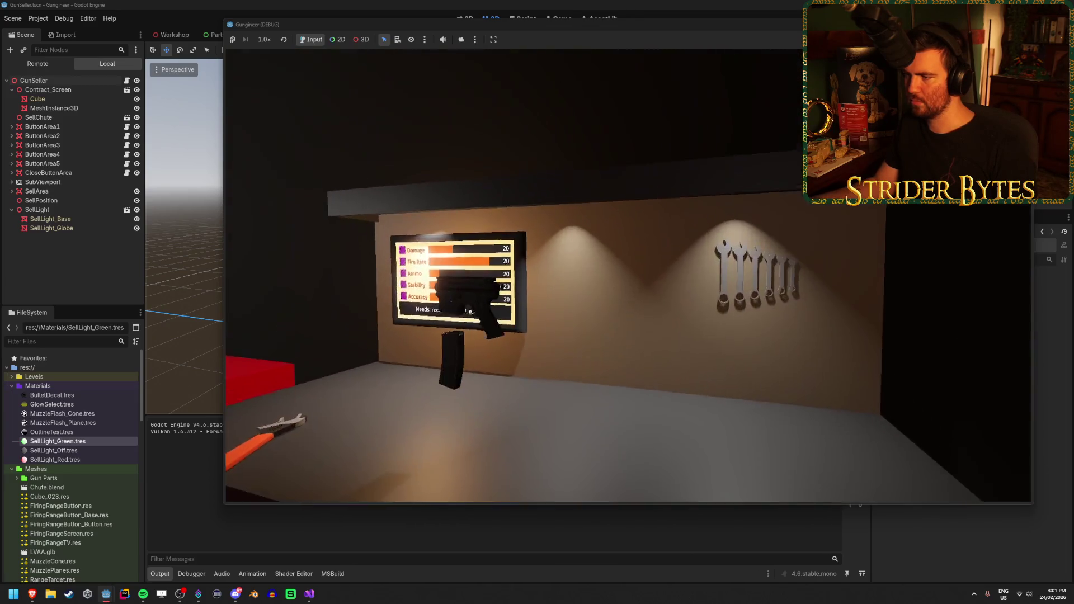
key("w")
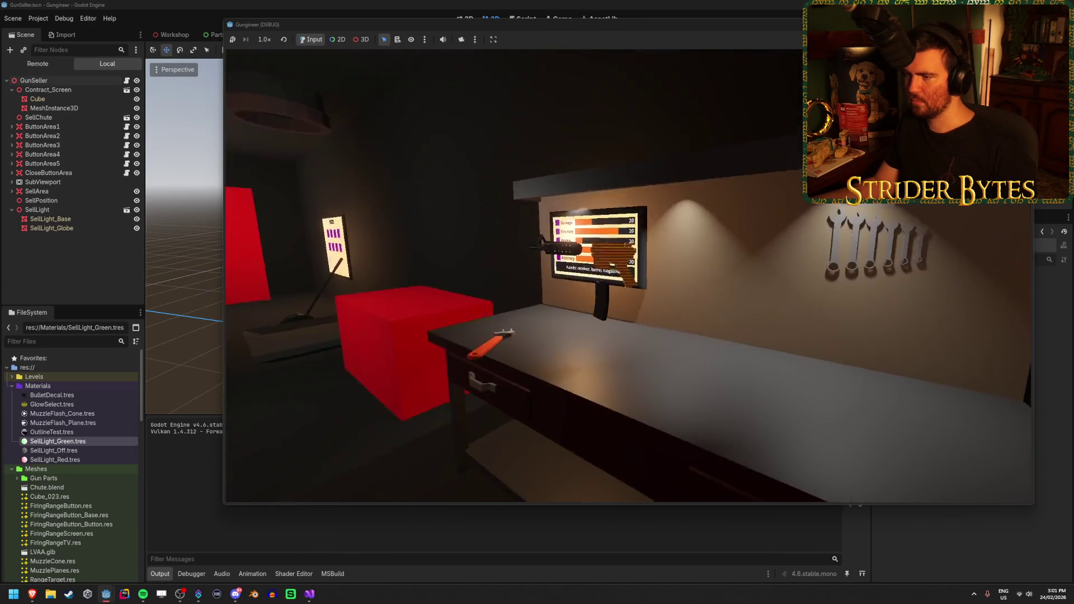
key("s")
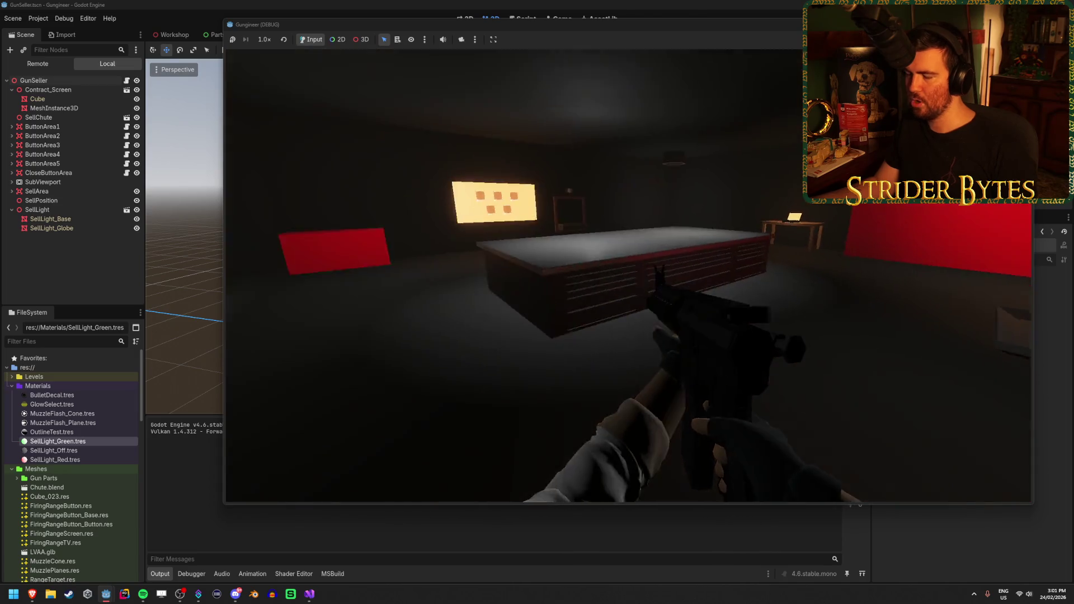
key("w")
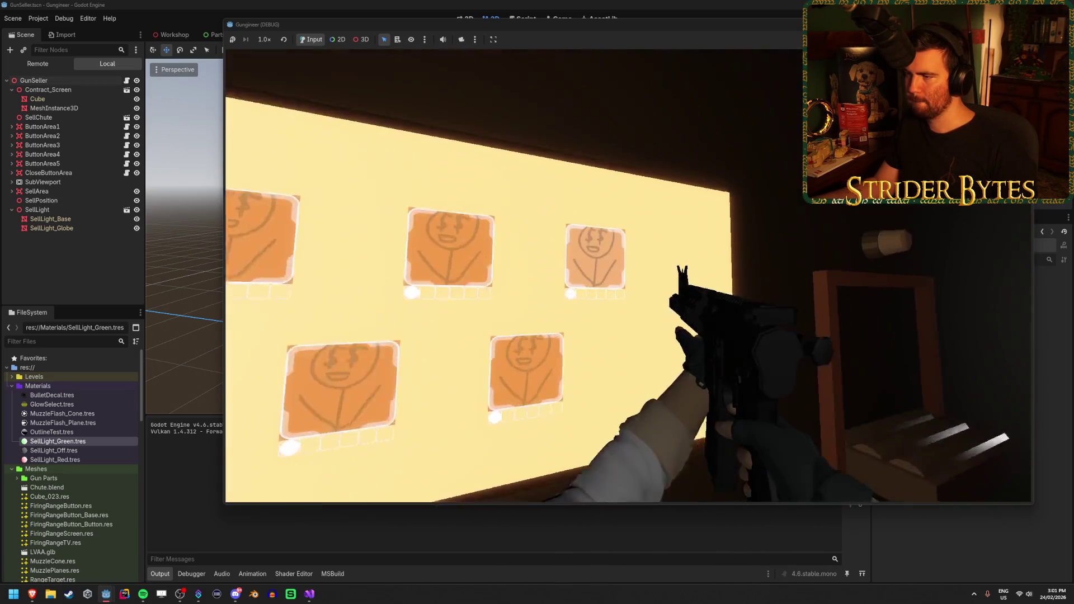
key("e")
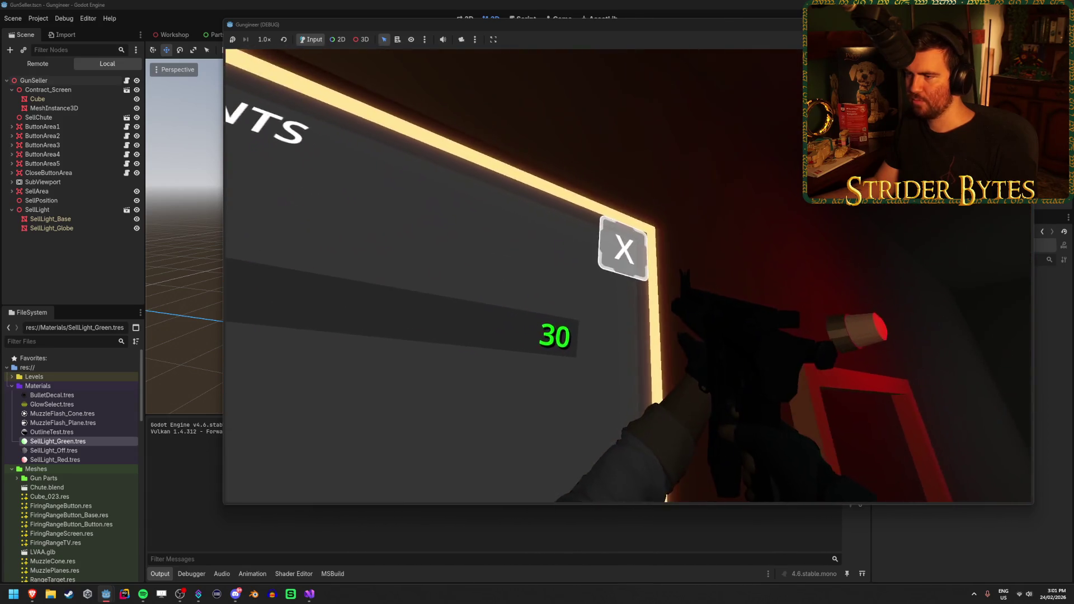
Open and close several contracts, including 1+ Damage, with the rifle equipped, then stop and return to Visual Studio
left_click(624, 248)
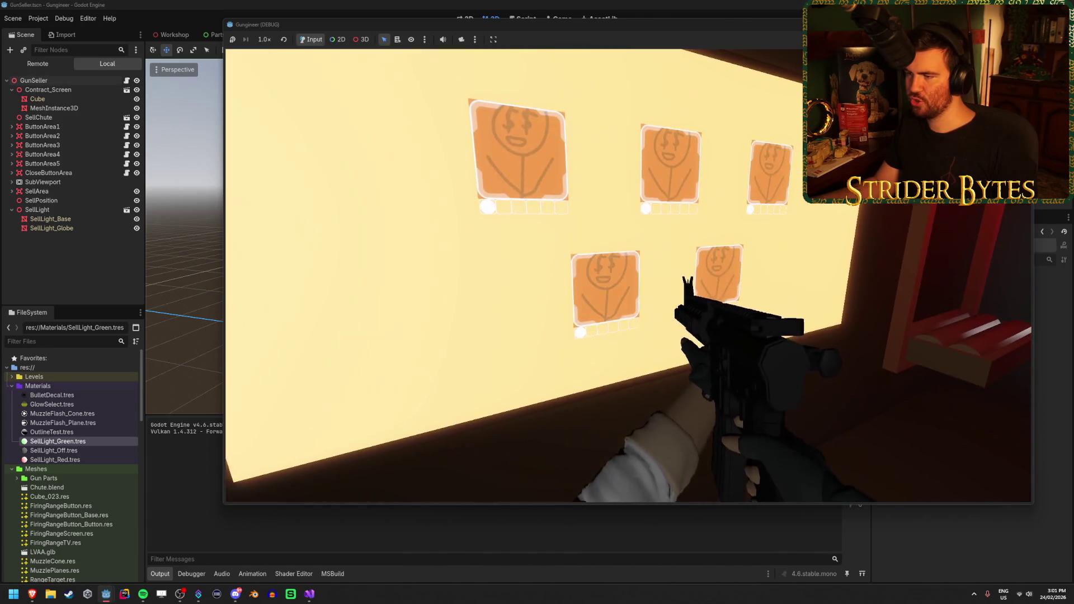
key("e")
left_click(602, 277)
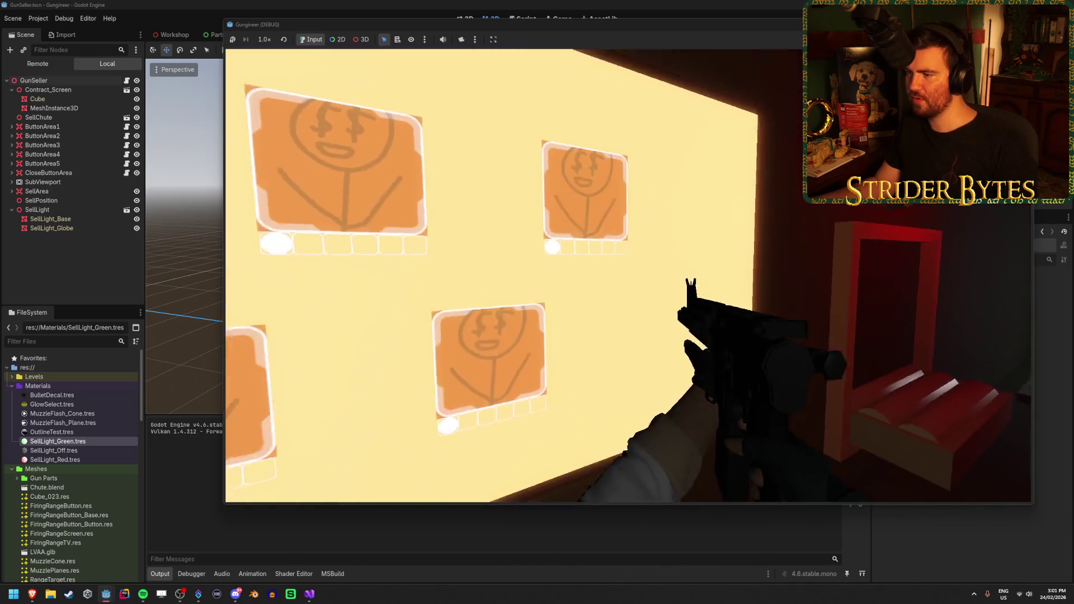
key("e")
left_click(622, 248)
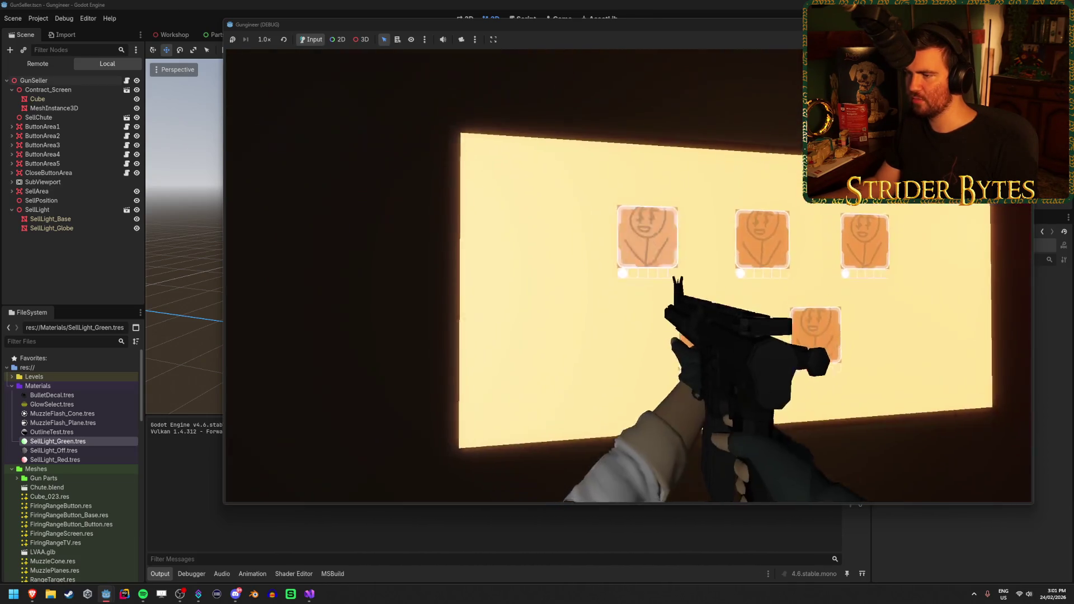
key("e")
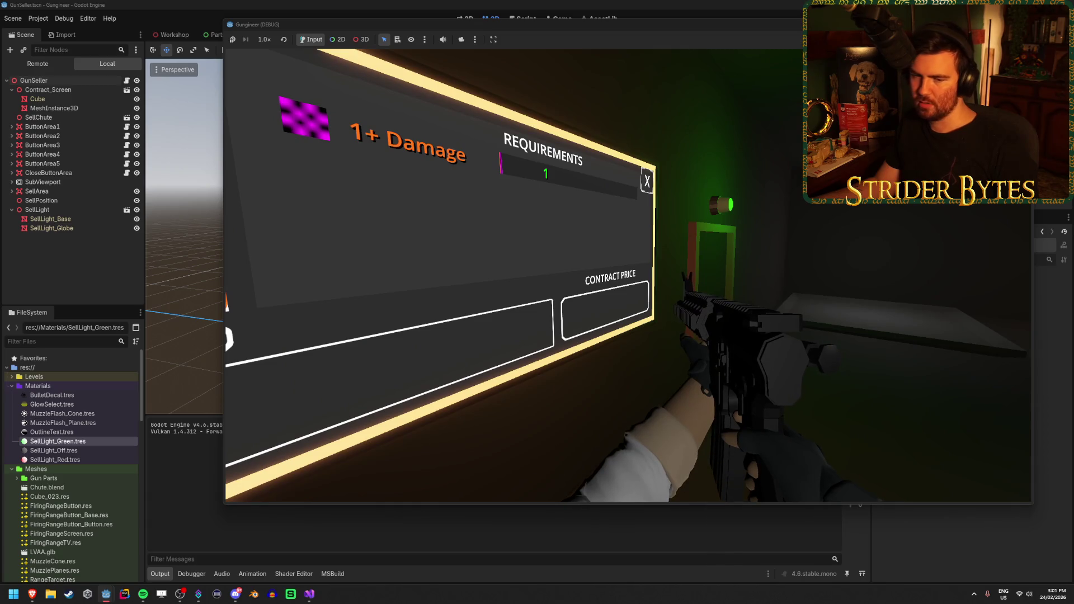
left_click(640, 258)
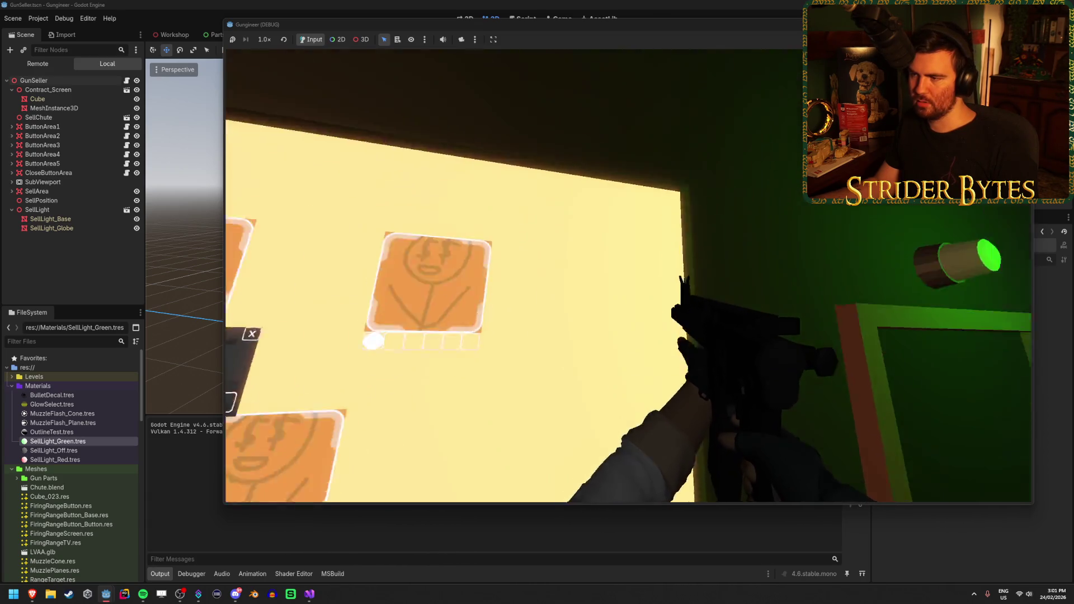
key("e")
left_click(628, 276)
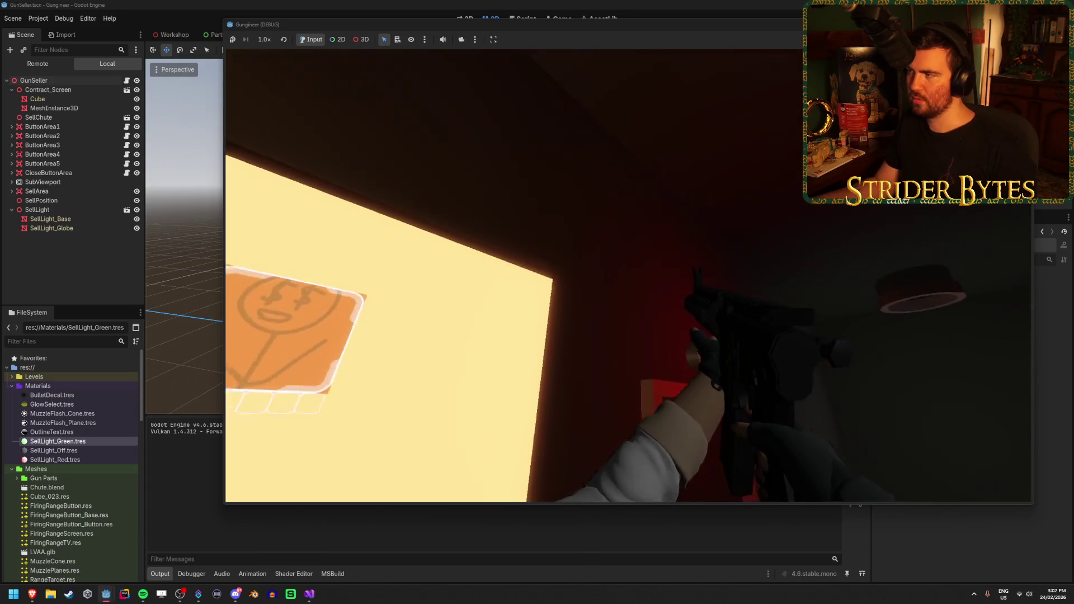
key("F8")
left_click(310, 594)
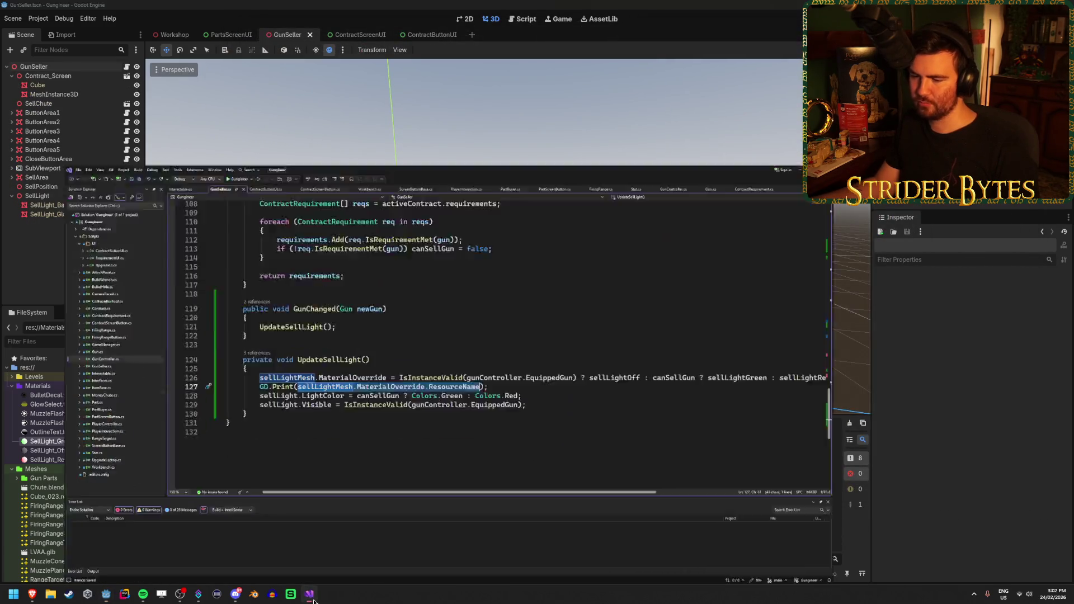
Put a breakpoint on line 126, rebuild, dismiss the class-library start error, and test-run the game
left_click(378, 297)
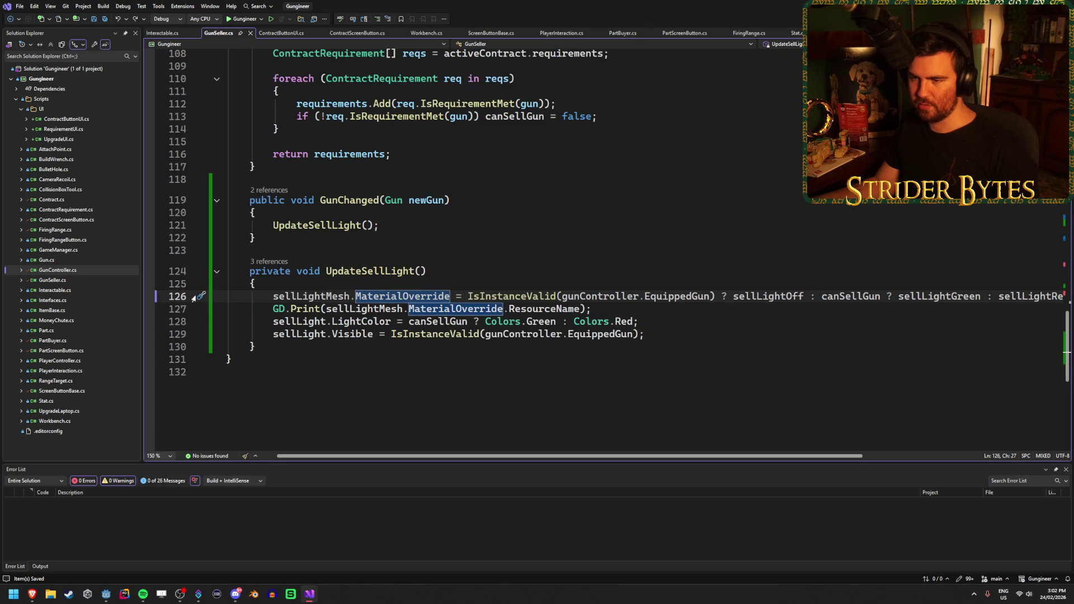
left_click(149, 296)
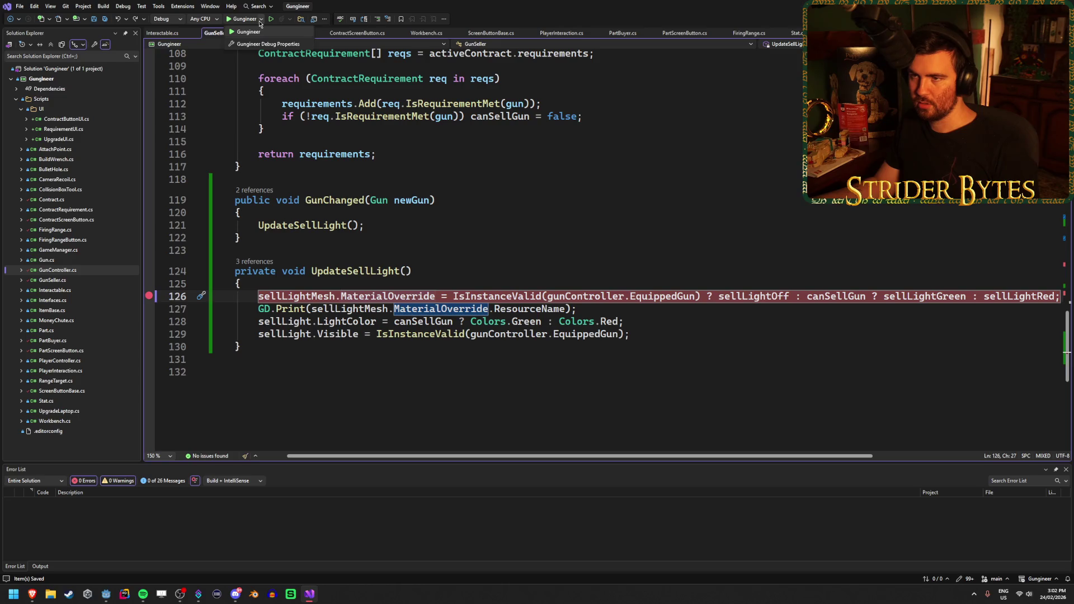
left_click(257, 31)
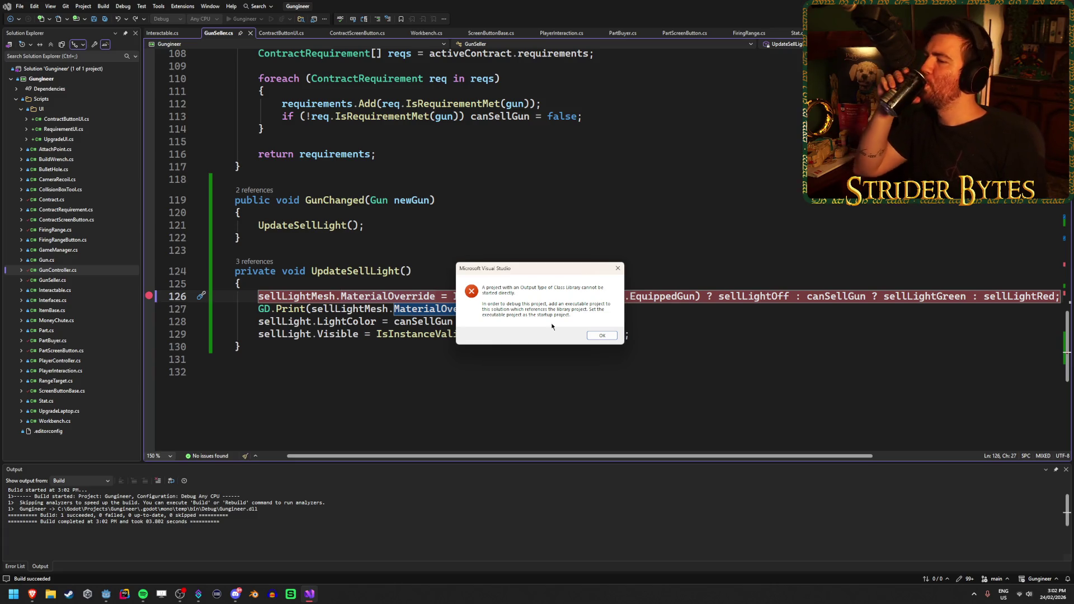
left_click(612, 338)
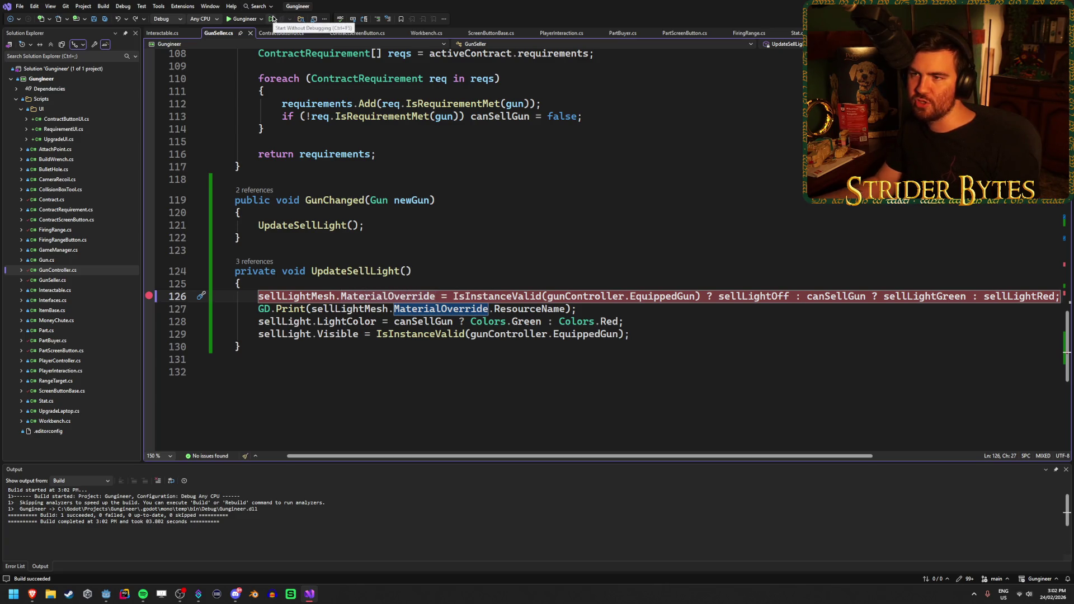
key("alt+Tab")
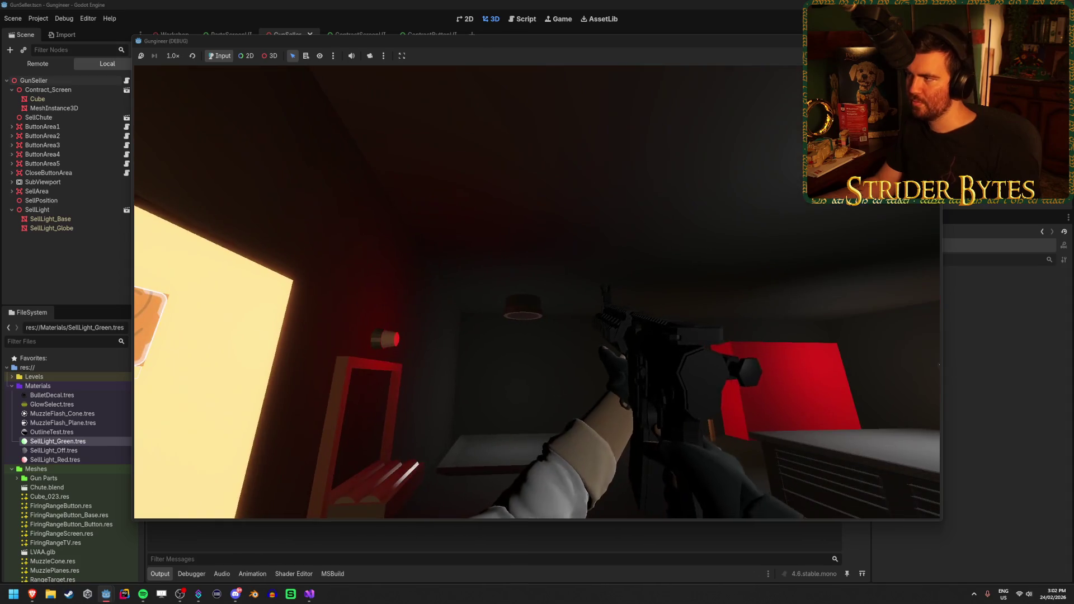
key("F8")
left_click(311, 596)
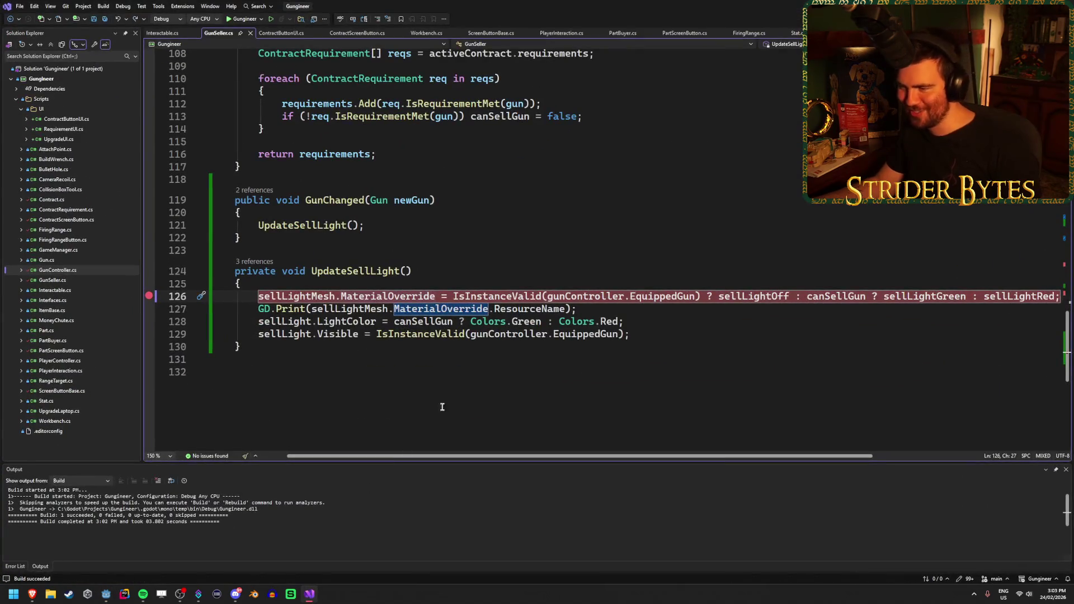
left_click(610, 313)
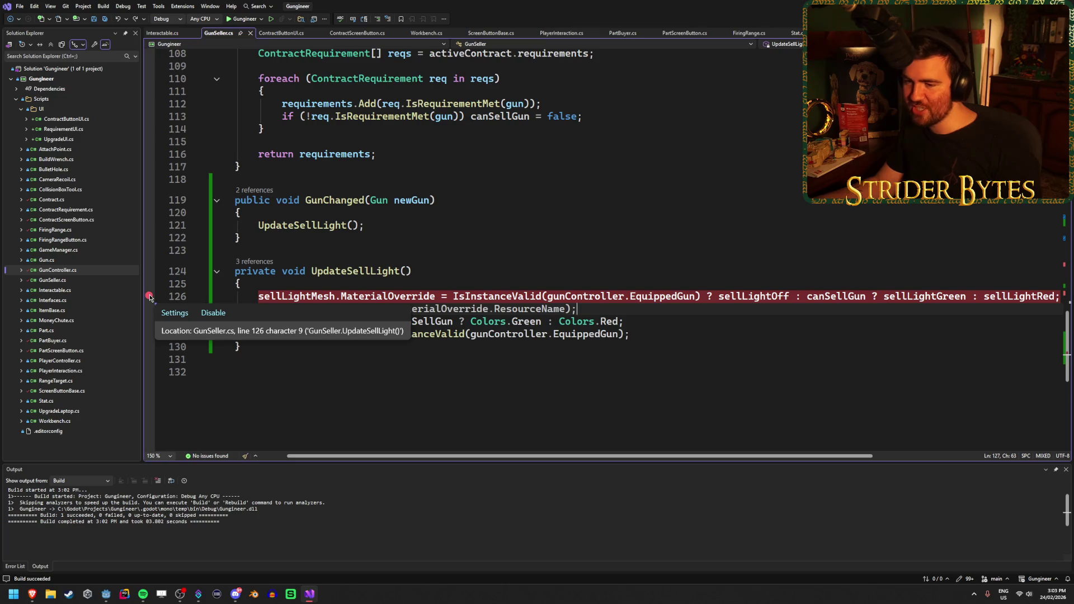
left_click(150, 296)
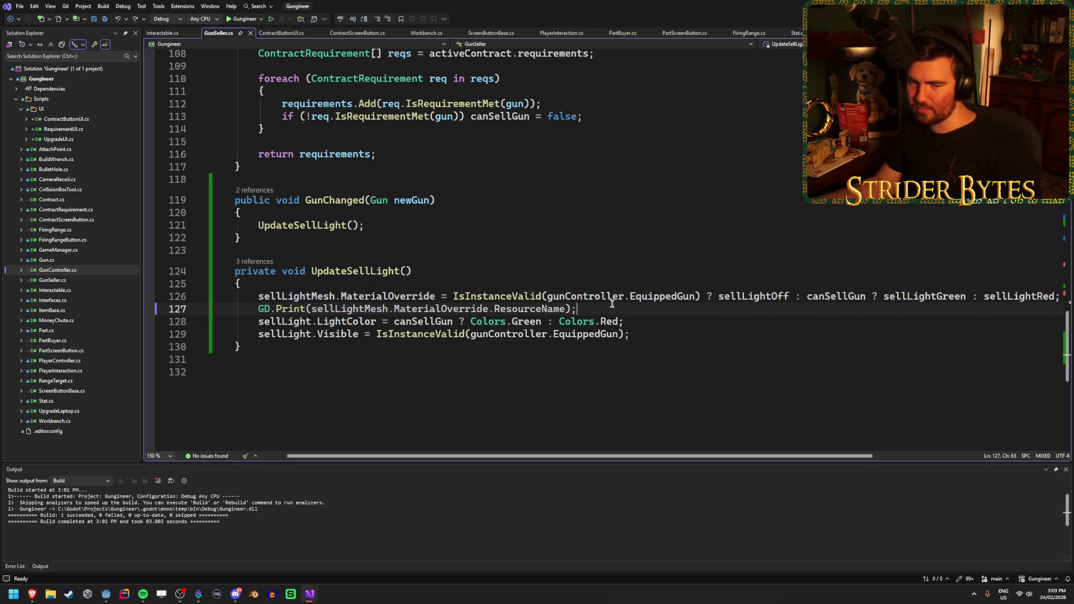
key("ctrl+x")
key("ctrl+s")
left_click(649, 323)
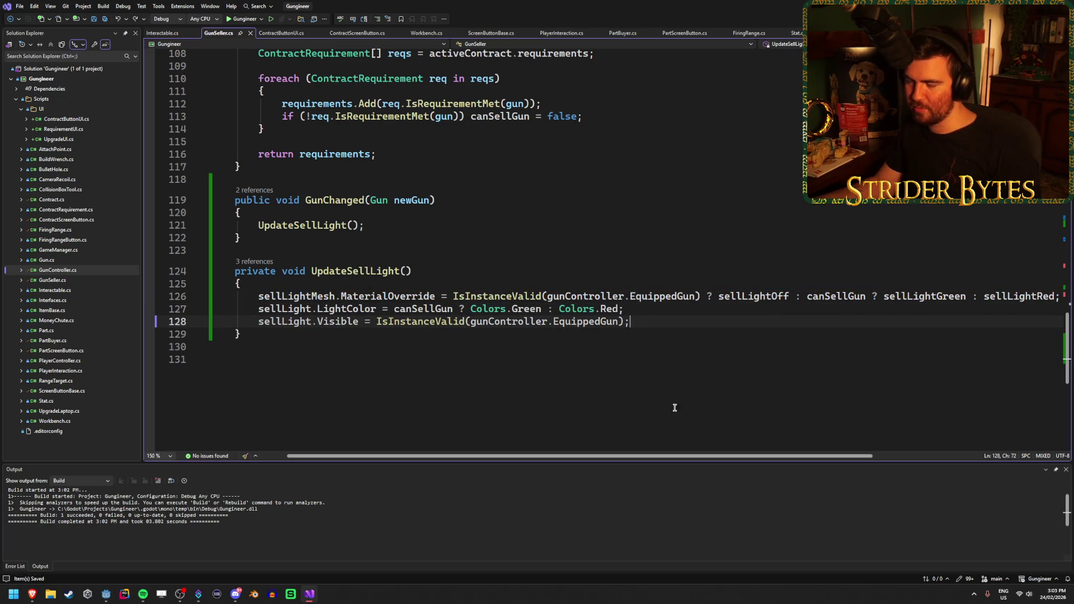
mouse_move(676, 457)
left_mouse_down()
mouse_move(667, 457)
mouse_move(824, 445)
mouse_move(474, 458)
left_mouse_up()
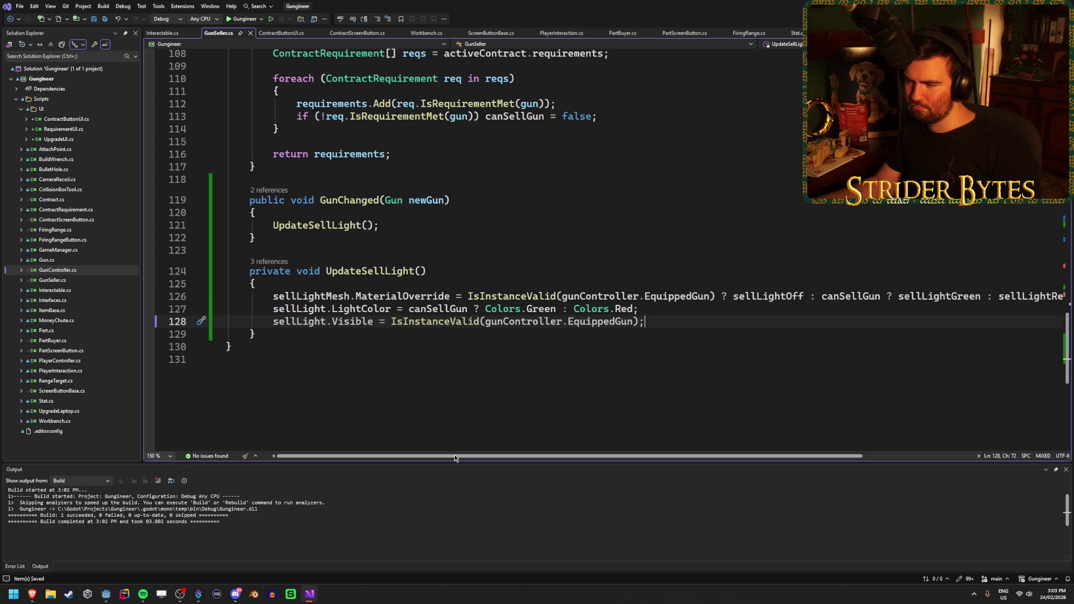
Inspect lines 126–128, checking the EquippedGun property and the sellLightOff field
left_click(662, 315)
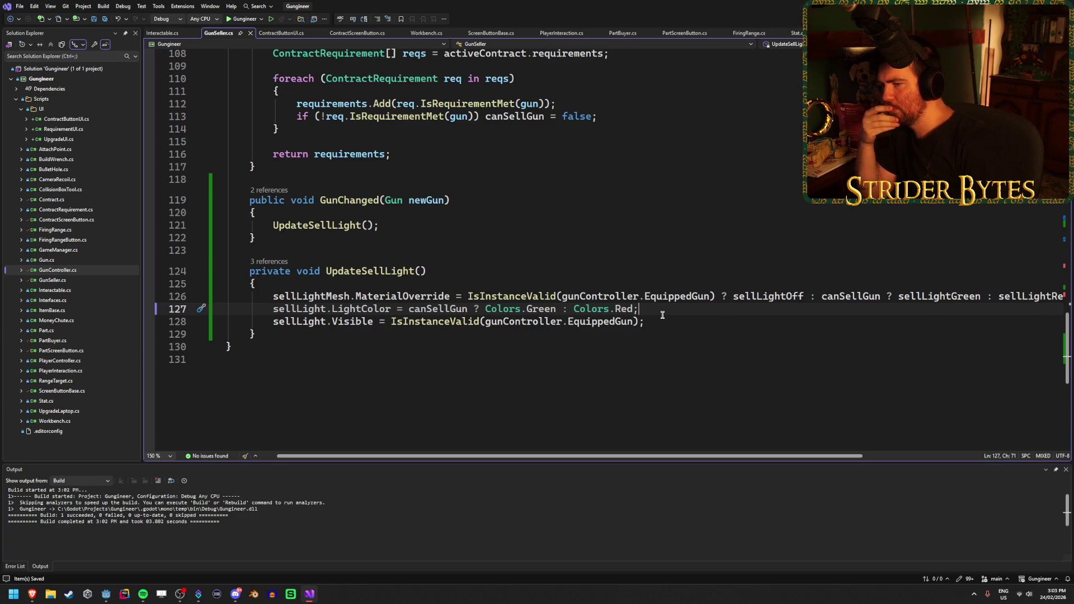
left_click(709, 296)
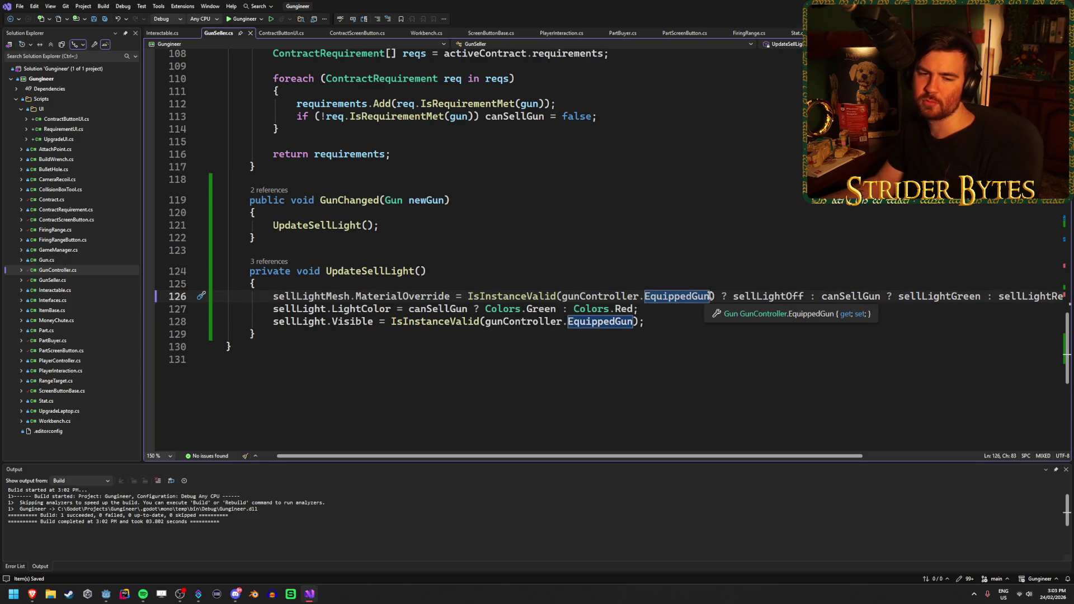
left_click(749, 294)
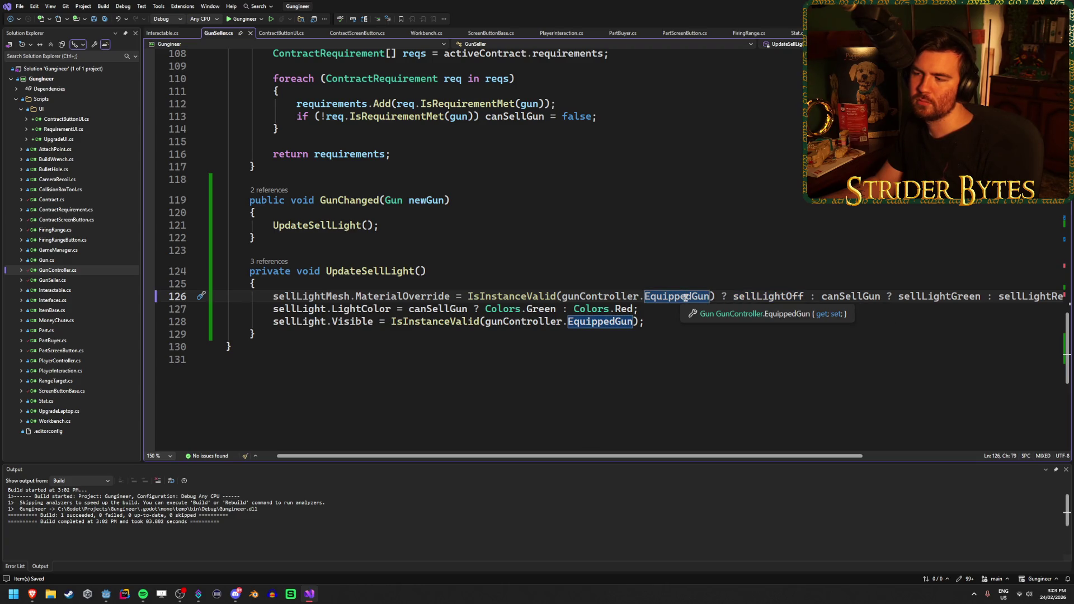
left_click(659, 309)
left_click(661, 296)
left_click(650, 317)
left_click(659, 310)
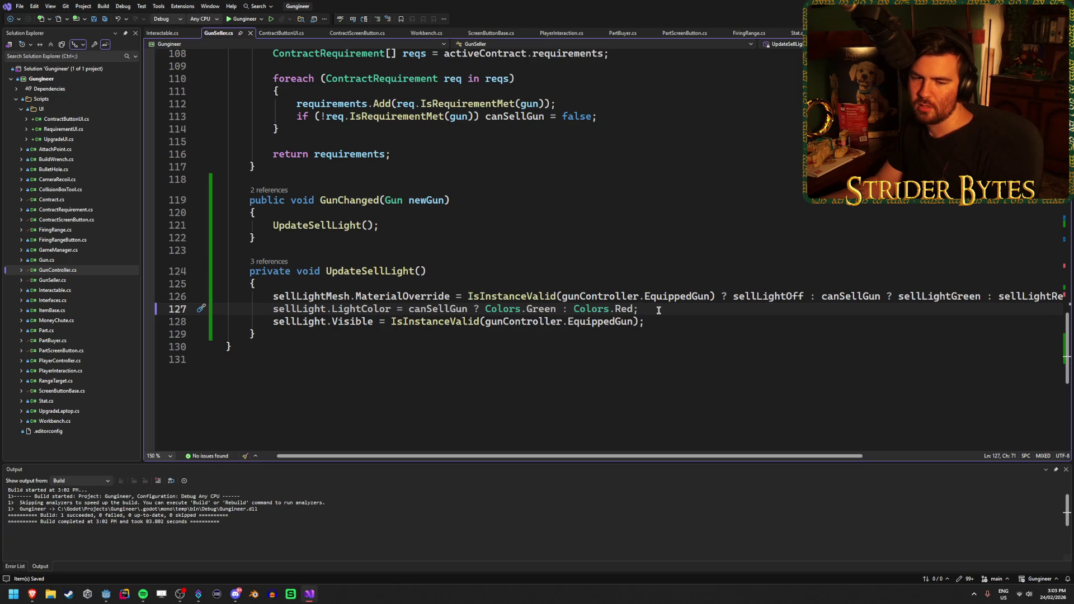
mouse_move(562, 457)
left_mouse_down()
mouse_move(619, 448)
mouse_move(609, 451)
left_mouse_up()
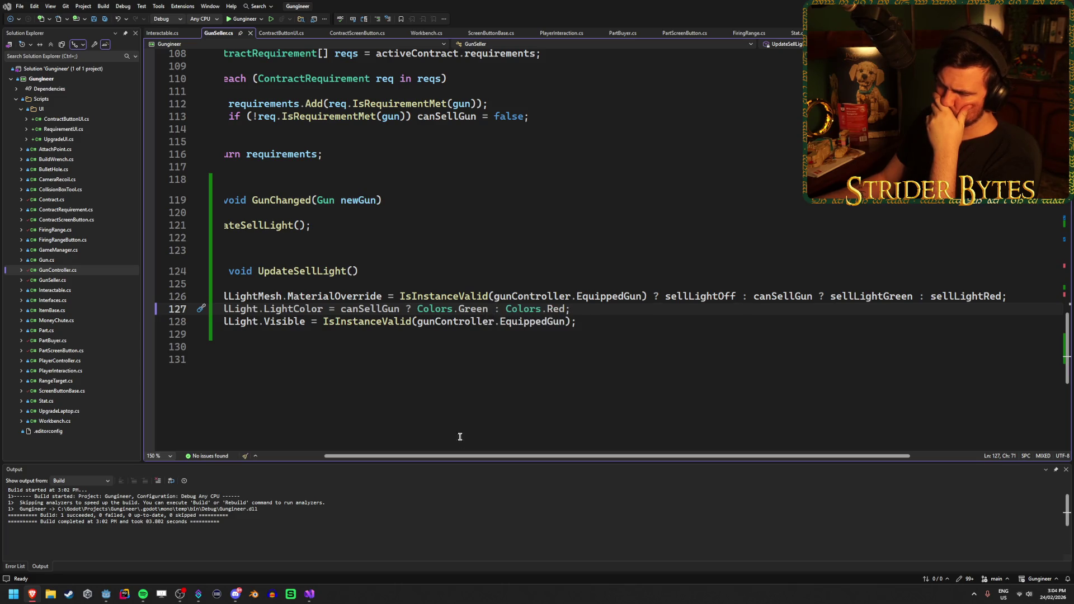
mouse_move(460, 456)
left_mouse_down()
mouse_move(408, 460)
mouse_move(517, 456)
mouse_move(436, 456)
mouse_move(455, 455)
left_mouse_up()
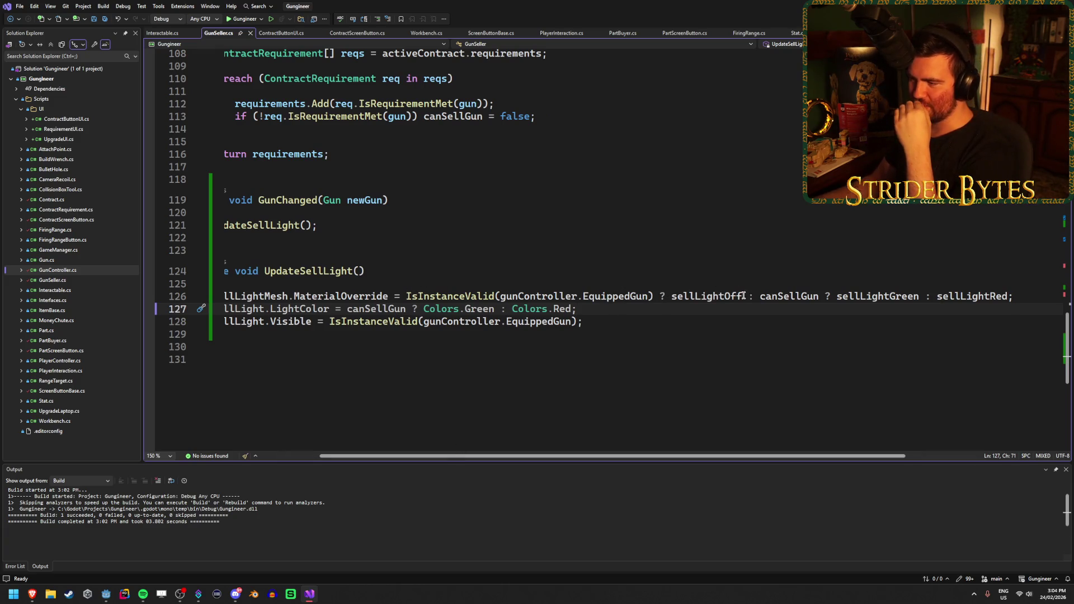
left_click_drag(744, 295, 713, 297)
left_click(689, 300)
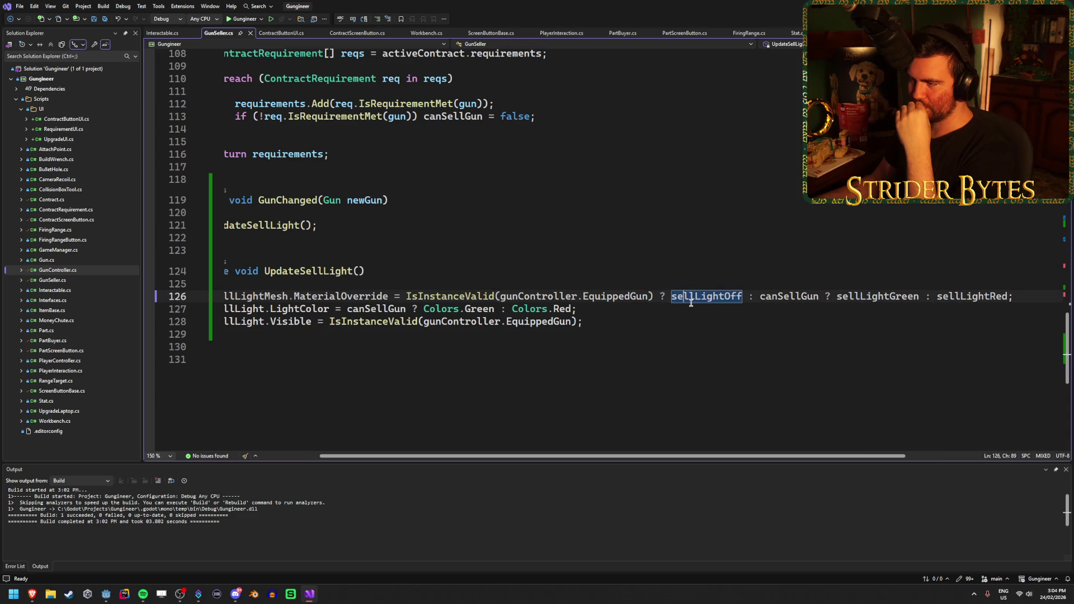
left_click(743, 297)
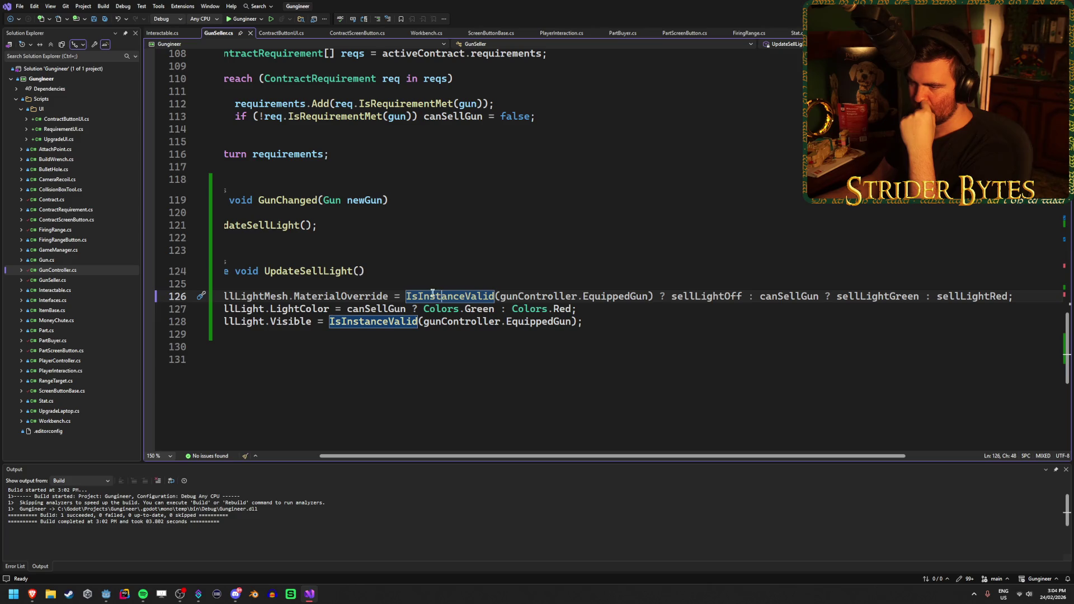
Insert '!' before IsInstanceValid on line 126, then build and run the game from Godot
left_click(406, 296)
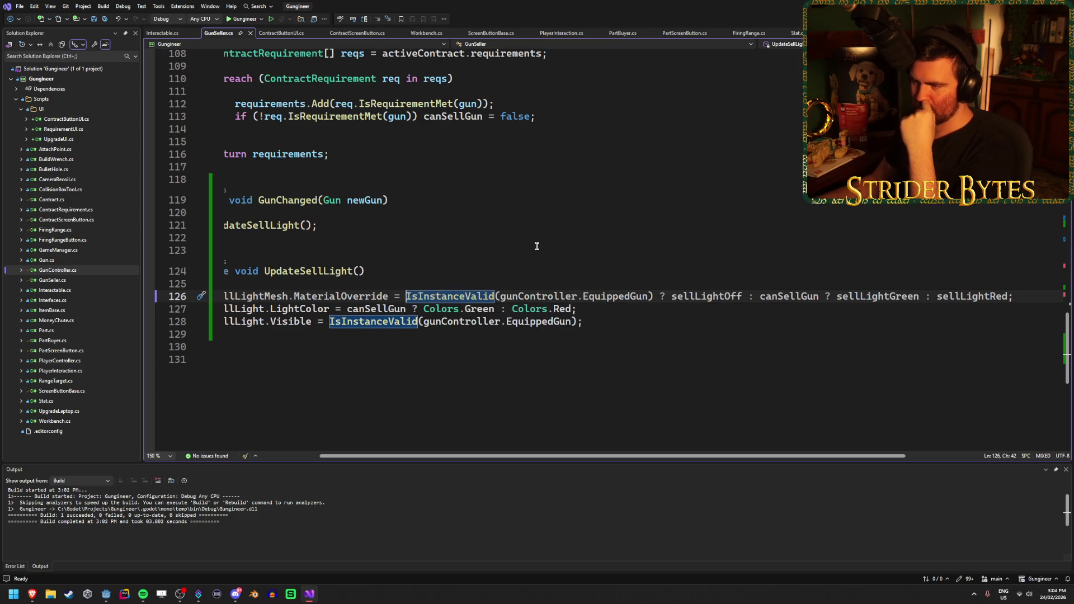
type("!")
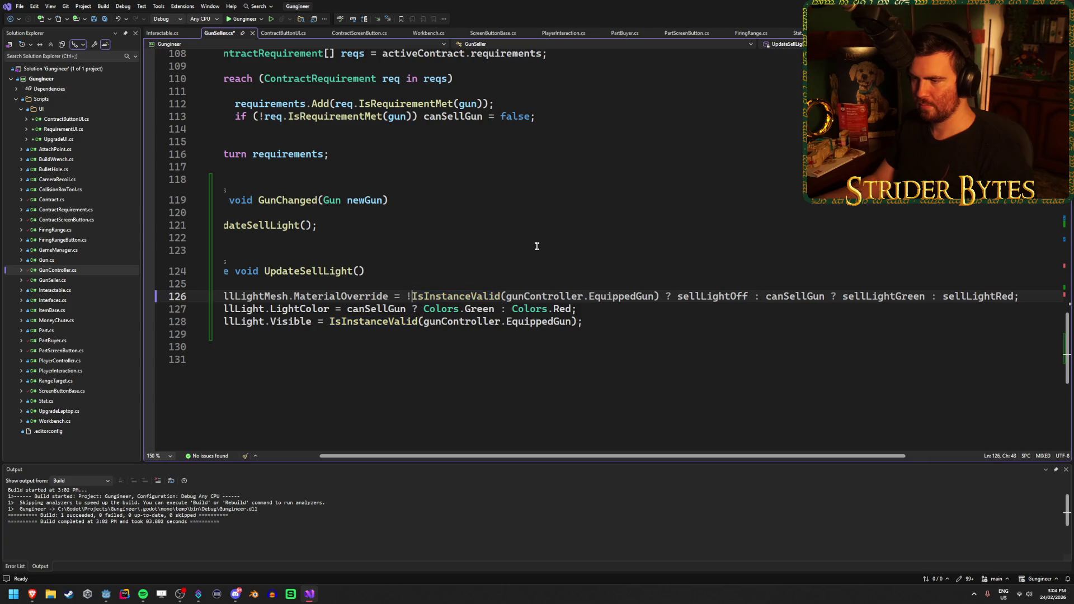
left_click(634, 325)
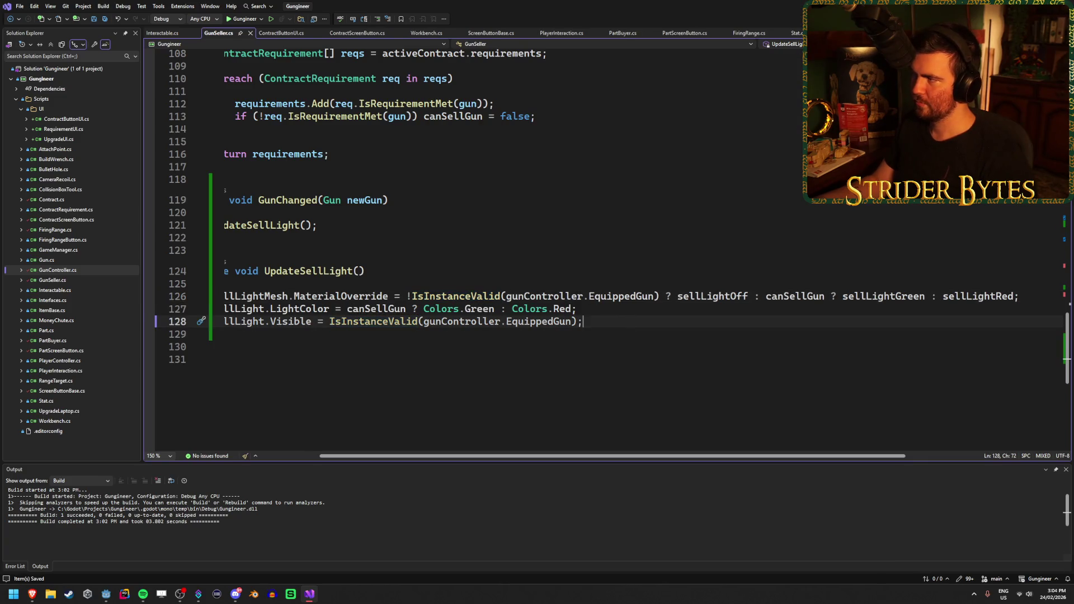
key("alt+Tab")
key("F5")
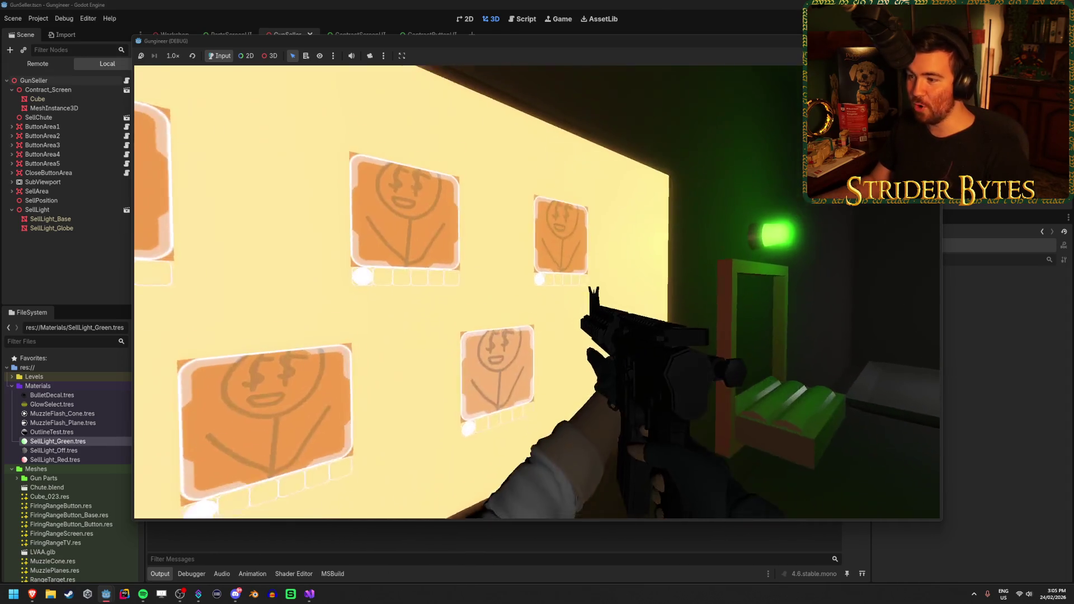
Open and close several contract cards while watching the sell light color
left_click(537, 292)
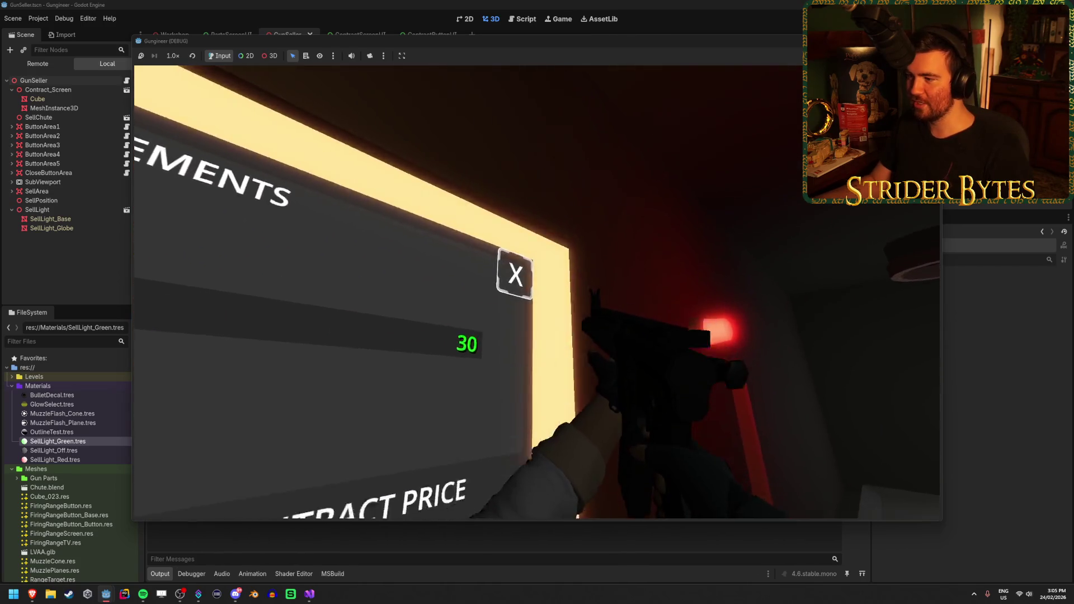
left_click(537, 292)
left_click(537, 292)
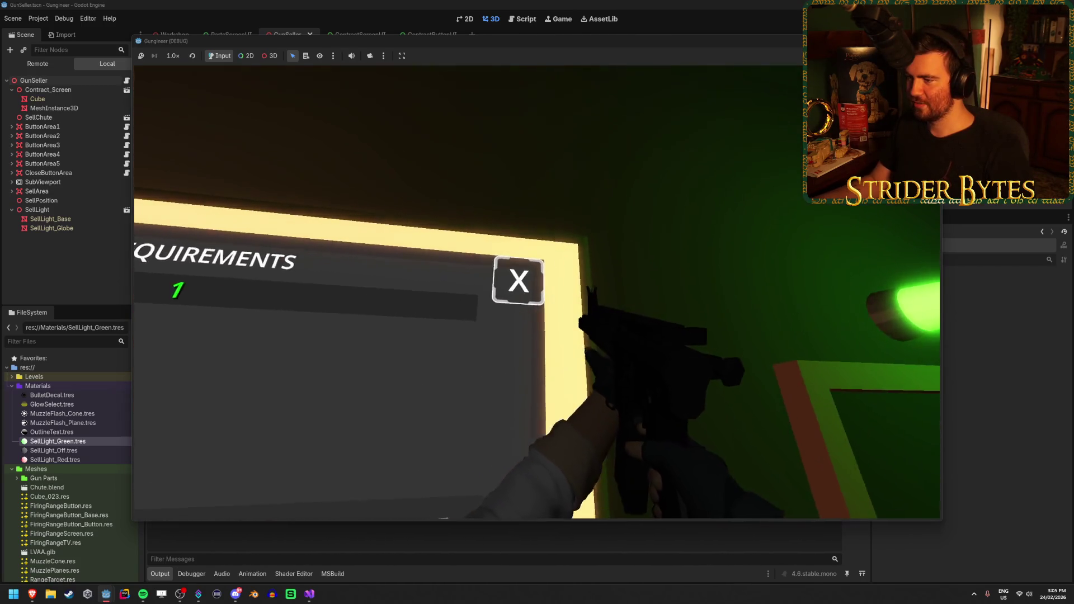
left_click(537, 292)
left_click(537, 292)
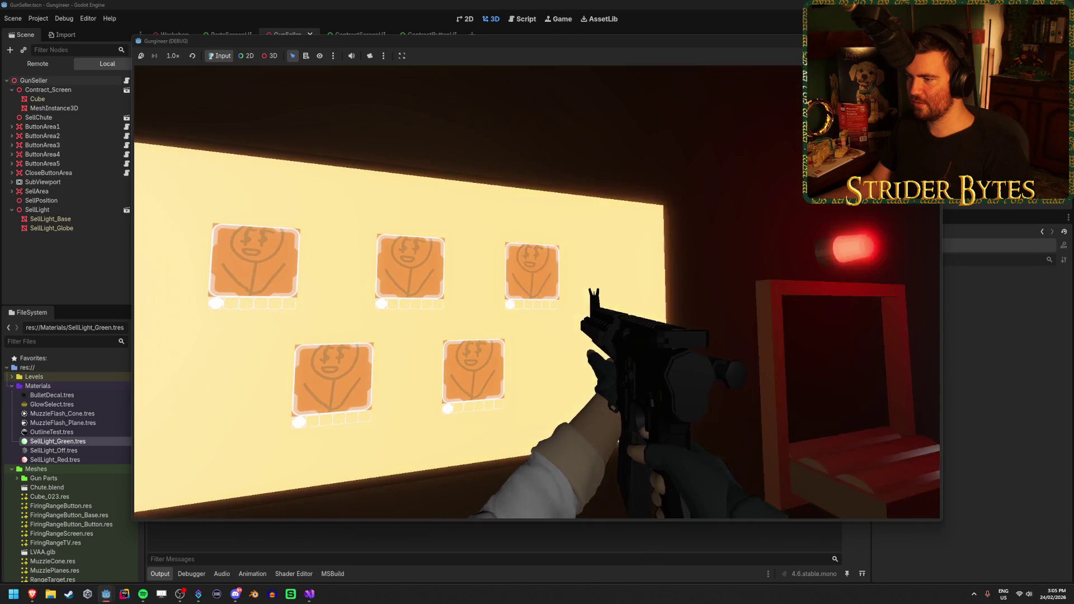
left_click(537, 292)
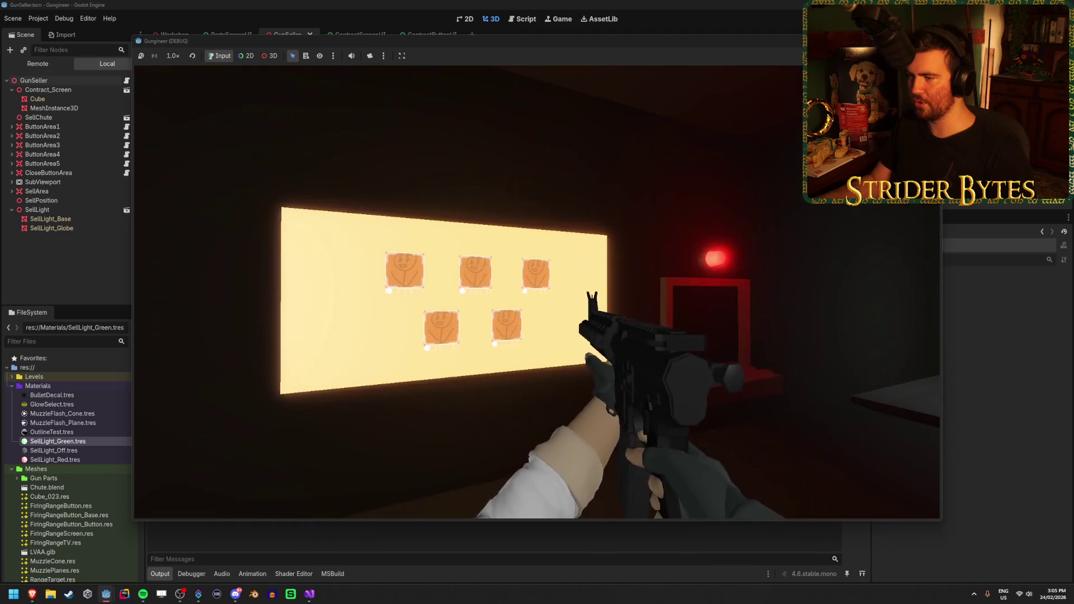
left_click(537, 292)
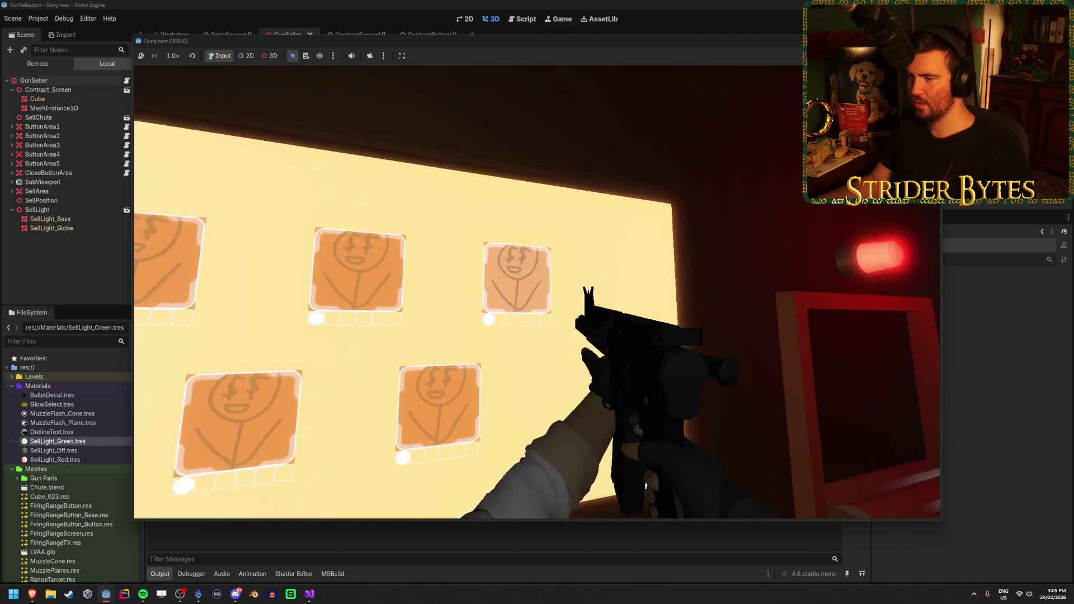
left_click(537, 292)
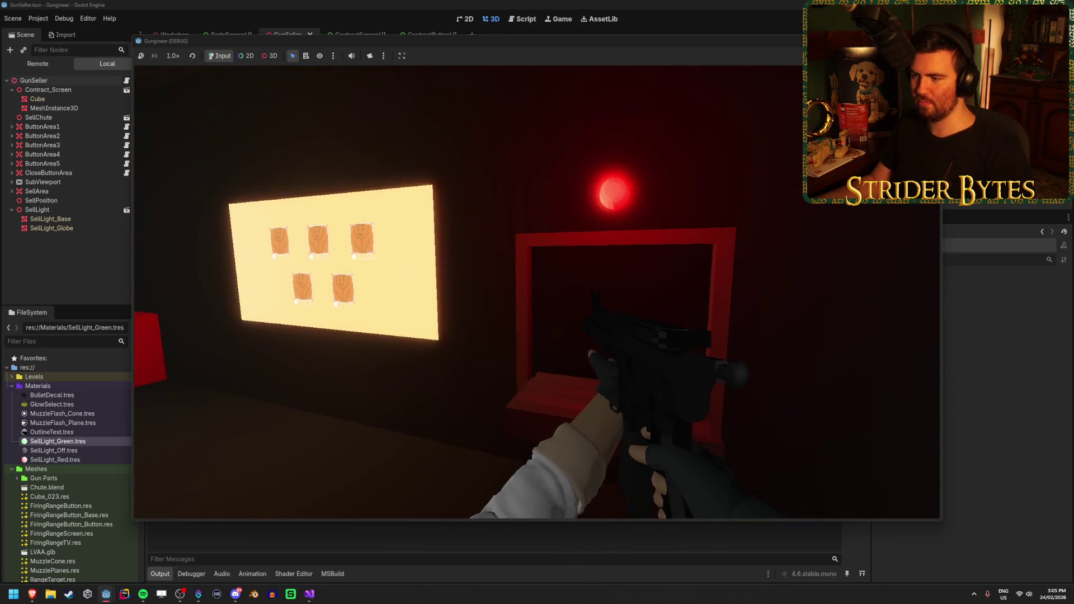
Walk closer to the card wall, open more contract requirements, and close the price panel to see the light red
key("w")
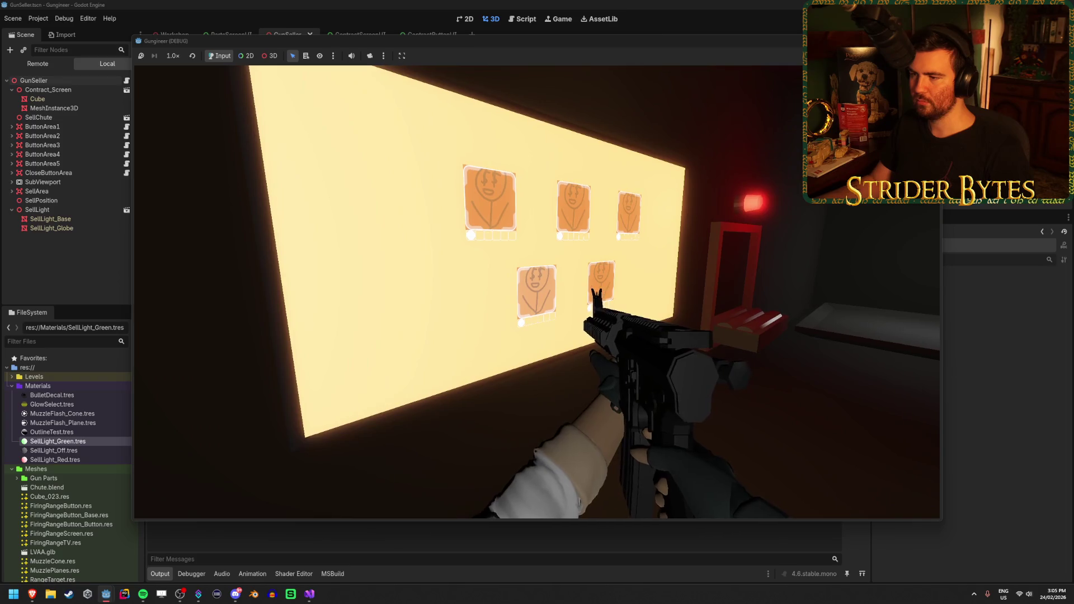
left_click(537, 292)
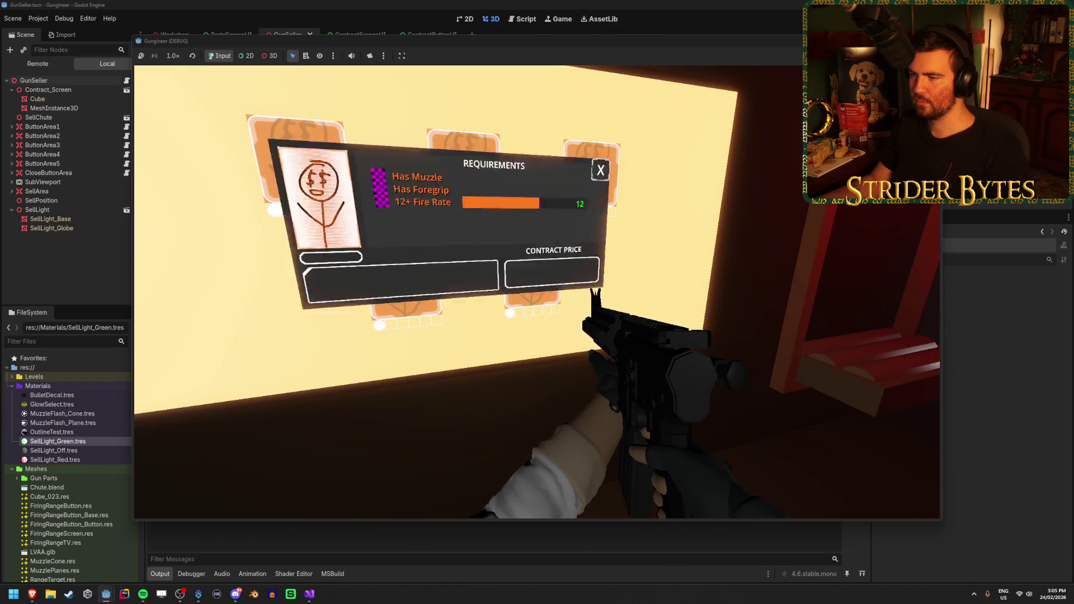
left_click(537, 292)
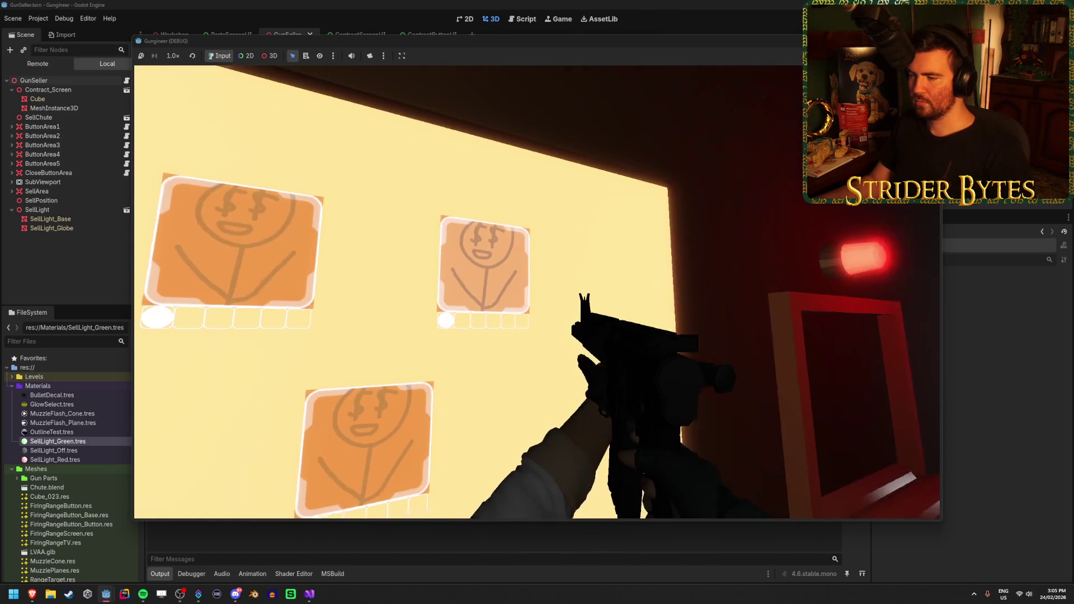
left_click(537, 292)
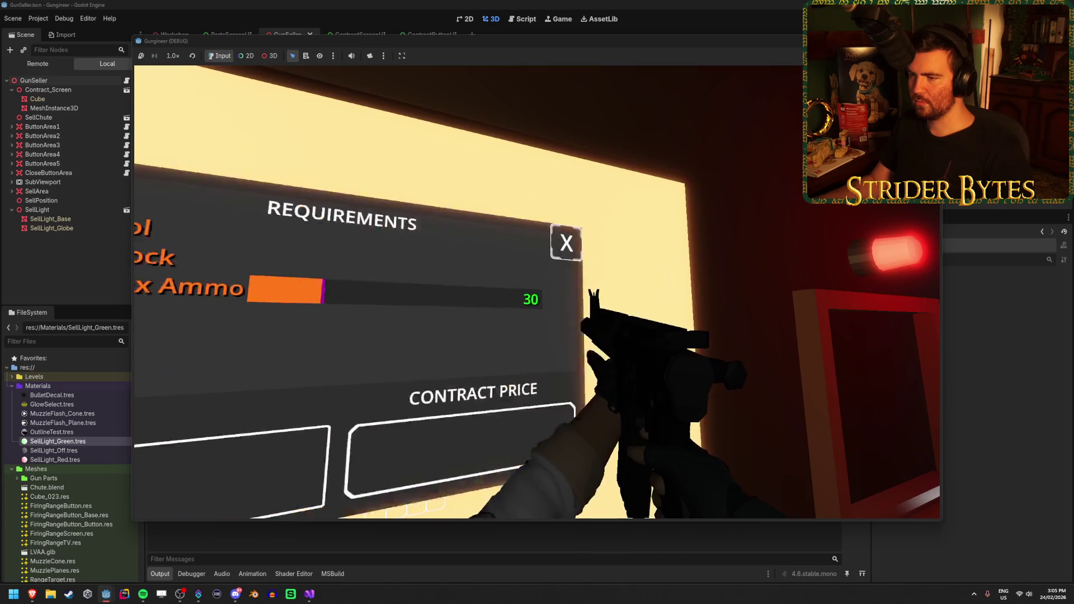
left_click(537, 292)
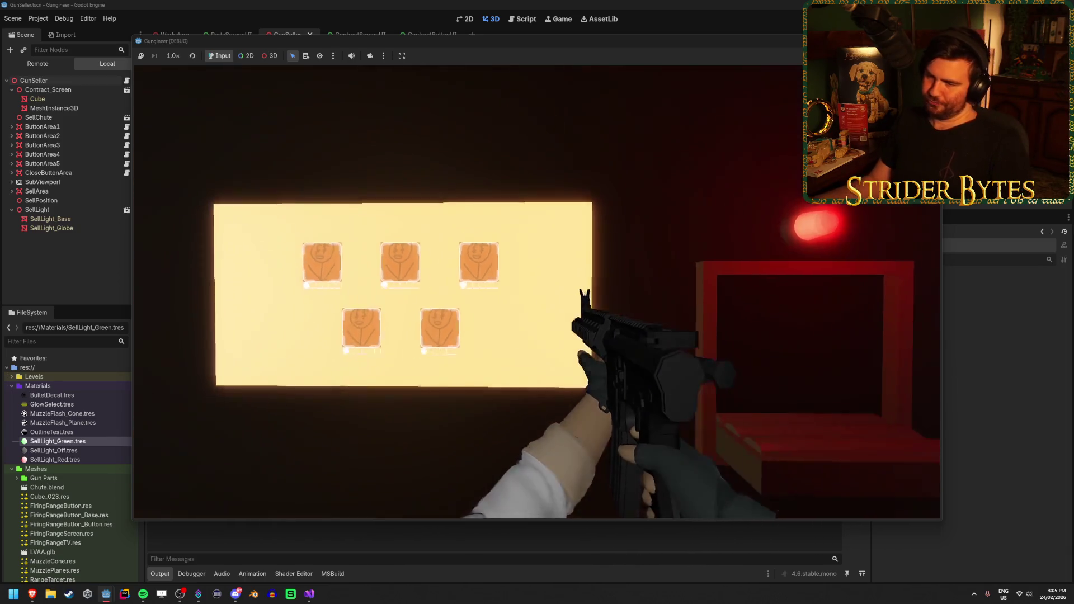
left_click(537, 292)
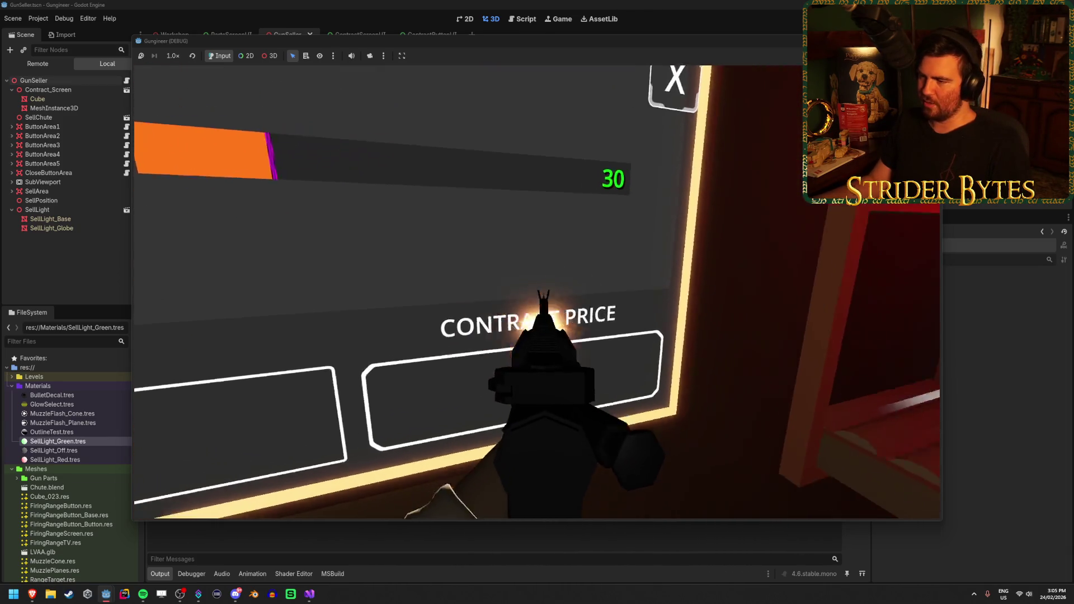
left_click(562, 246)
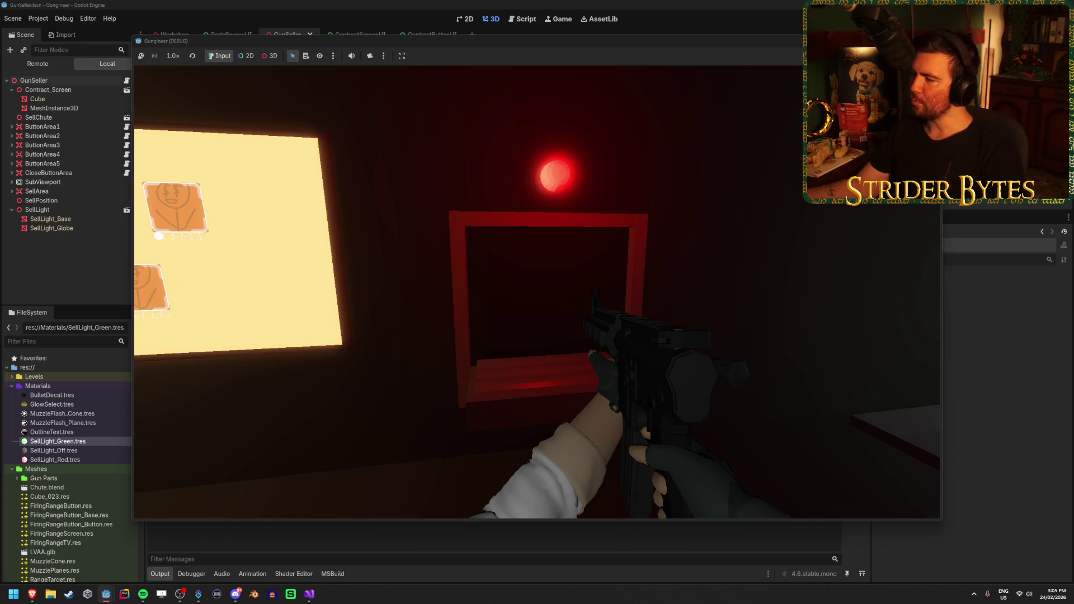
Step away from the contract screen and fire the equipped gun twice
key("s")
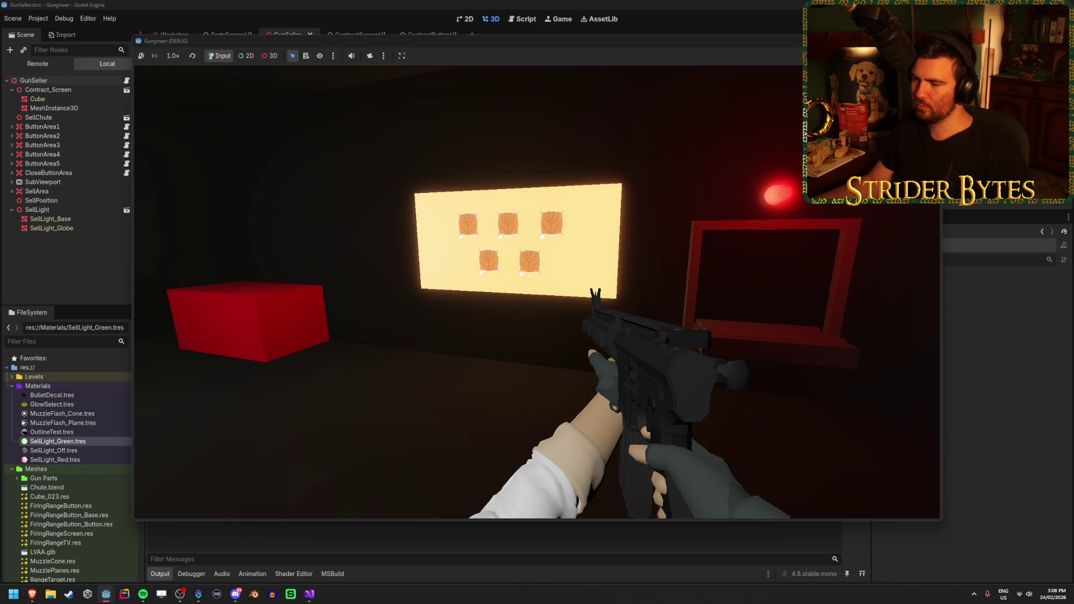
key("d")
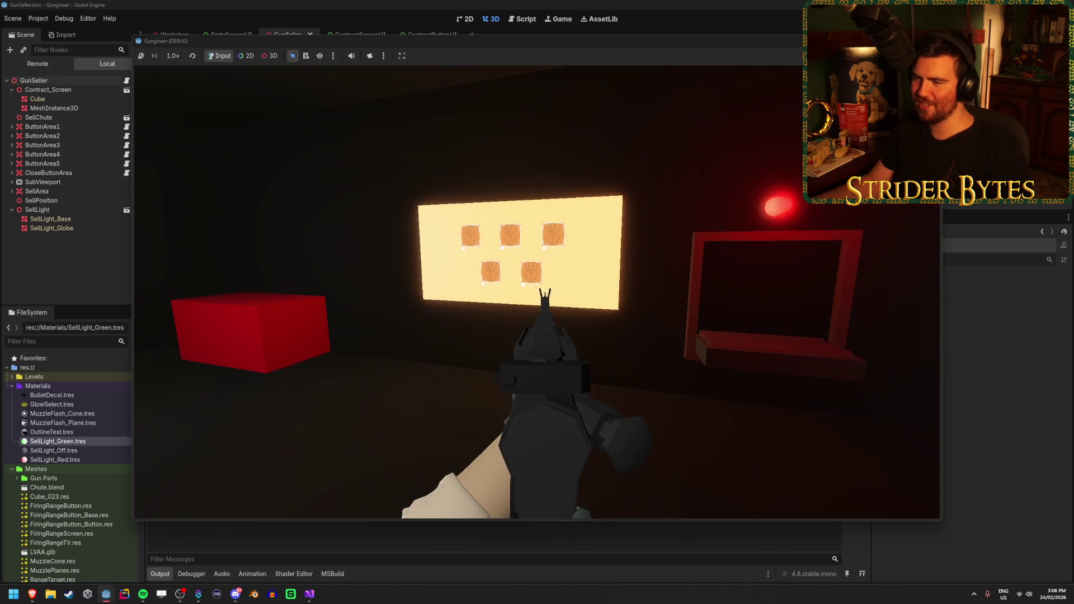
left_click(537, 302)
left_click(537, 302)
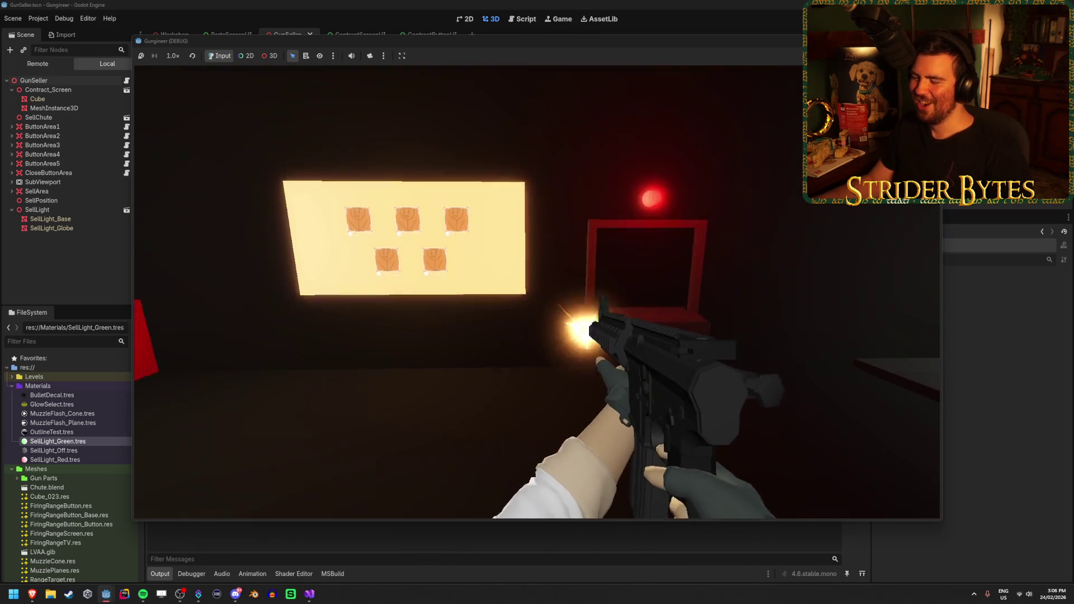
mouse_move(537, 302)
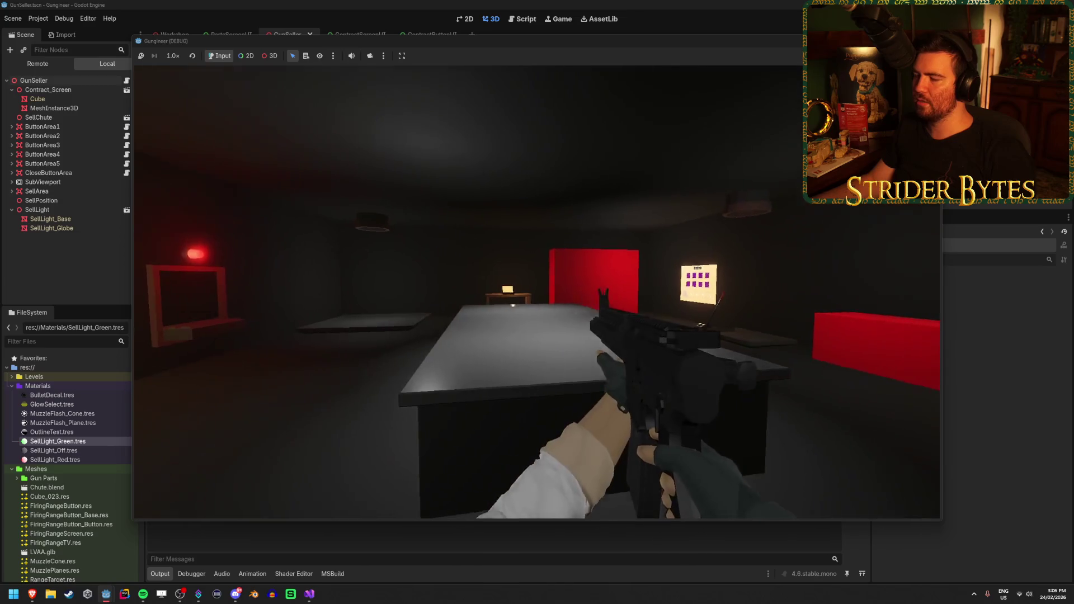
Open and close another contract's requirements panel, then stop the game with F8
key("w")
left_click(537, 292)
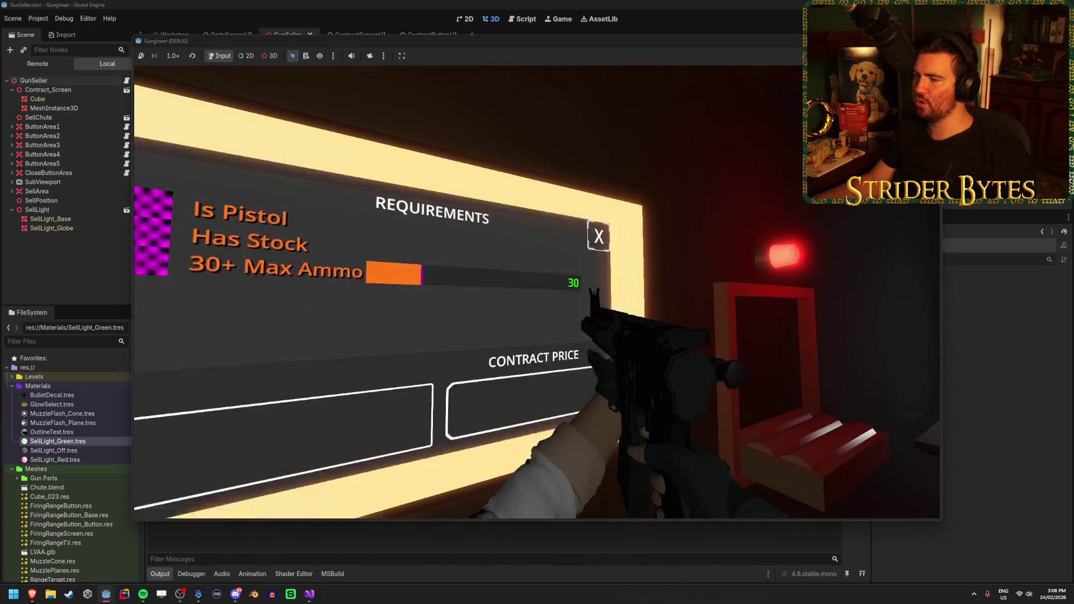
left_click(537, 292)
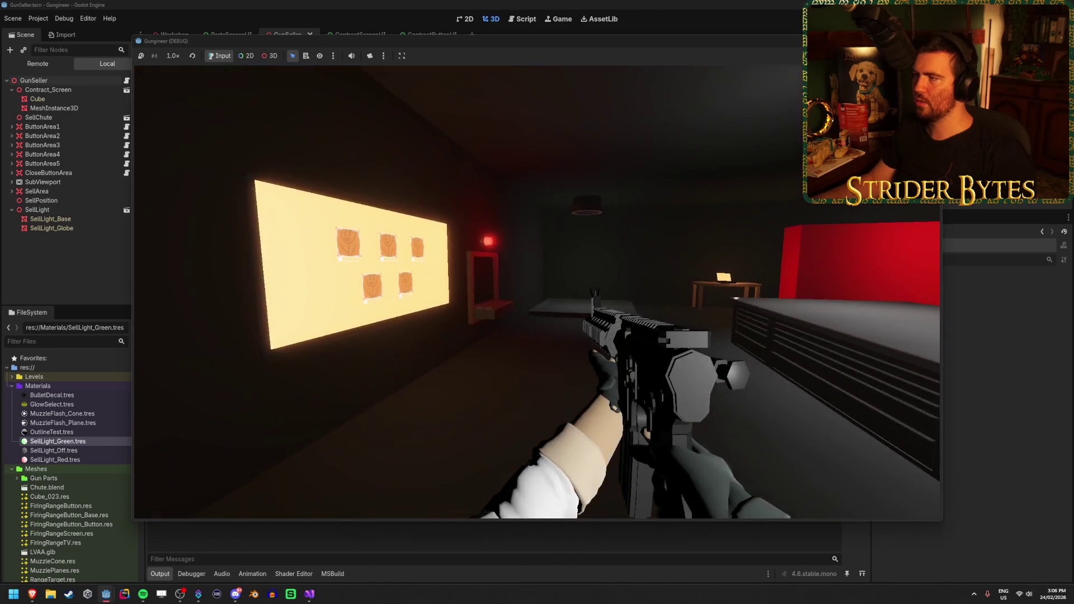
key("F8")
key("alt+Tab")
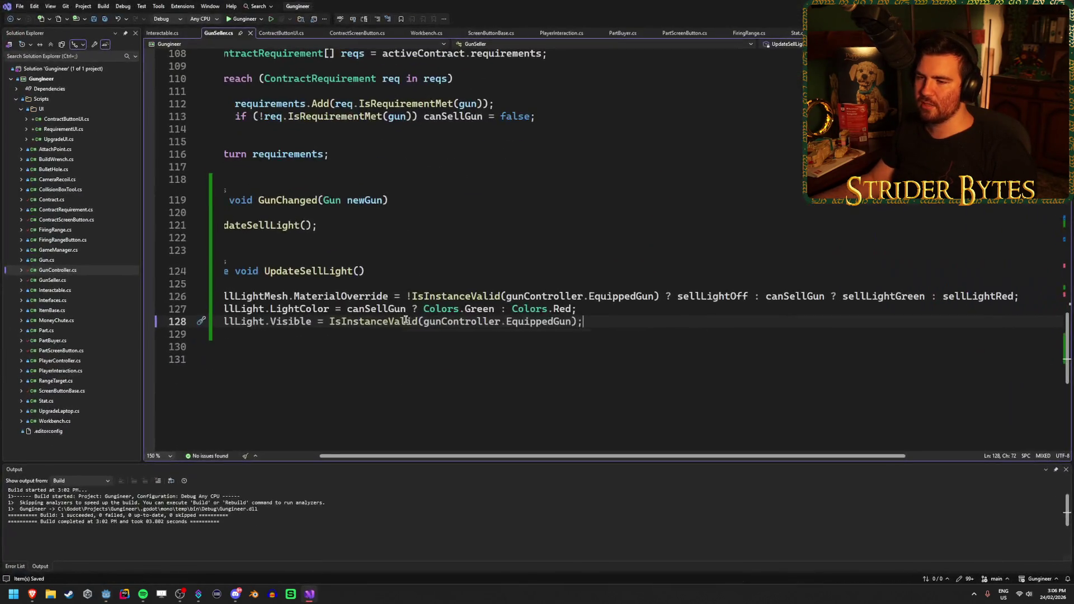
In GunSeller.cs CloseContract, add UpdateSellLight(); on a new line after canSellGun = true
scroll(433, 313, "left", 2)
scroll(433, 313, "up", 7)
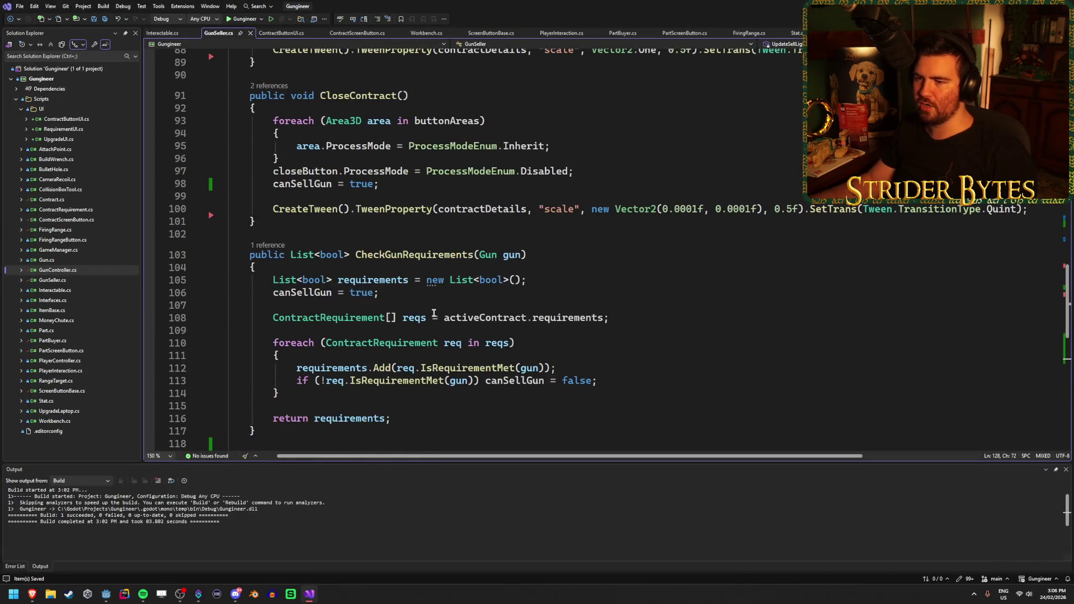
scroll(375, 294, "up", 5)
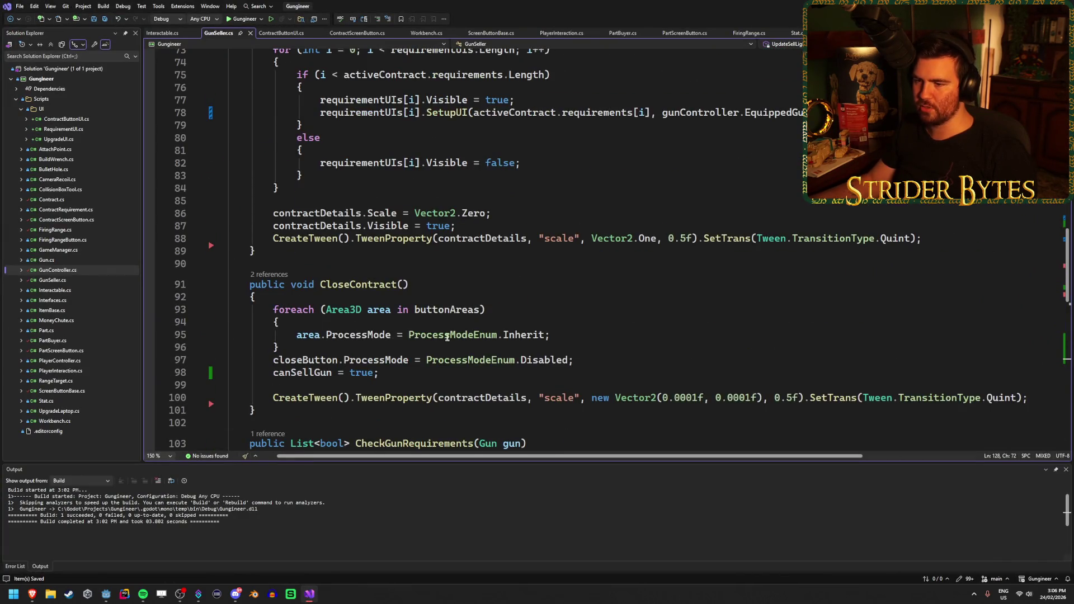
scroll(447, 337, "down", 1)
left_click(587, 322)
key("Return")
left_click(451, 345)
key("Return")
type("Upda")
key("Tab")
type("();")
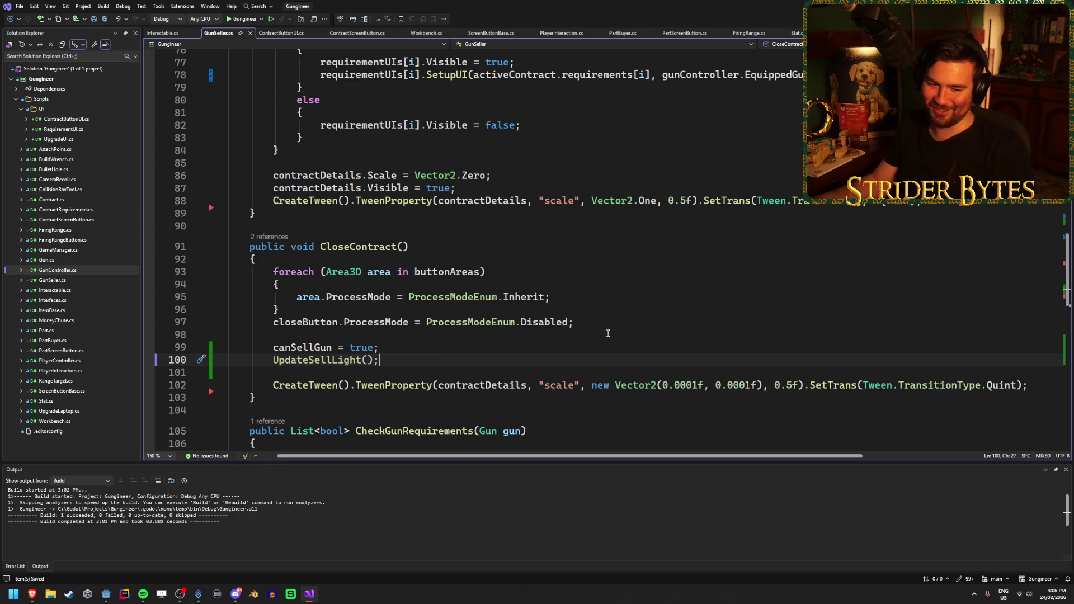
key("alt+Tab")
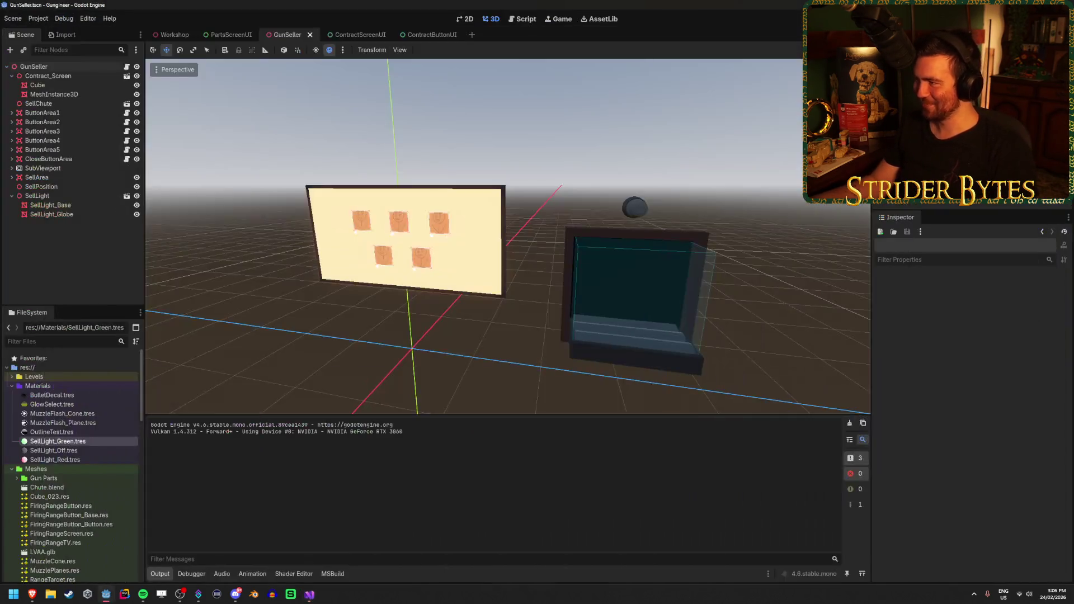
key("F5")
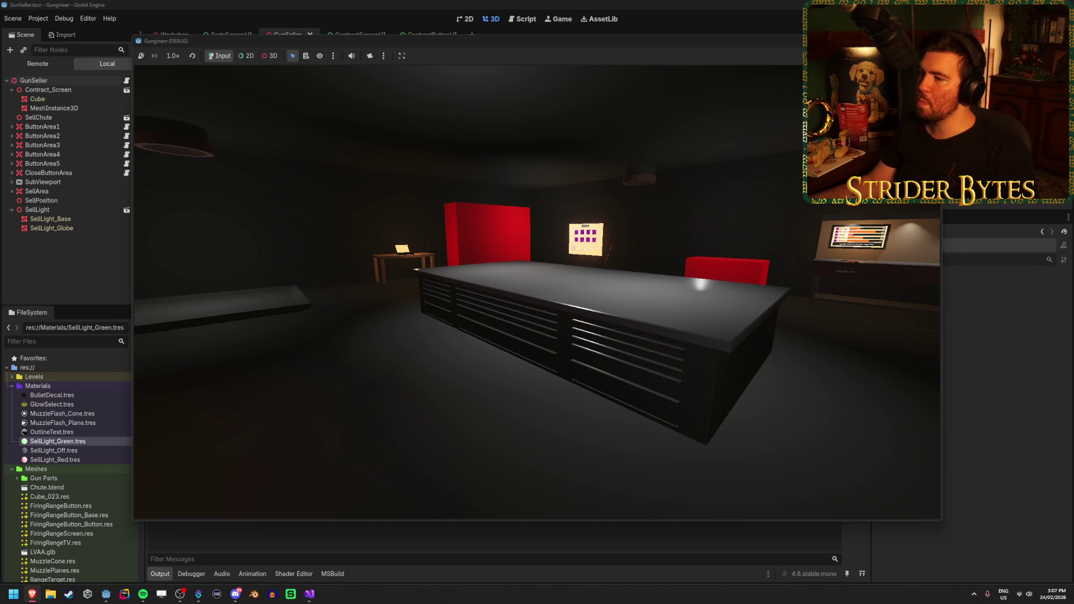
key("Escape")
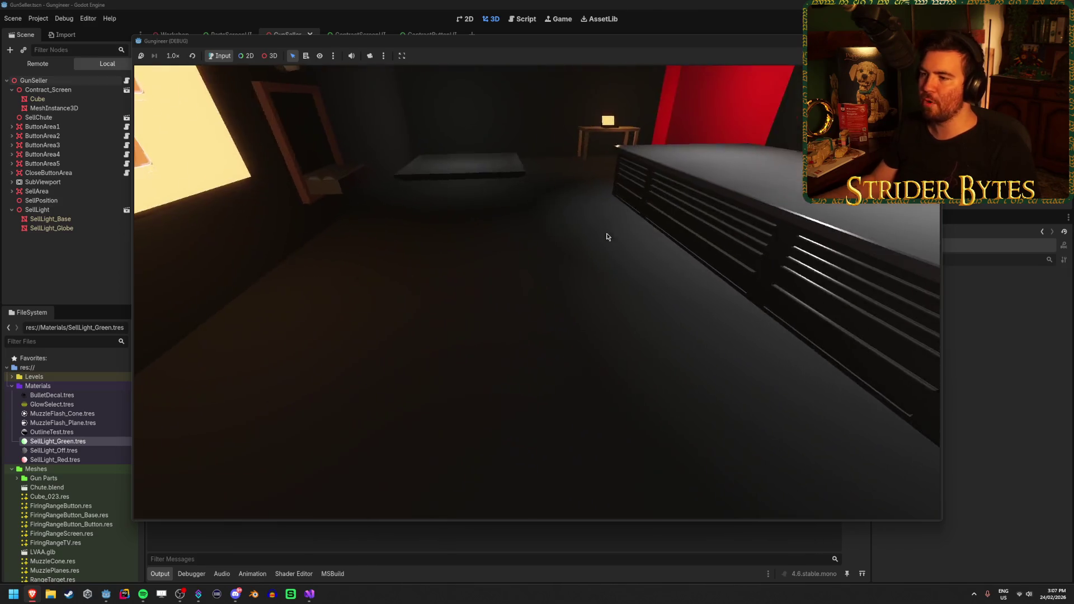
left_click(607, 237)
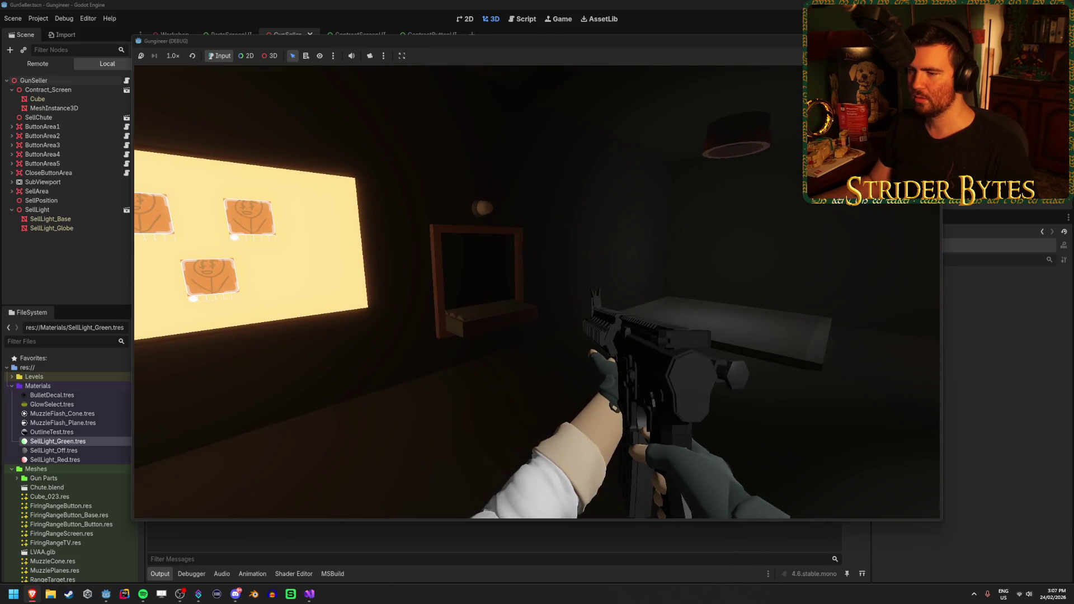
left_click(537, 292)
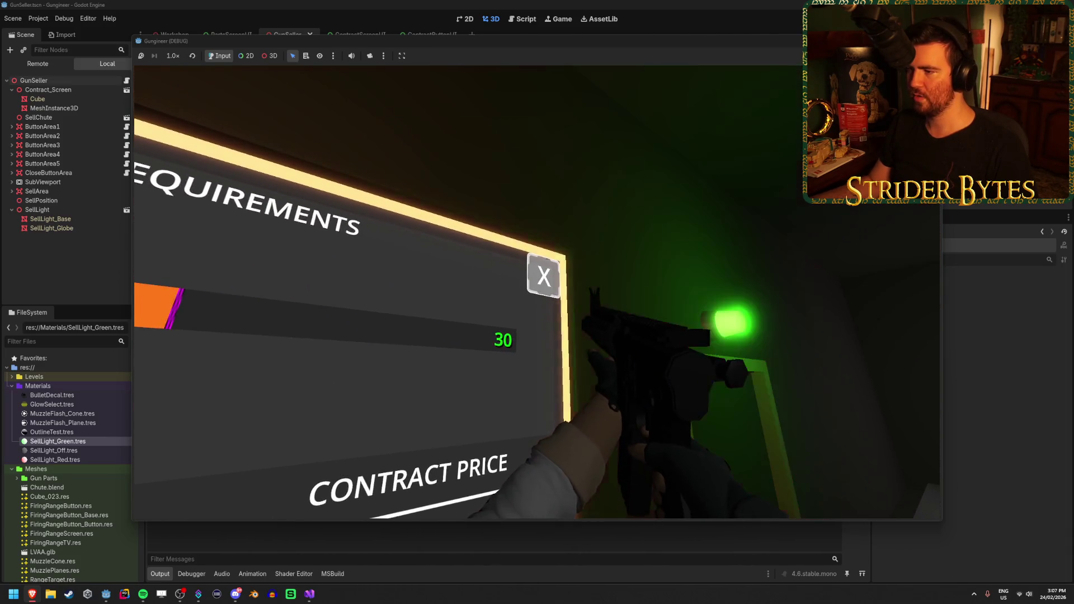
left_click(538, 292)
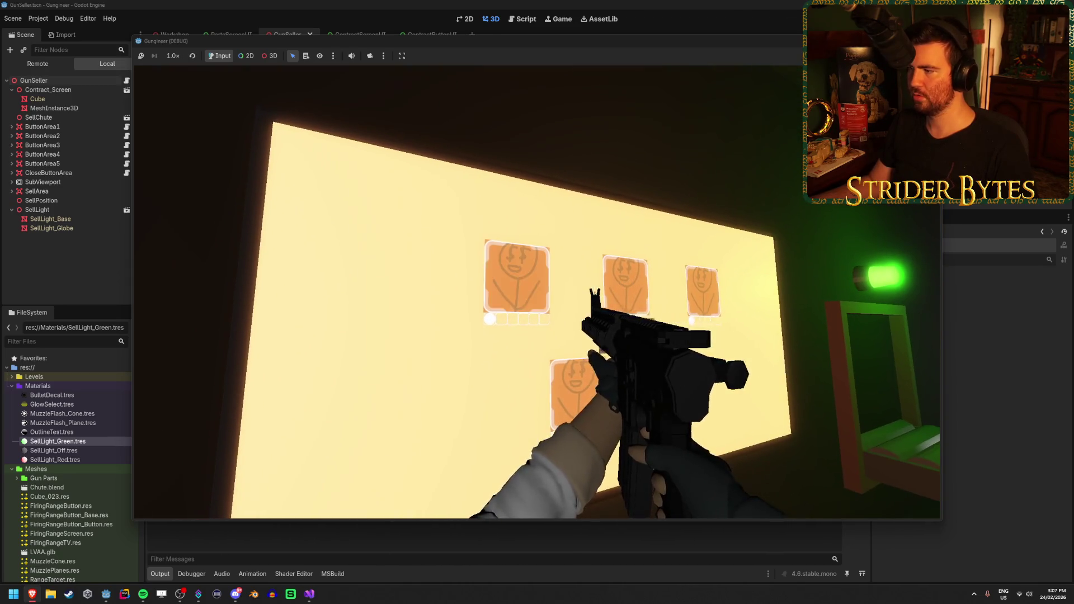
left_click(537, 292)
left_click(537, 291)
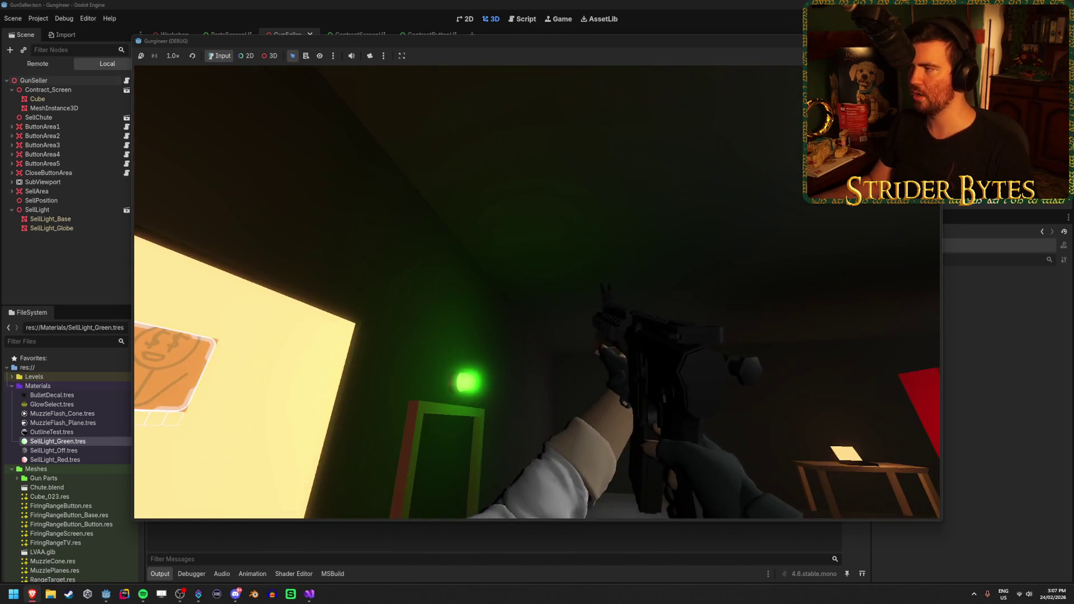
key("F8")
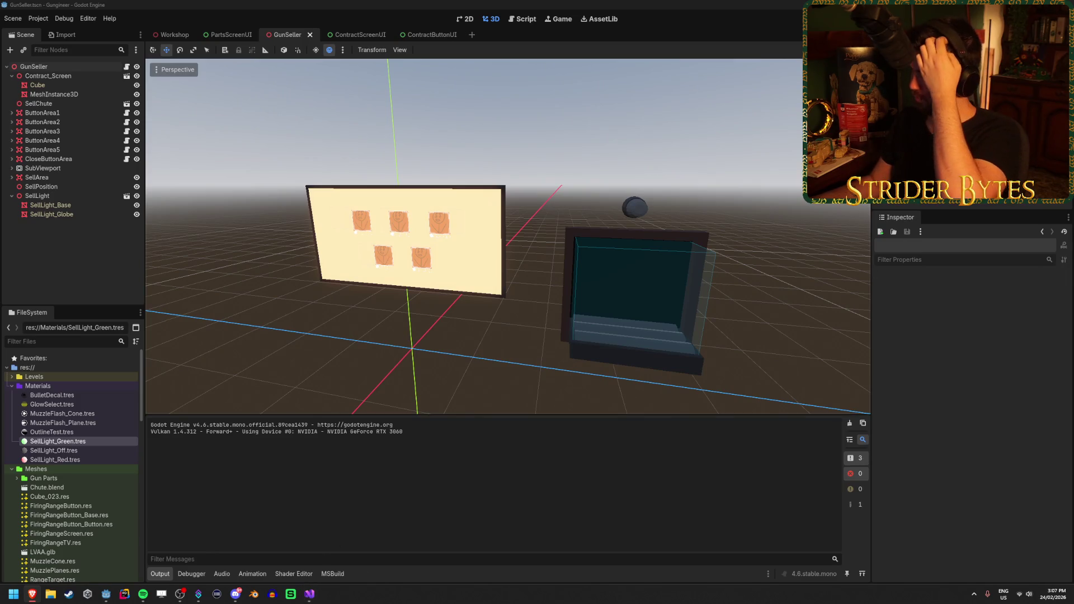
Review CheckGunRequirements and GunChanged's UpdateSellLight call in GunSeller.cs
left_click(310, 594)
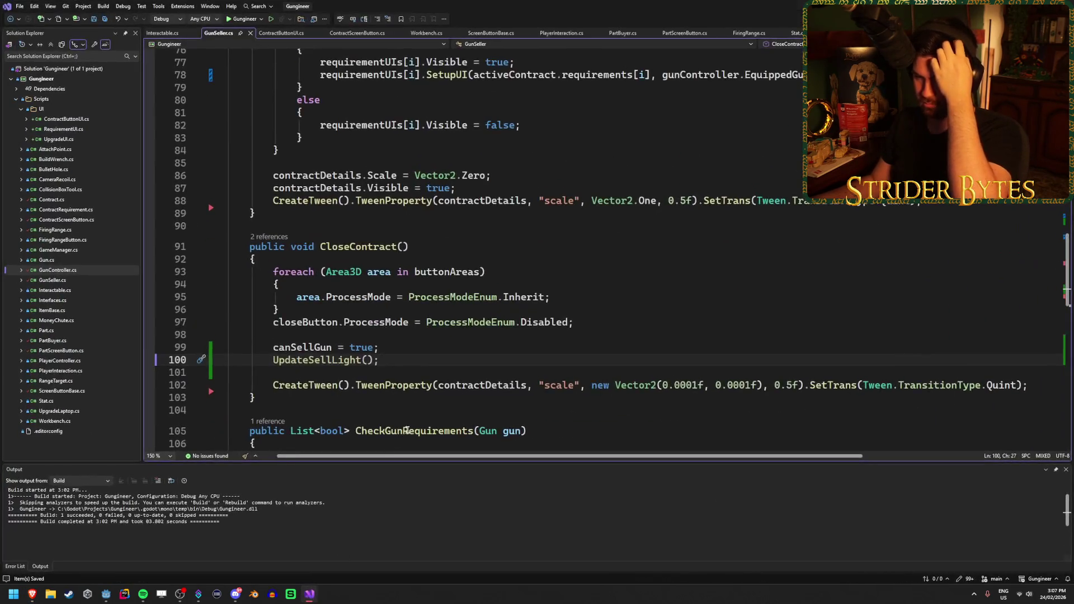
left_click(536, 317)
scroll(535, 318, "down", 9)
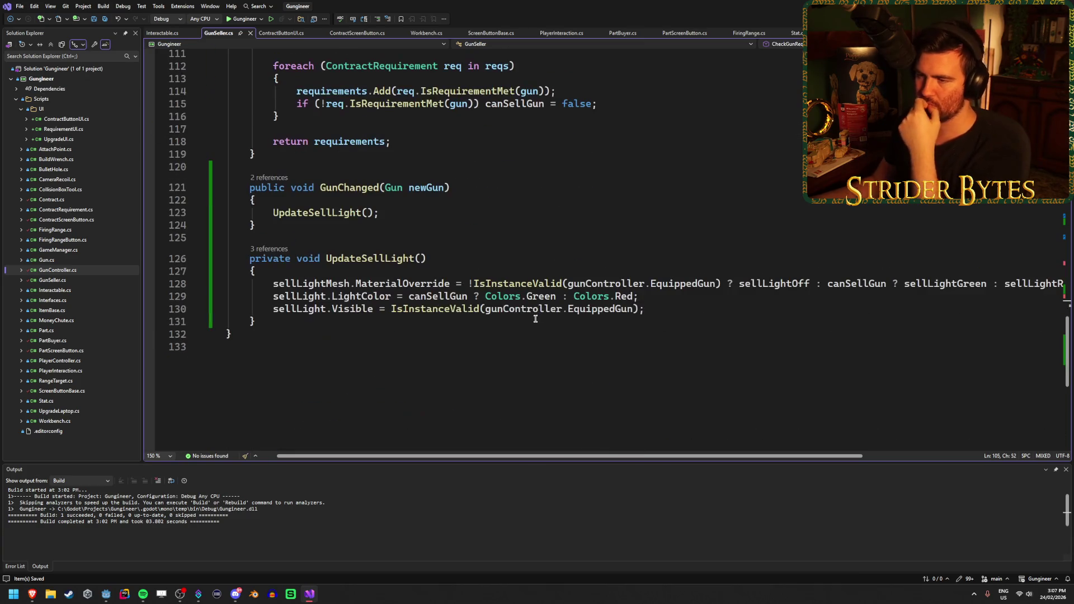
left_click(399, 213)
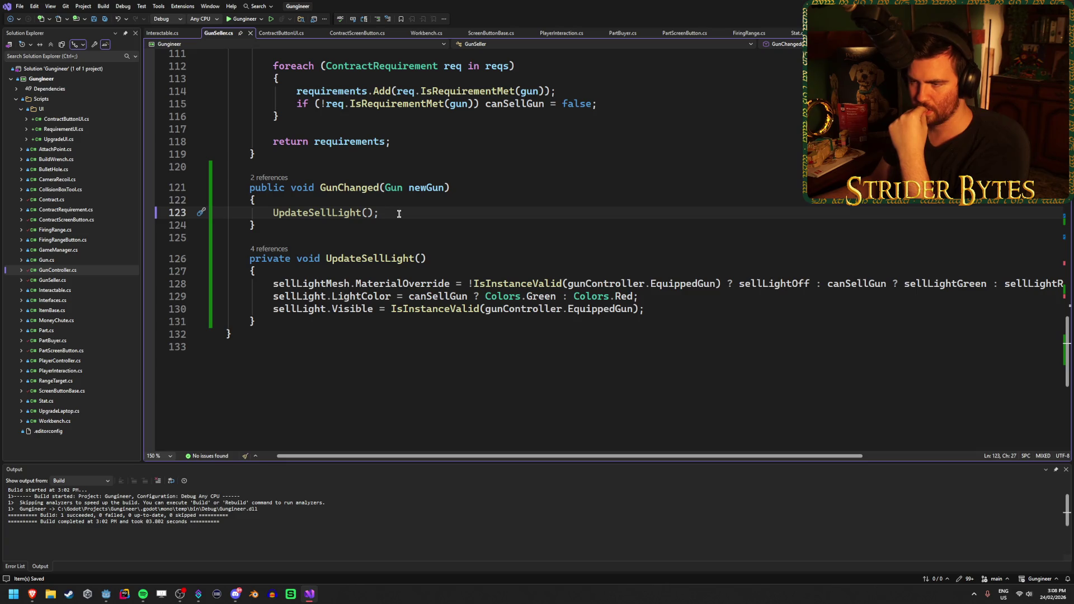
scroll(399, 214, "up", 3)
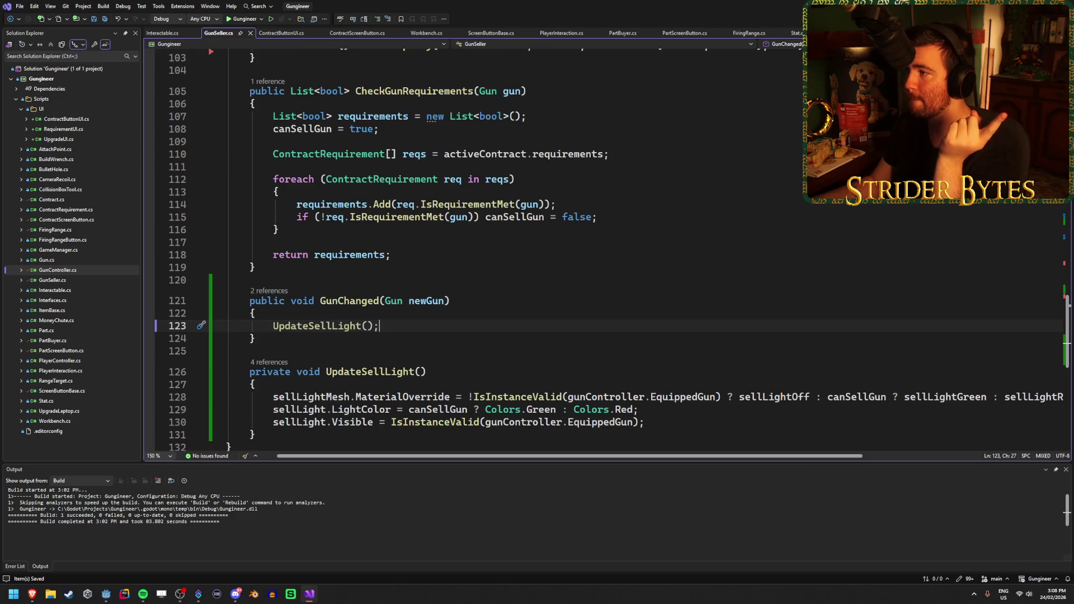
Jump to equippedGun in GunController.cs and change SetupGun's line 110 to EquippedGun = gun
key("ctrl+minus")
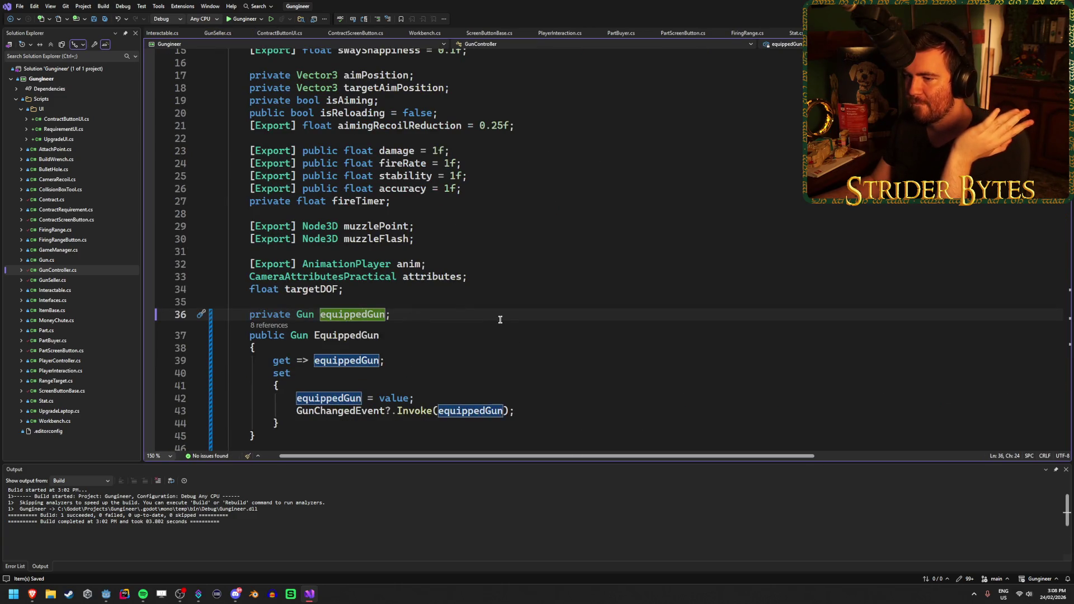
scroll(499, 315, "down", 7)
scroll(499, 315, "down", 18)
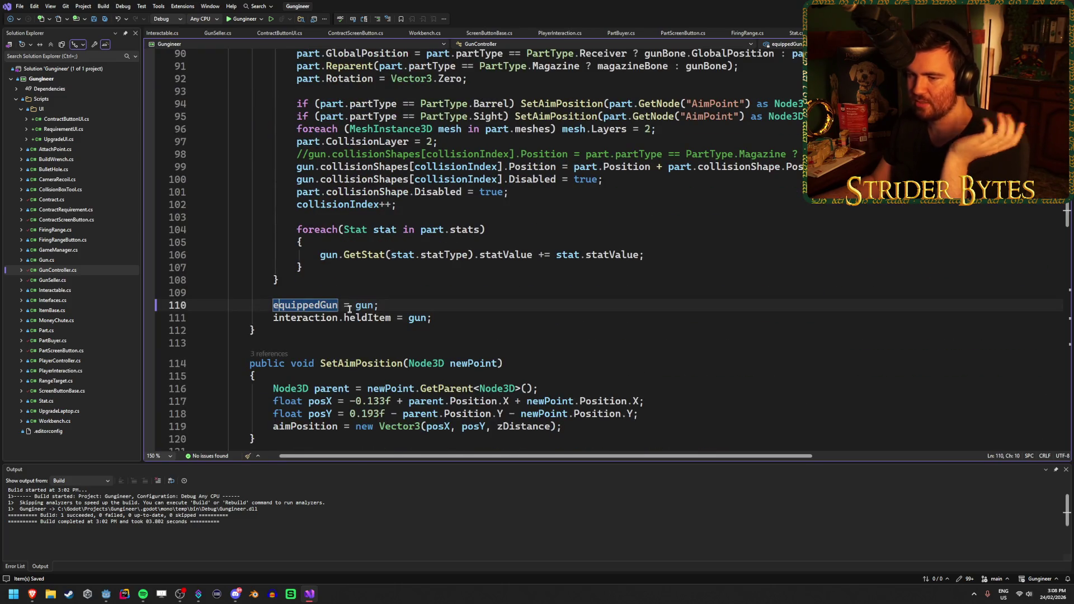
left_click(277, 305)
key("BackSpace")
type("E")
scroll(475, 307, "down", 1)
scroll(475, 307, "down", 9)
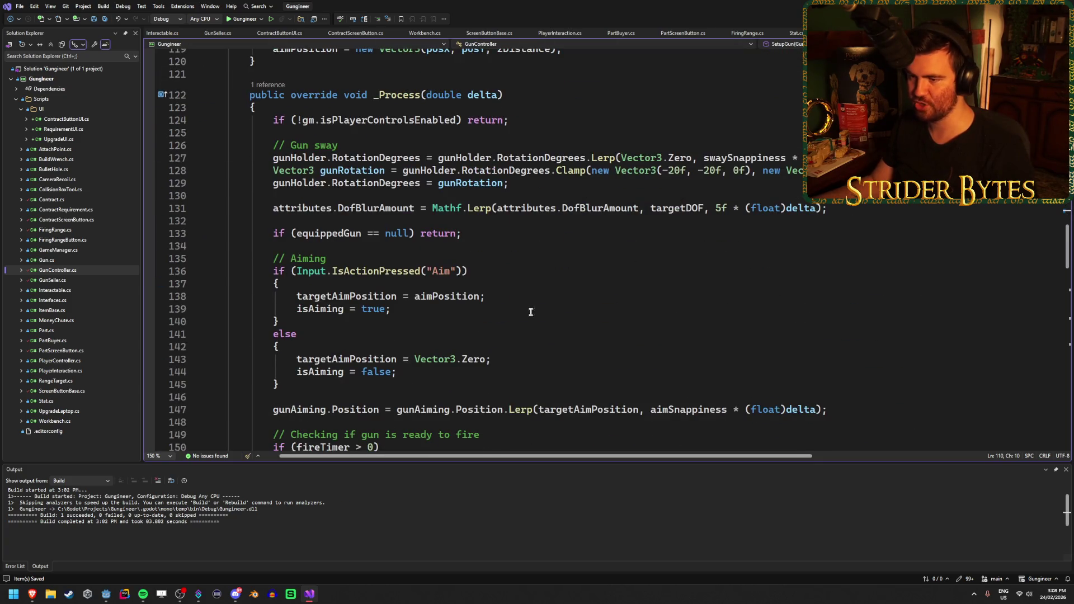
Change the _Process null check on line 133 to use EquippedGun
left_click(299, 229)
key("Delete")
type("E")
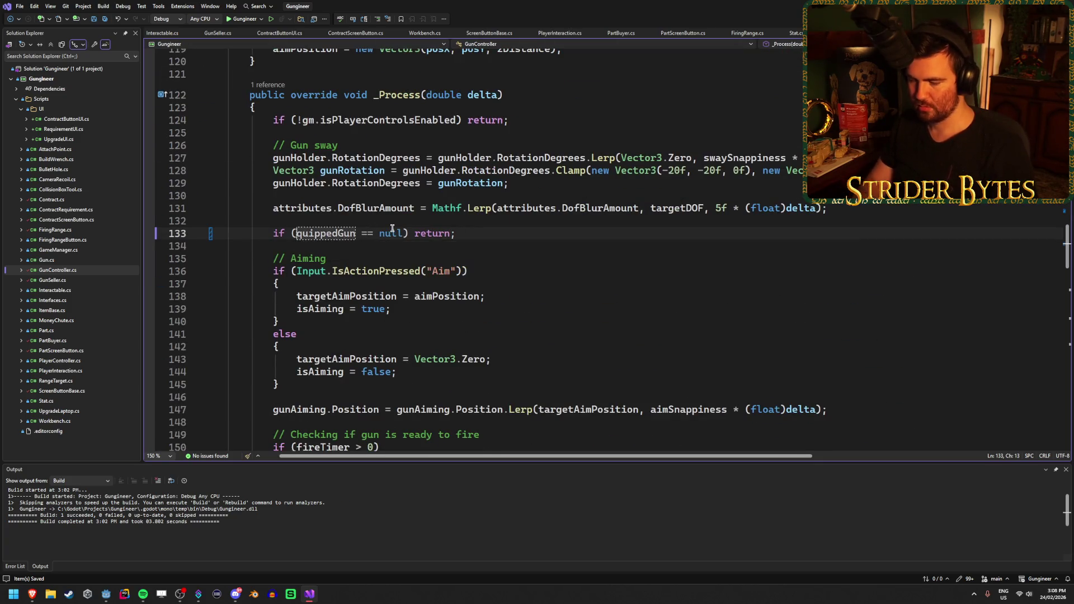
scroll(453, 255, "down", 4)
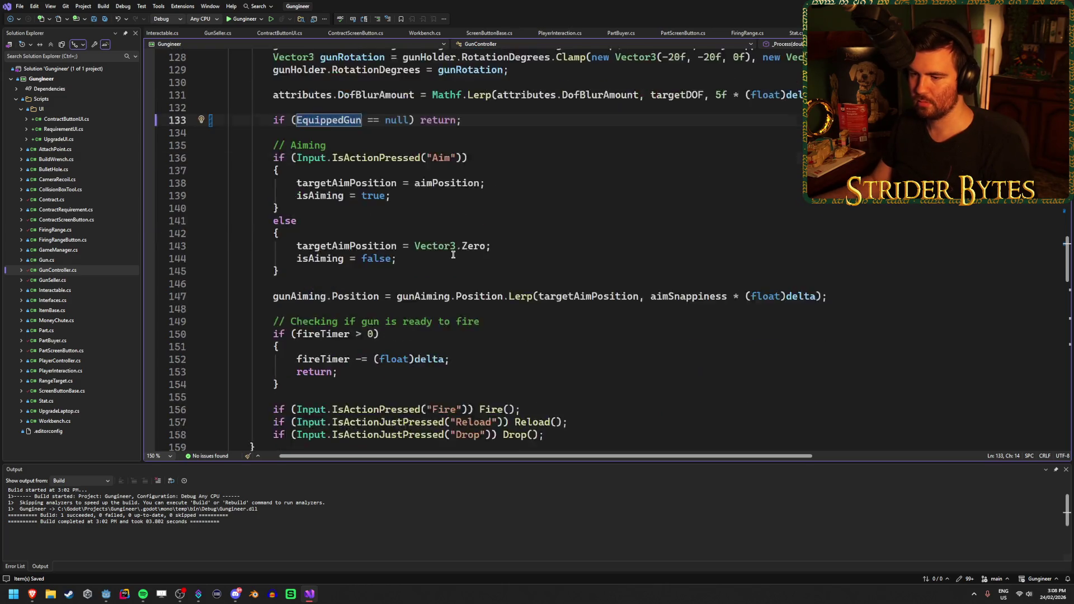
scroll(453, 255, "down", 7)
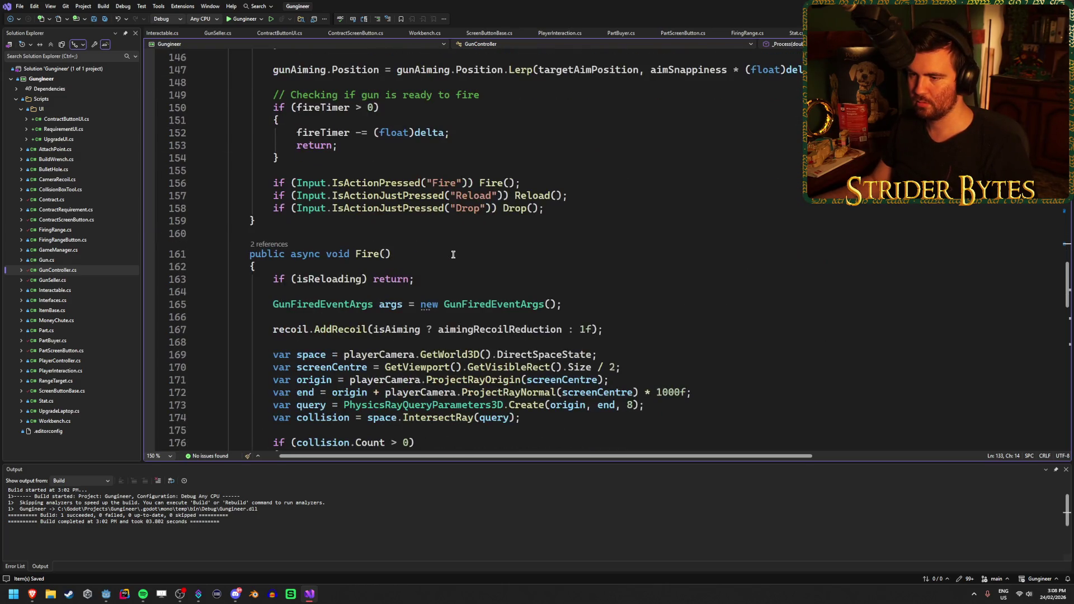
scroll(378, 278, "up", 20)
scroll(378, 278, "down", 3)
Look up the references of the equippedGun field and scroll to Drop
left_click(358, 285)
left_click(367, 238)
scroll(394, 241, "down", 2)
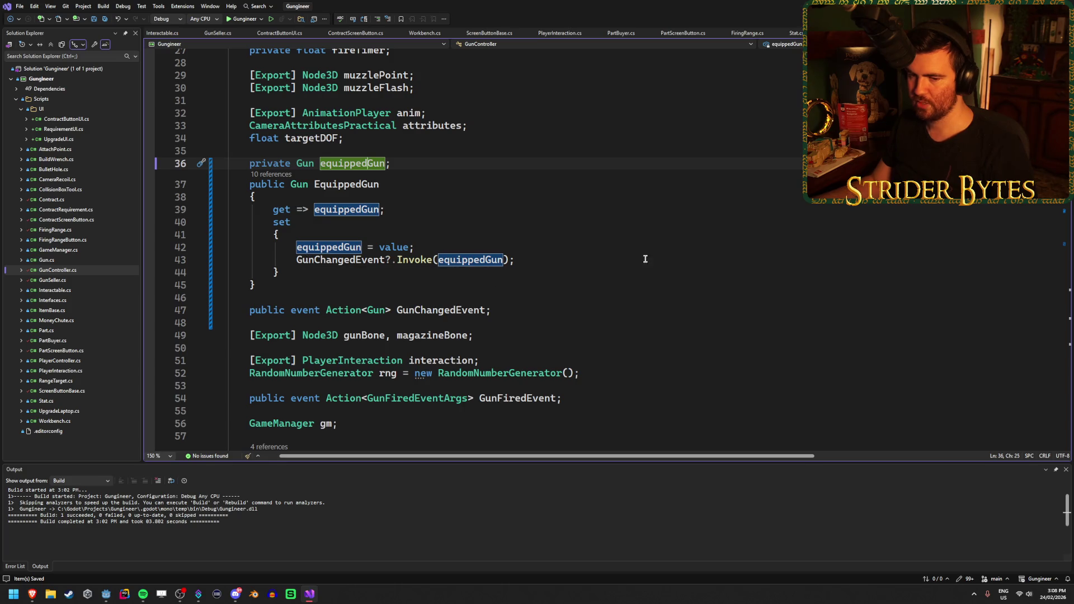
scroll(494, 276, "down", 2)
scroll(582, 258, "down", 17)
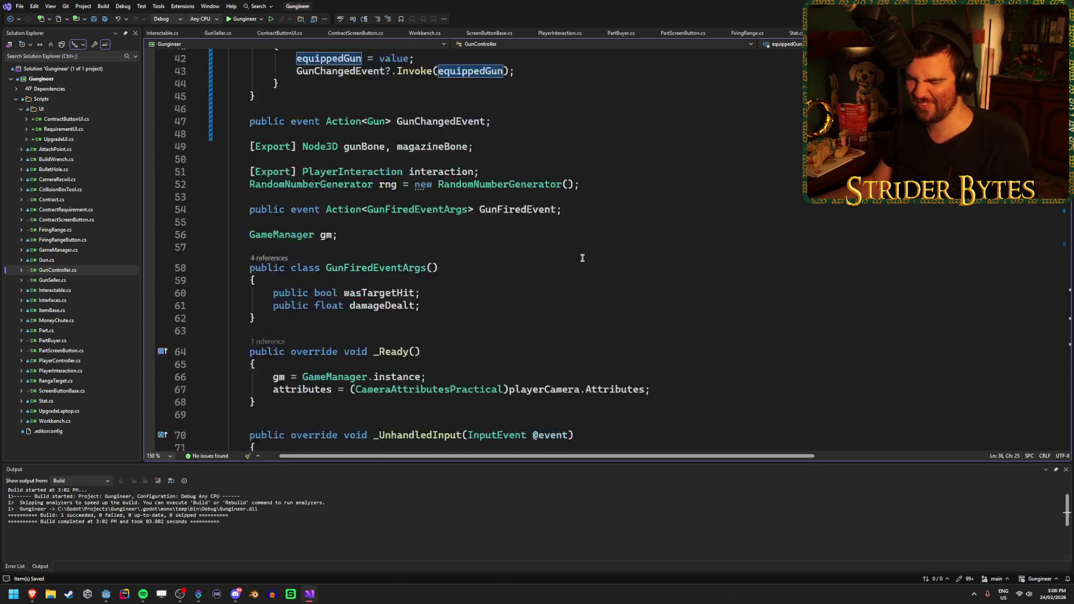
scroll(582, 258, "up", 2)
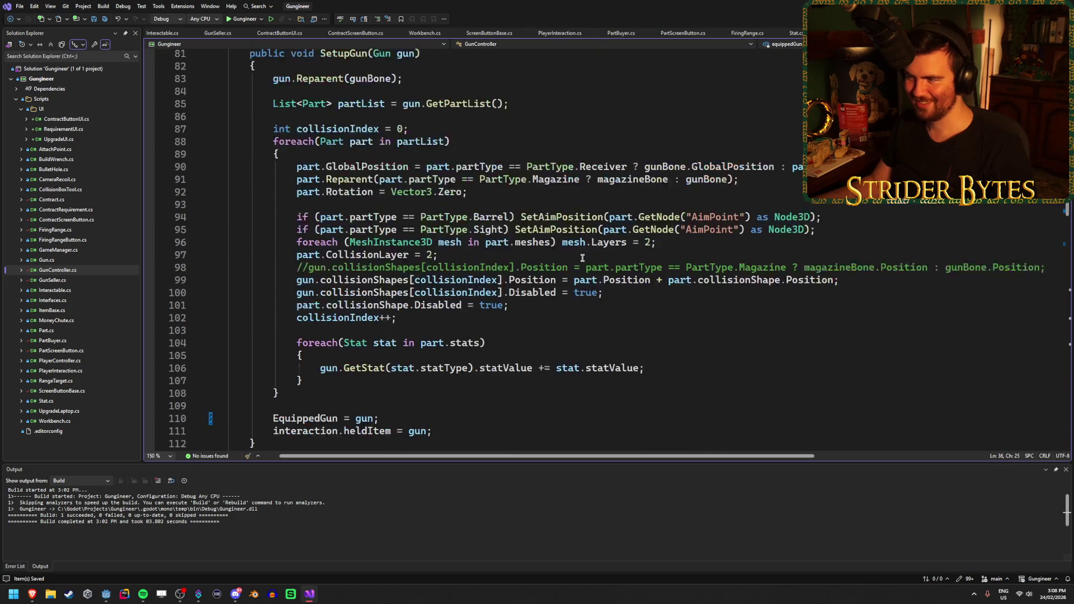
mouse_move(635, 460)
left_mouse_down()
mouse_move(811, 446)
mouse_move(559, 448)
left_mouse_up()
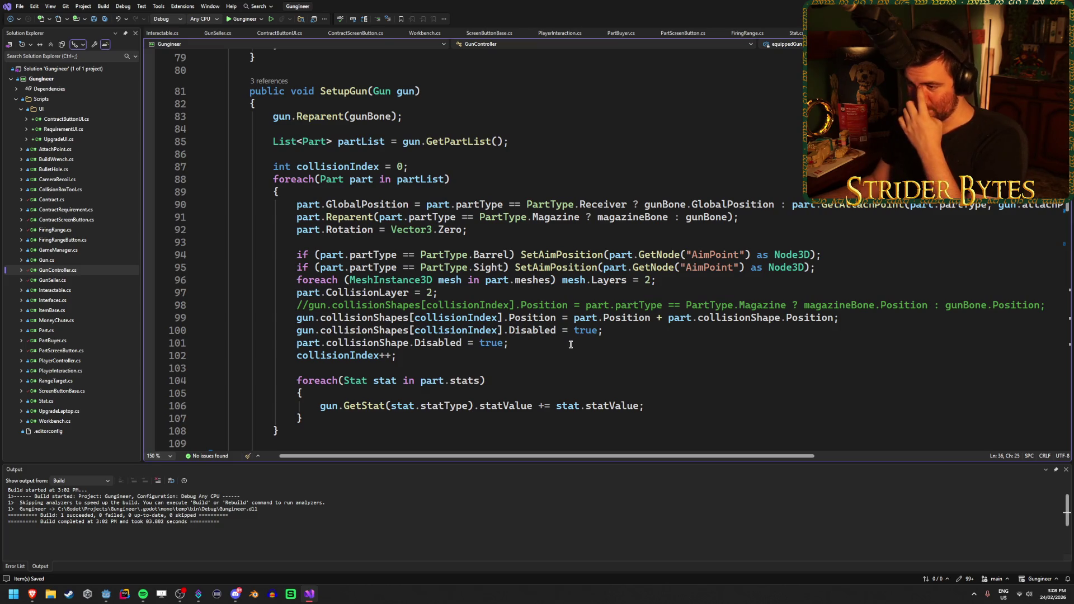
scroll(565, 340, "down", 5)
scroll(571, 343, "down", 10)
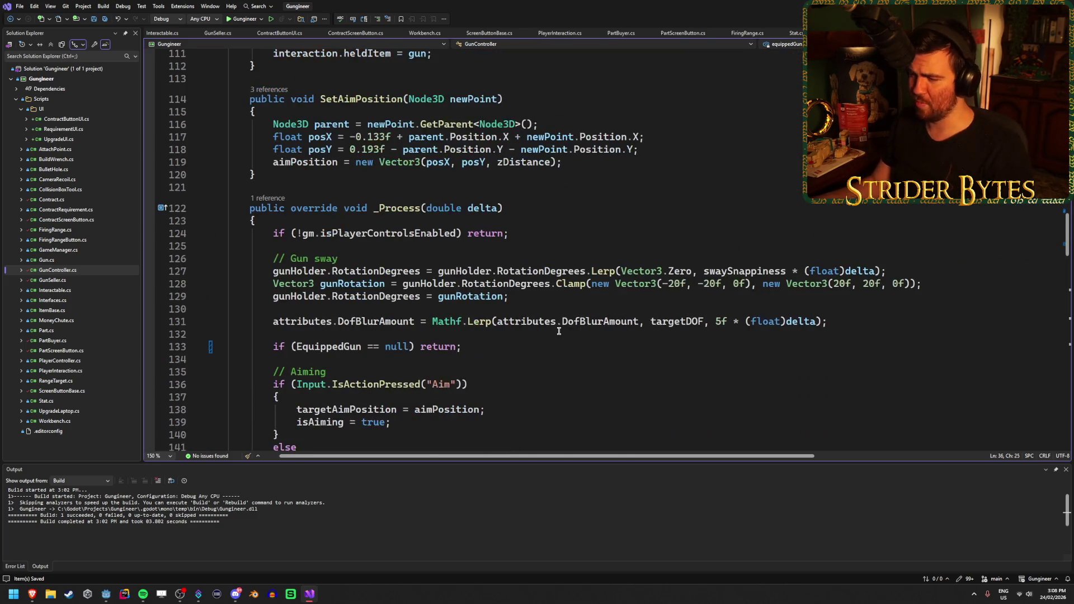
scroll(548, 257, "down", 14)
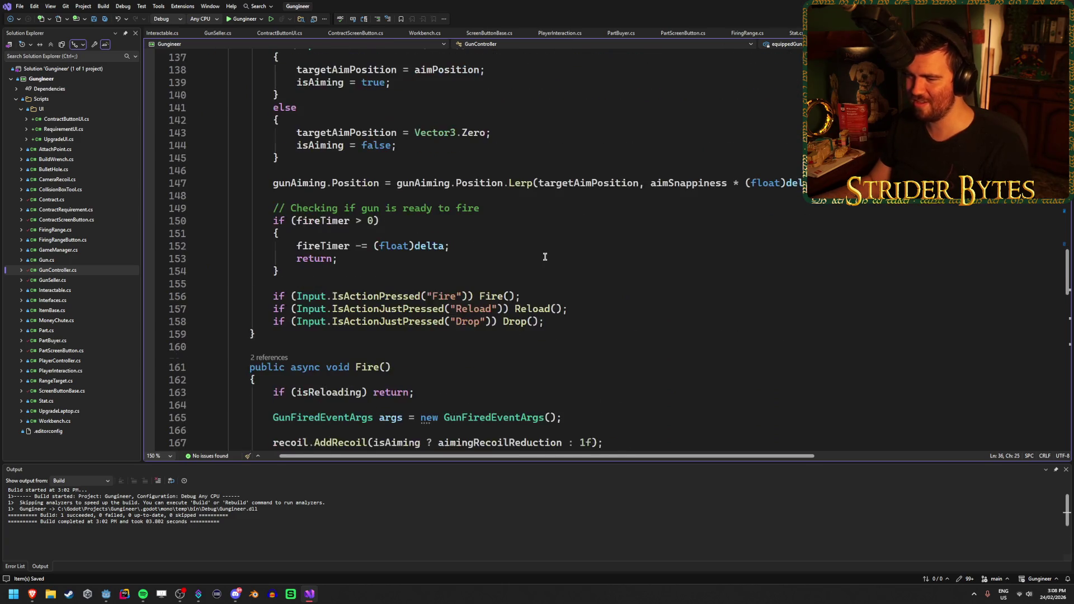
scroll(545, 257, "down", 18)
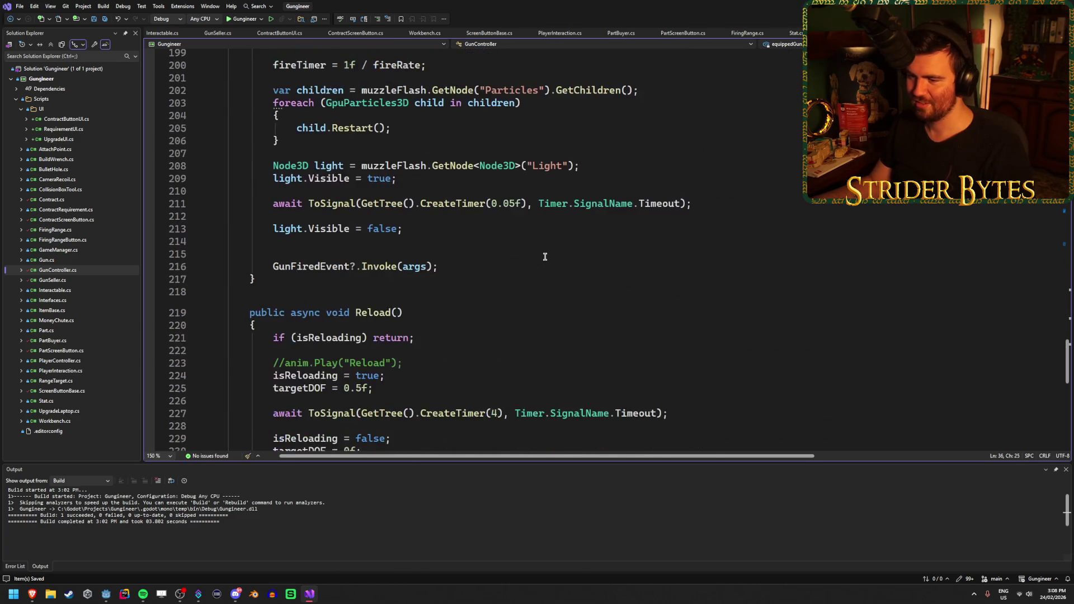
Change Drop on line 236 to set EquippedGun, then open Workbench.cs
left_click(282, 309)
key("BackSpace")
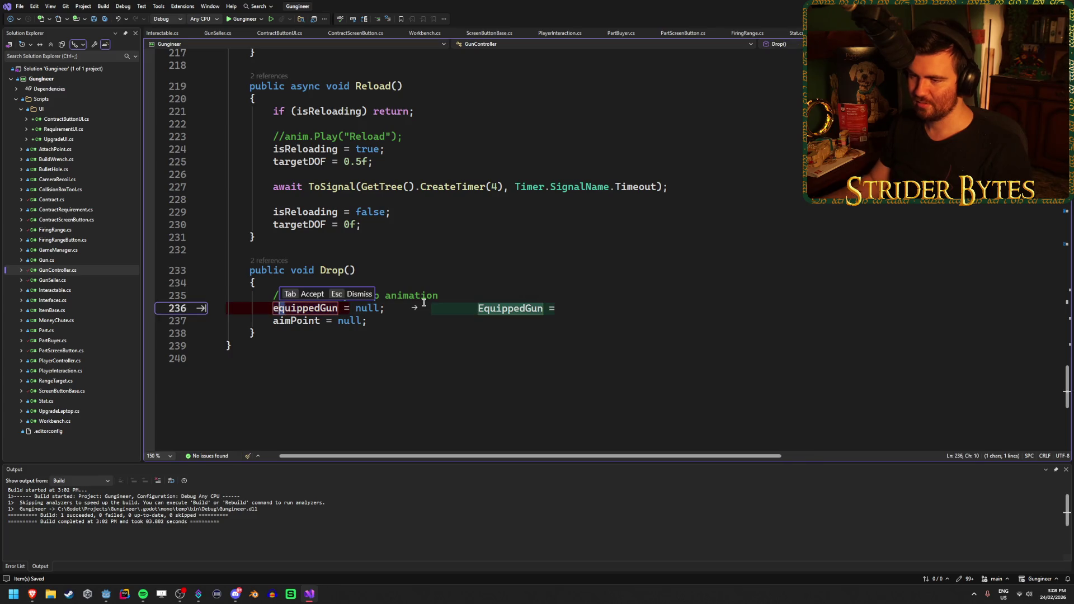
type("E")
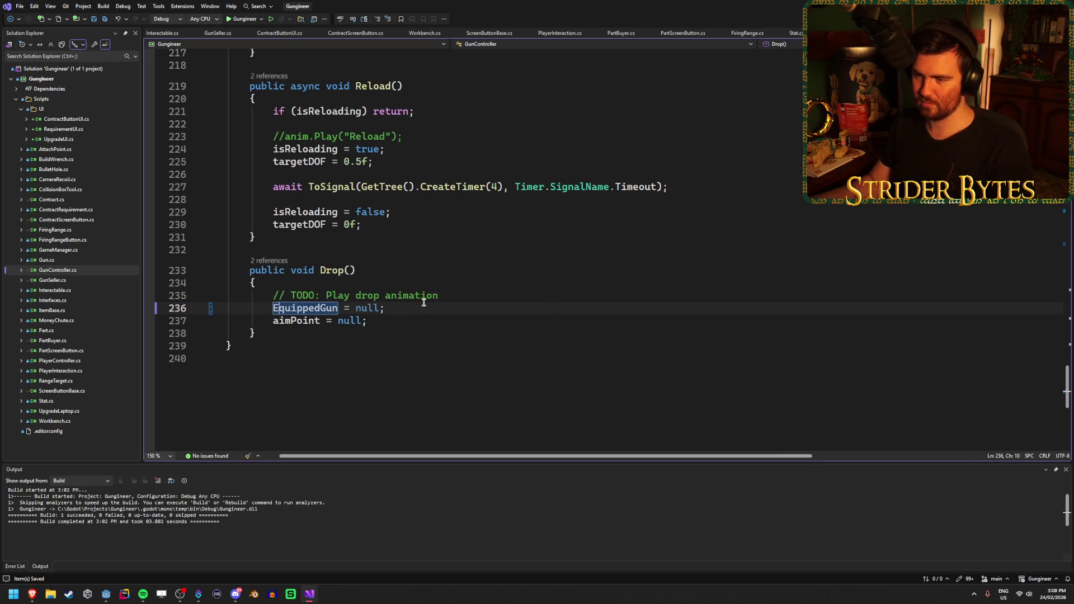
double_click(60, 421)
scroll(378, 296, "up", 3)
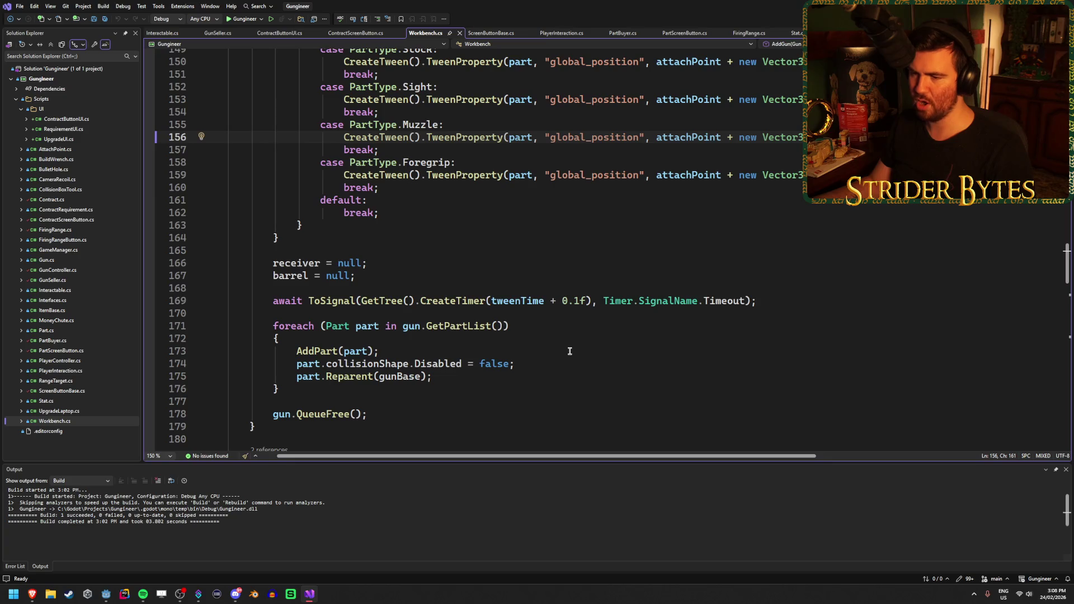
Read through Workbench.cs's gun-building code, then open GunController.cs at Drop
scroll(569, 351, "up", 20)
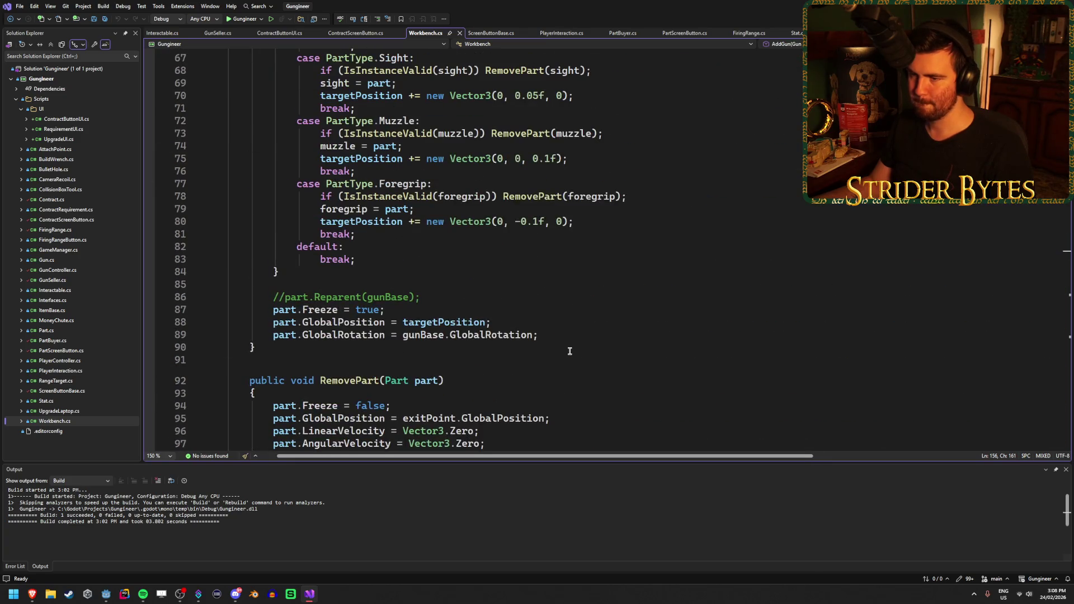
scroll(569, 351, "up", 8)
scroll(569, 351, "up", 10)
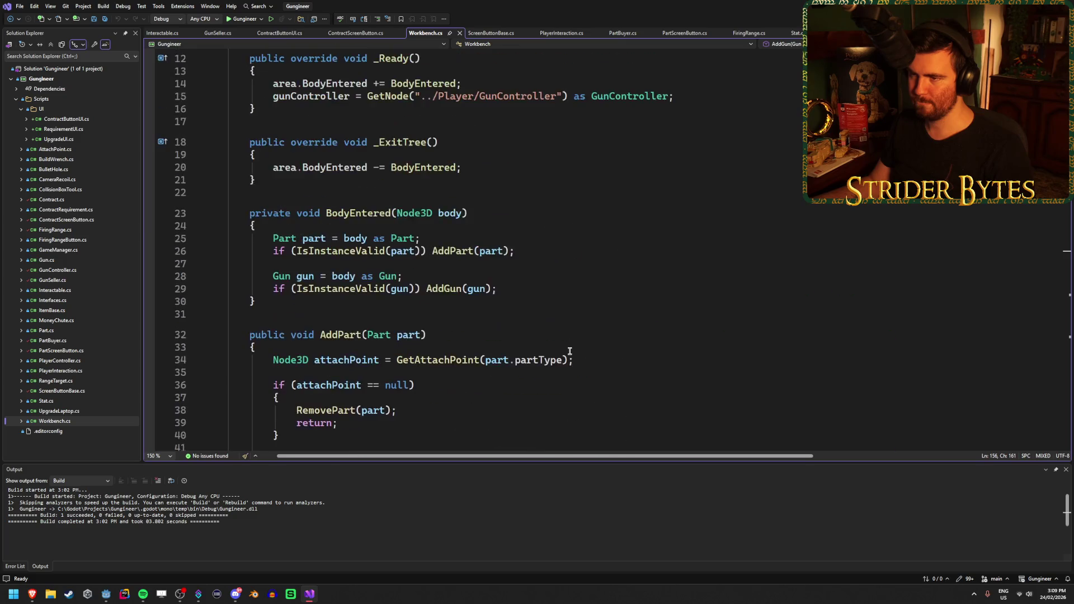
scroll(569, 351, "down", 20)
scroll(569, 351, "down", 20)
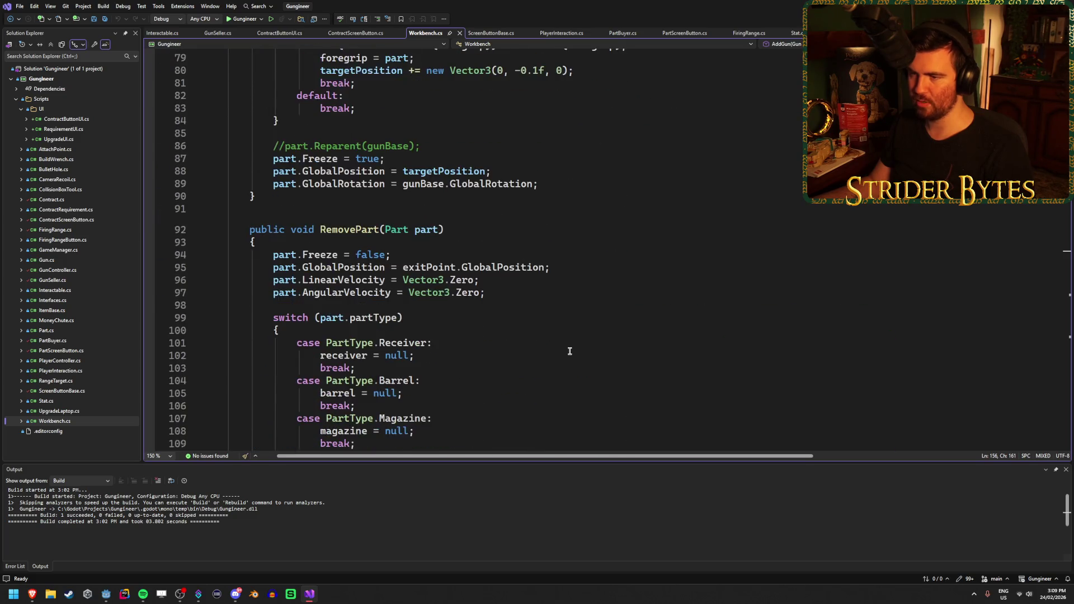
scroll(569, 351, "down", 8)
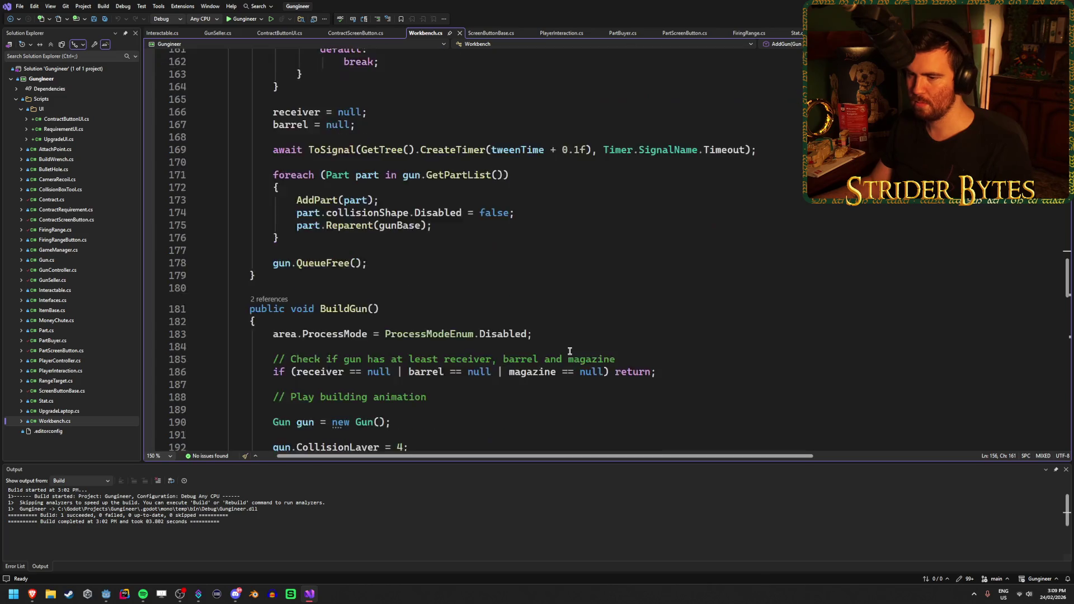
scroll(569, 350, "down", 10)
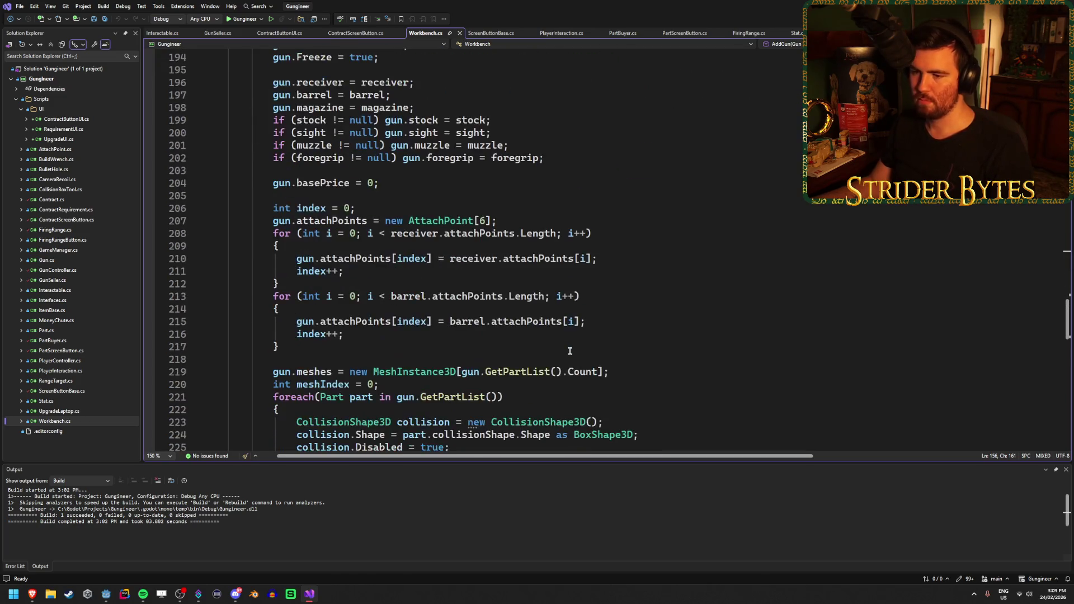
scroll(570, 351, "down", 6)
type("gunController.SetupGun(gun);")
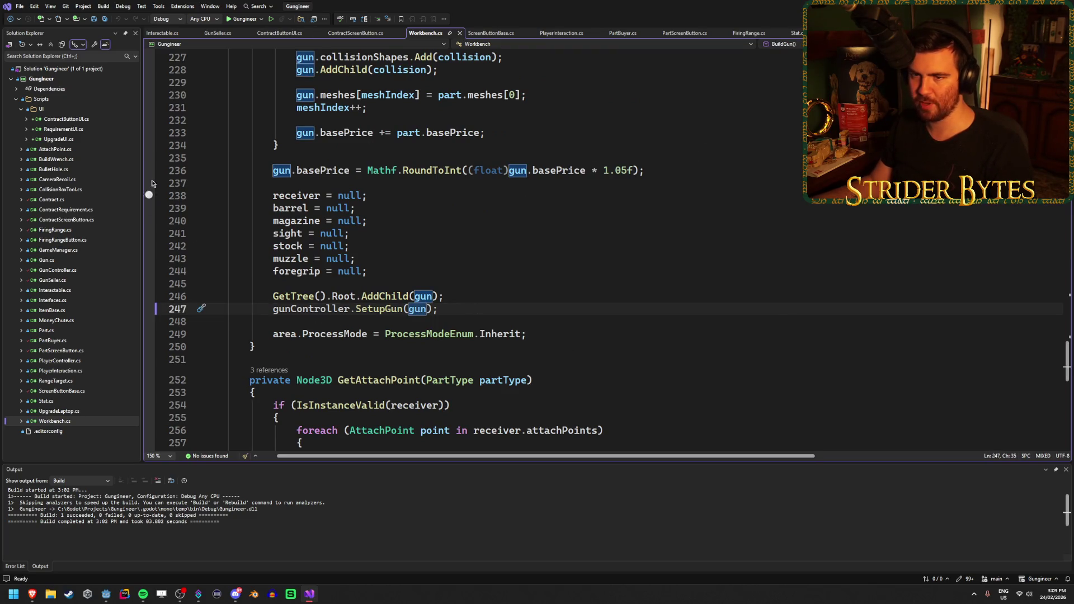
left_click(61, 273)
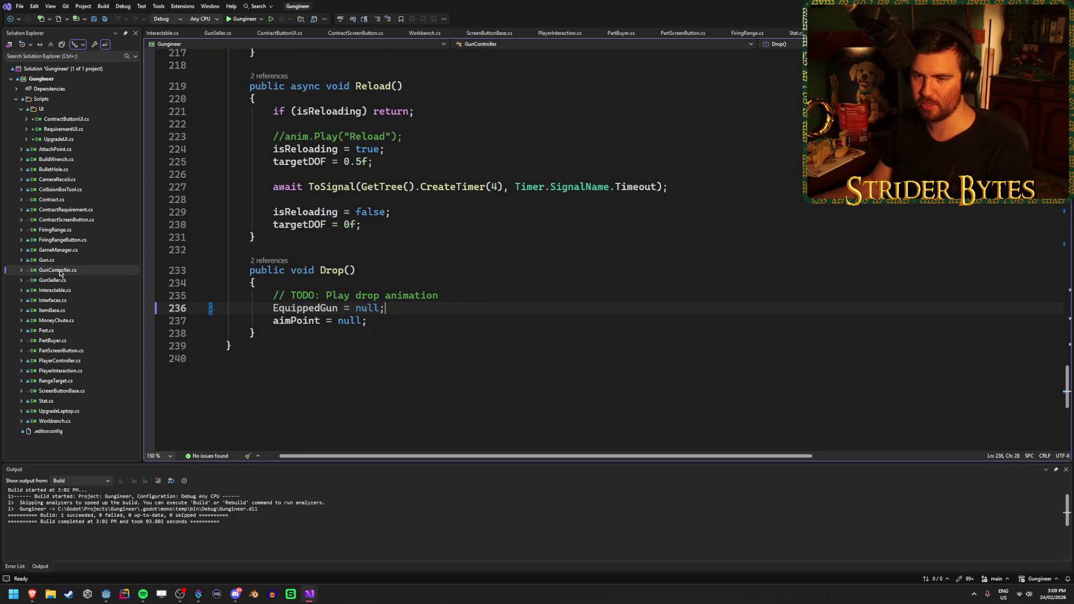
Find All References to equippedGun and open the generated serialization reference
scroll(336, 289, "up", 20)
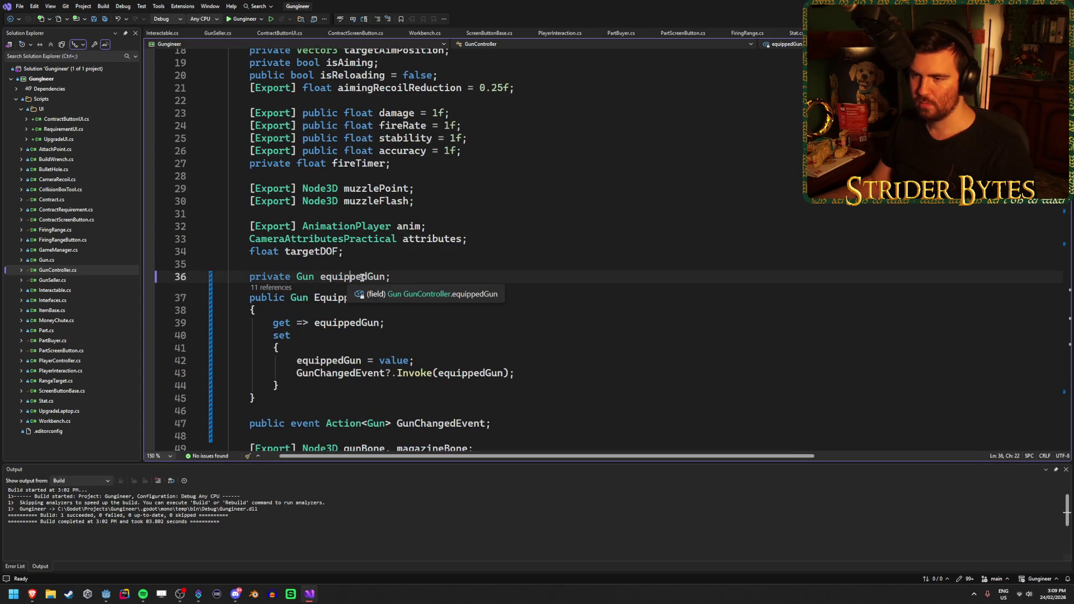
right_click(363, 278)
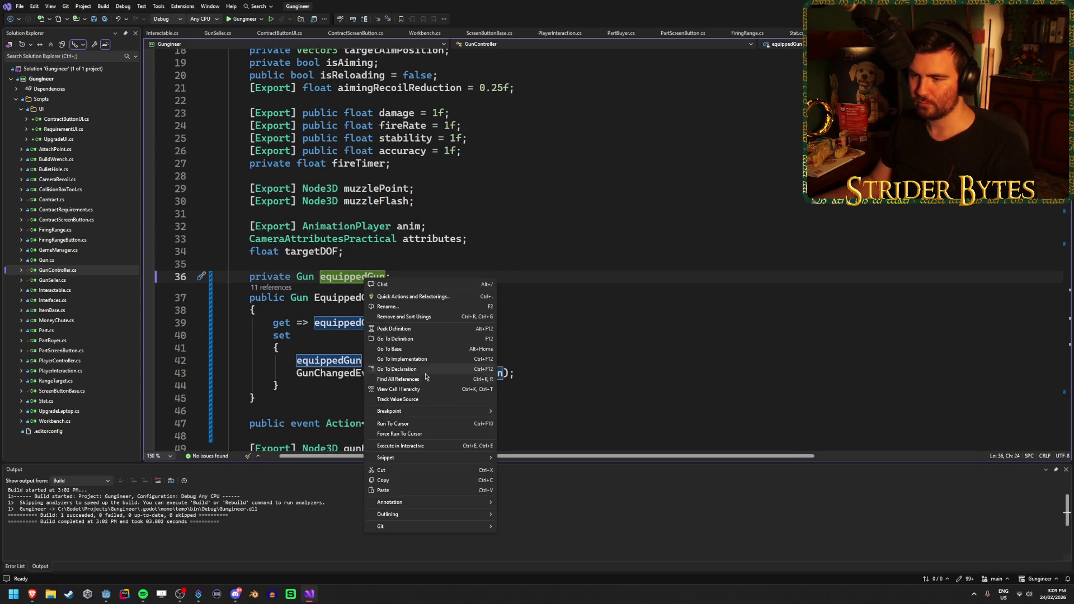
left_click(417, 379)
scroll(248, 535, "down", 1)
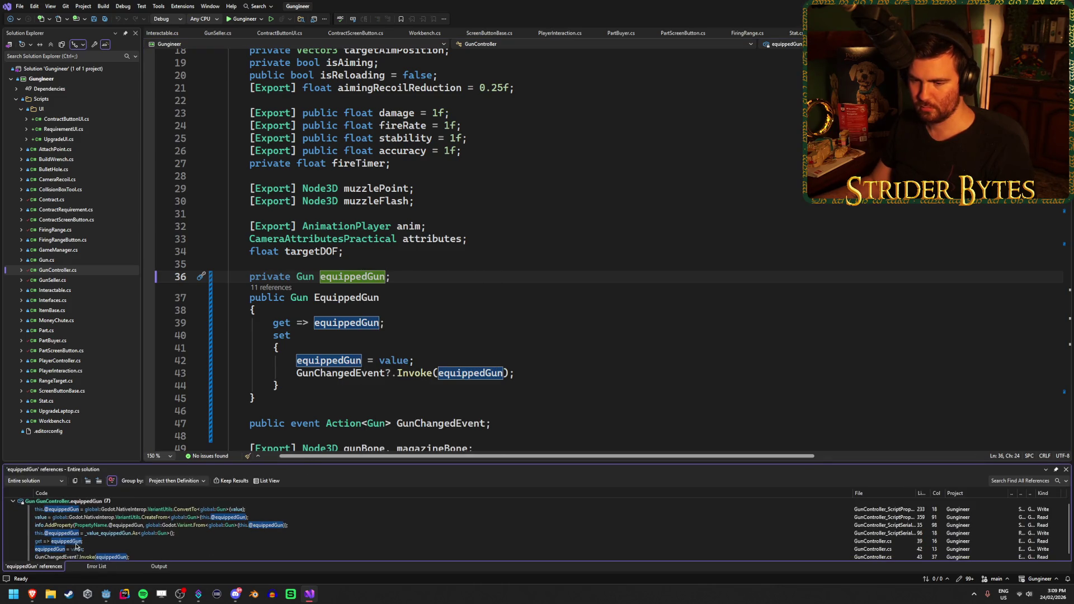
double_click(104, 535)
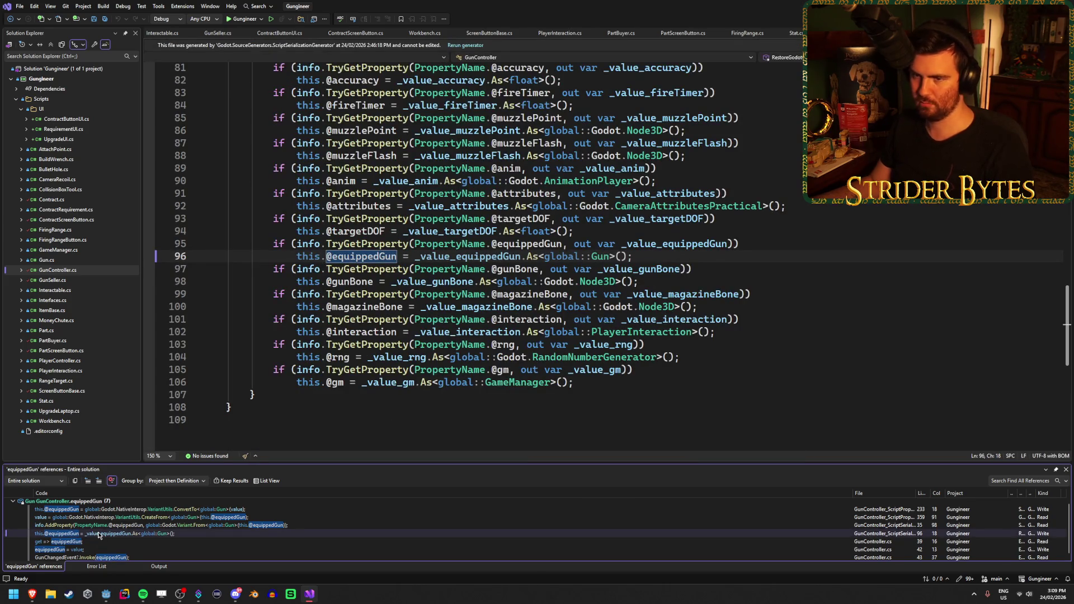
Return to the equippedGun getter in GunController, then build and run the game from Godot
scroll(390, 342, "up", 15)
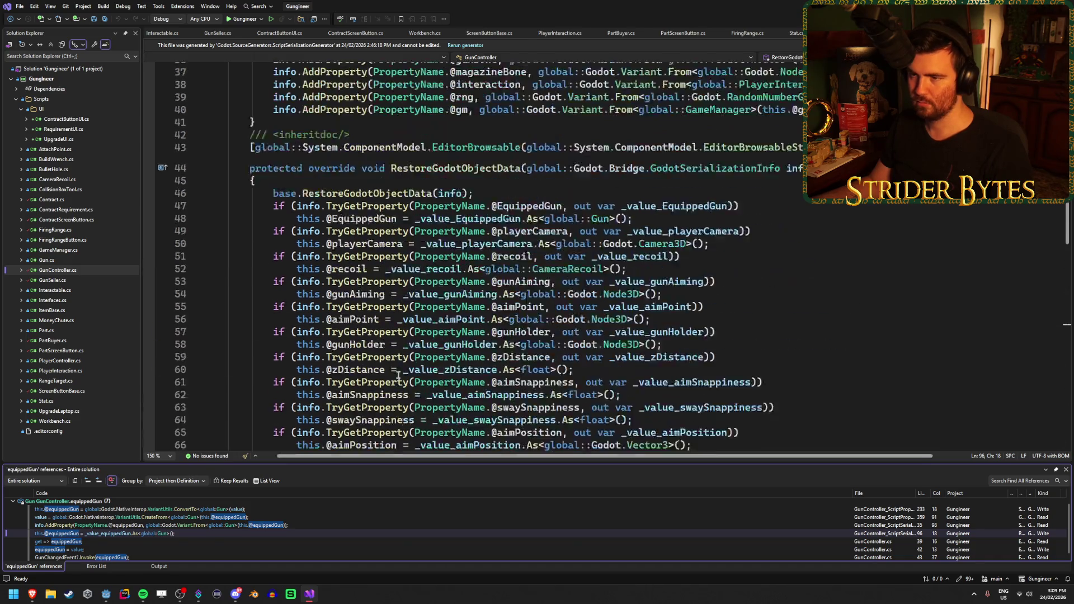
scroll(400, 363, "up", 10)
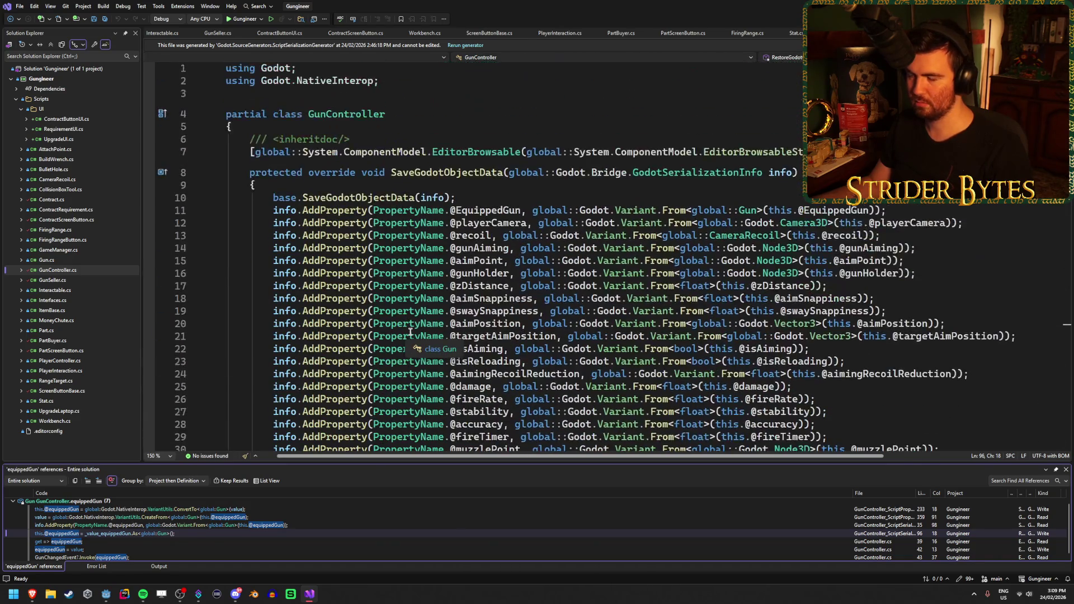
scroll(410, 332, "down", 20)
scroll(410, 332, "up", 4)
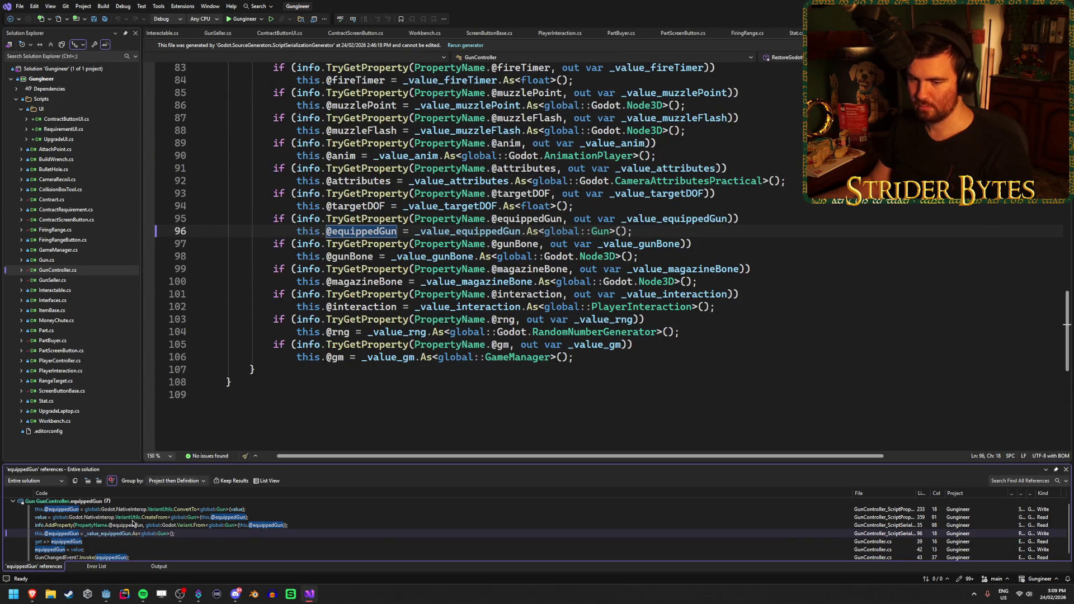
double_click(816, 542)
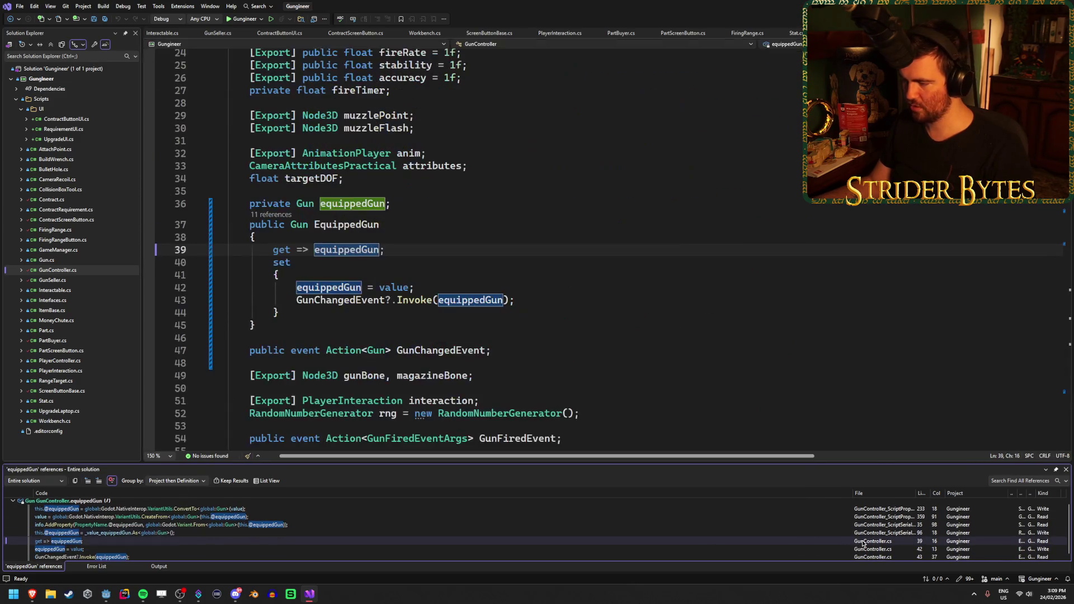
left_click(756, 104)
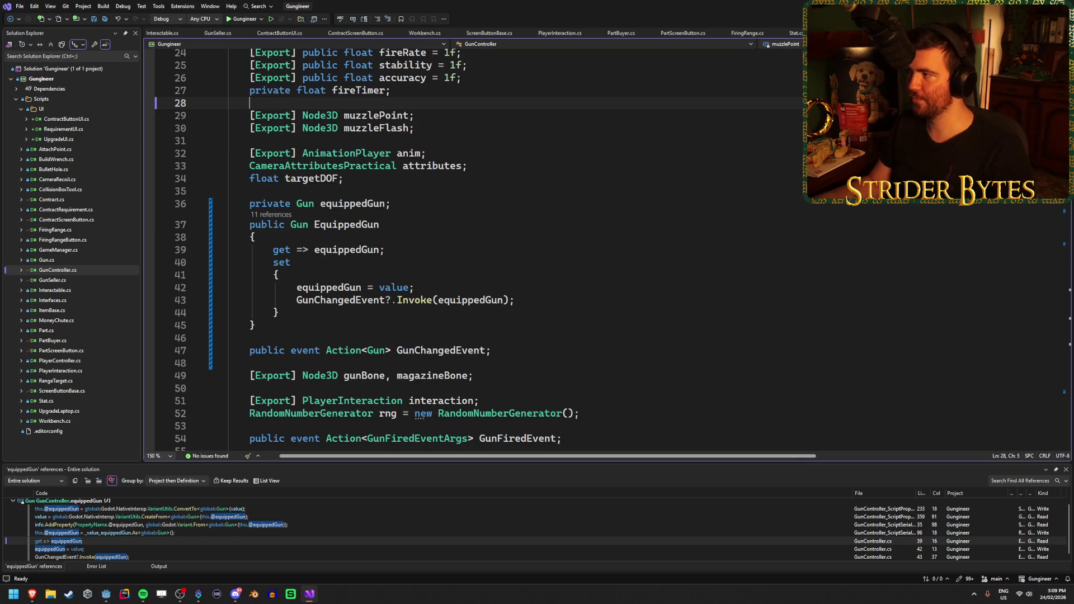
key("alt+Tab")
key("F5")
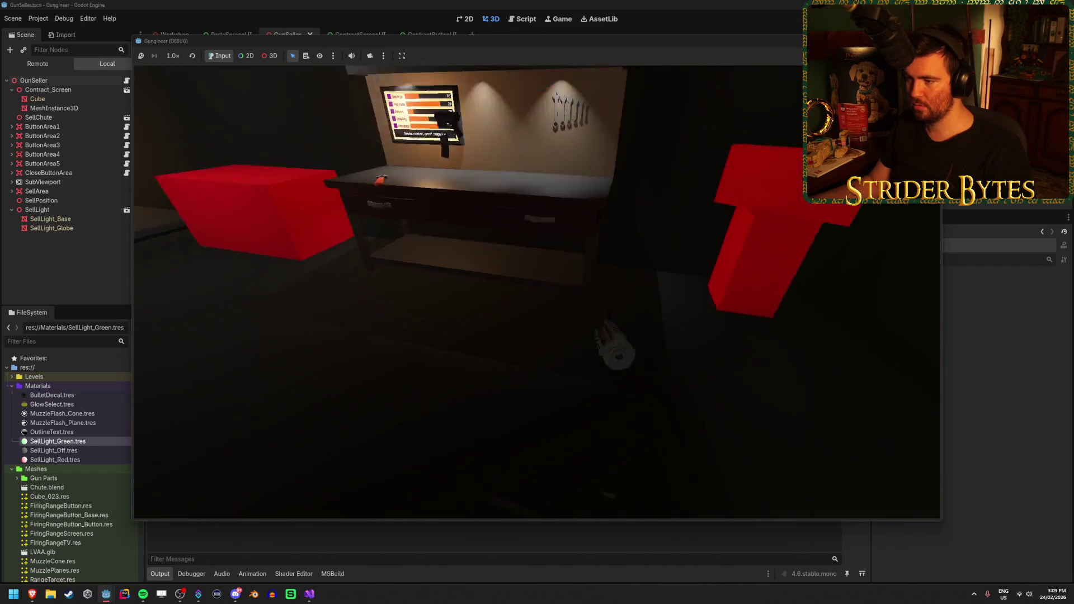
Pick up the rifle from the workbench, drop and re-equip it several times
key("e")
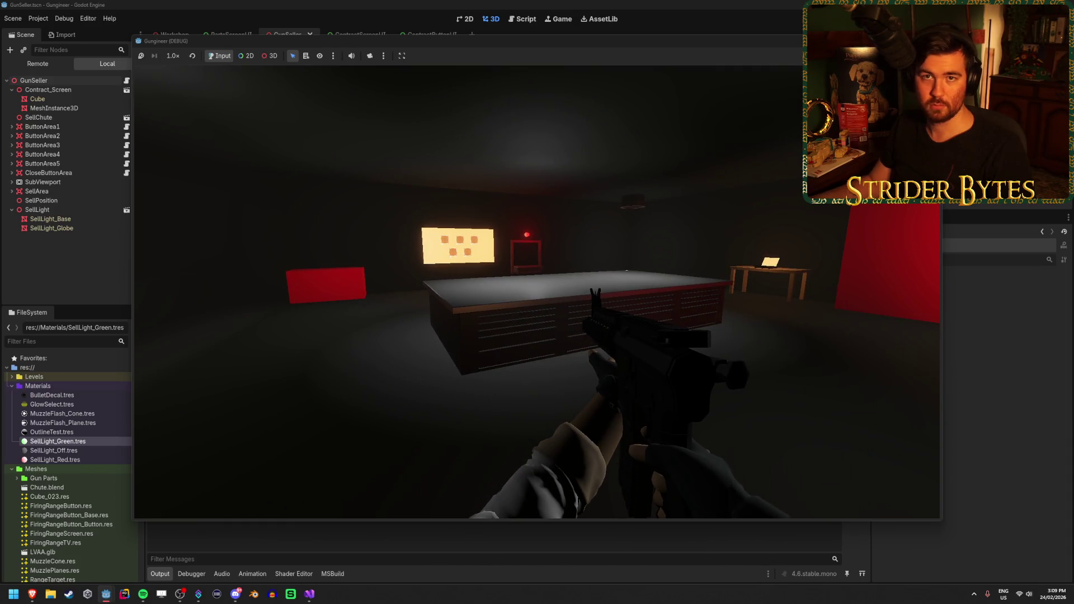
key("w")
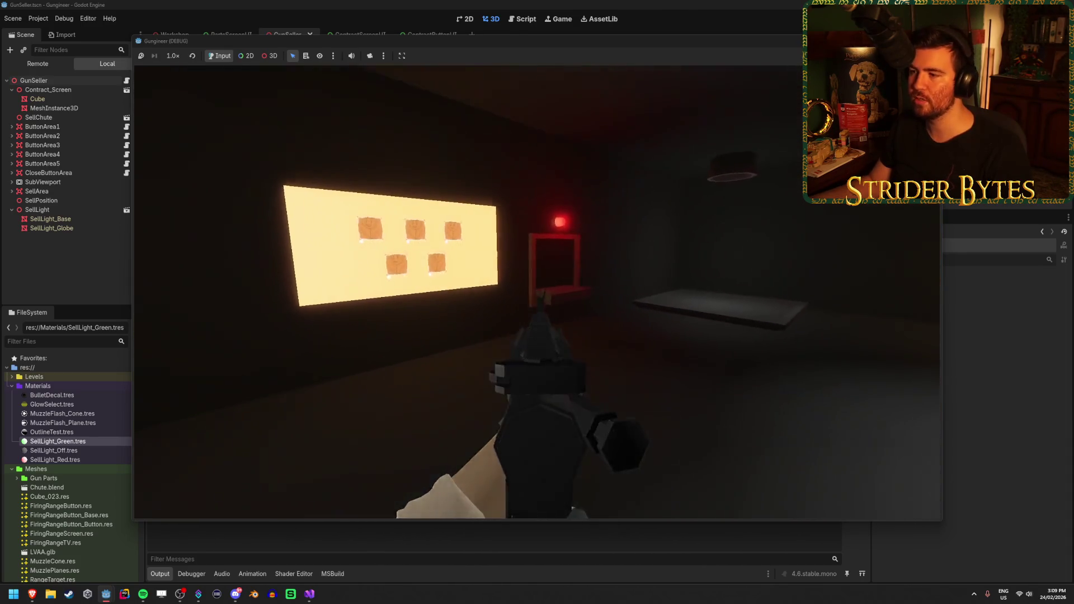
key("s")
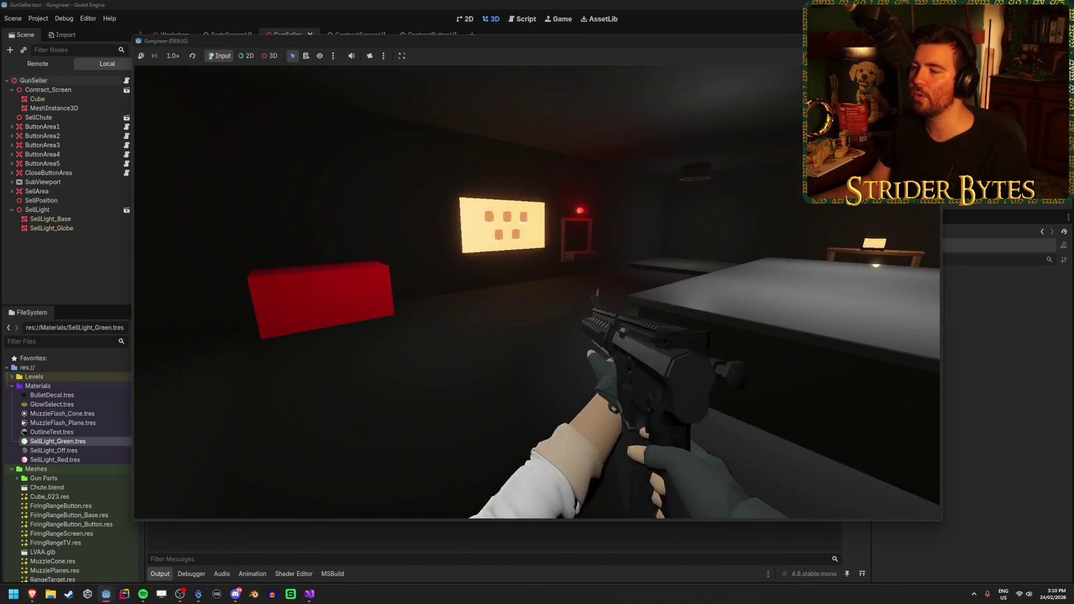
key("q")
key("e")
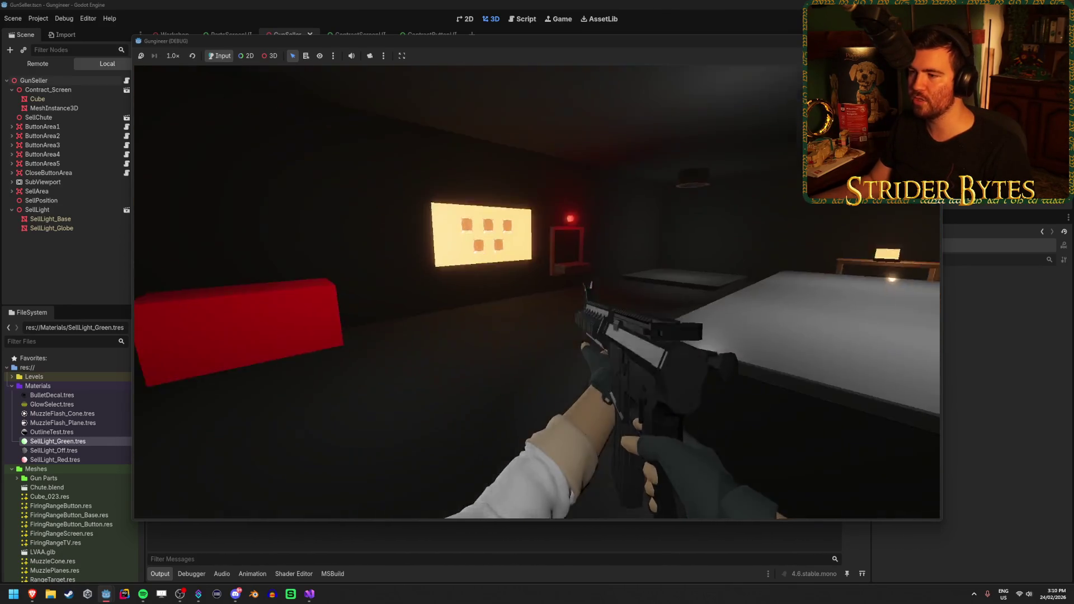
key("q")
key("e")
key("q")
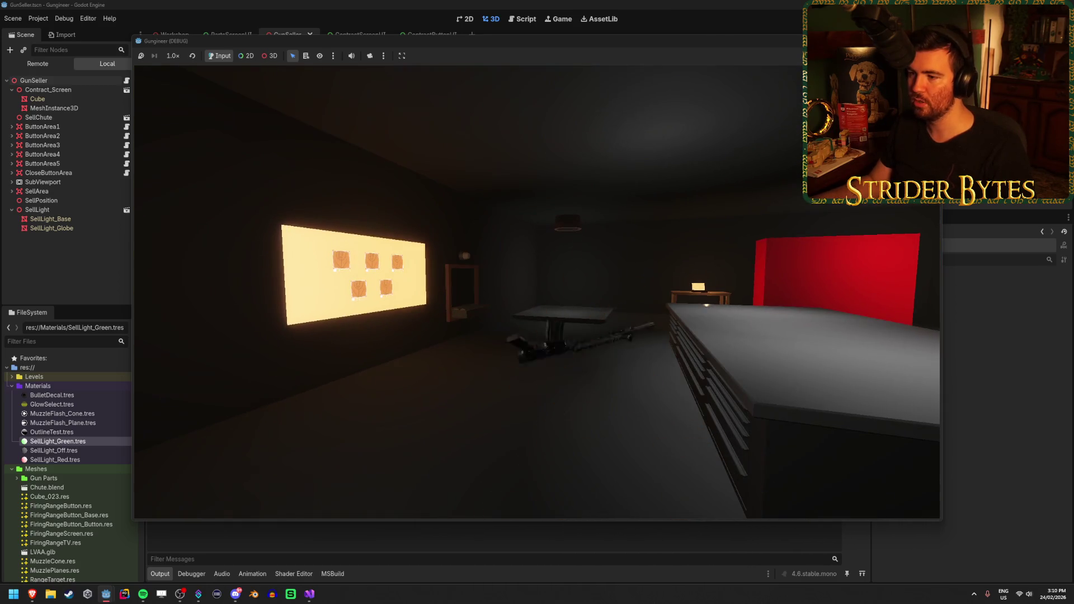
key("e")
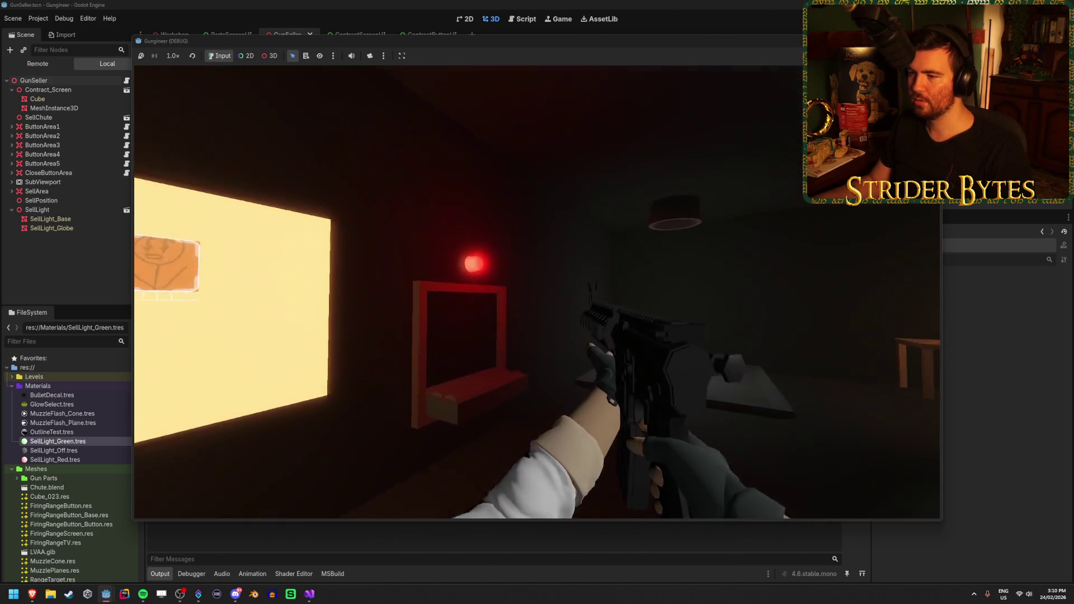
Throw the rifle into the sell chute, check the unlit sell light, and stop the game
key("q")
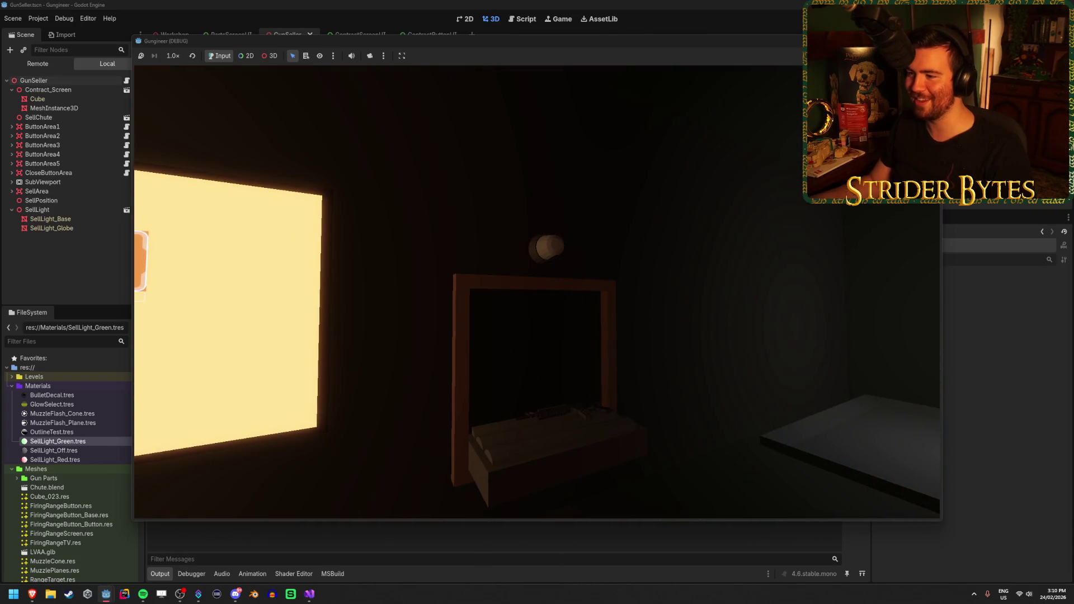
key("w")
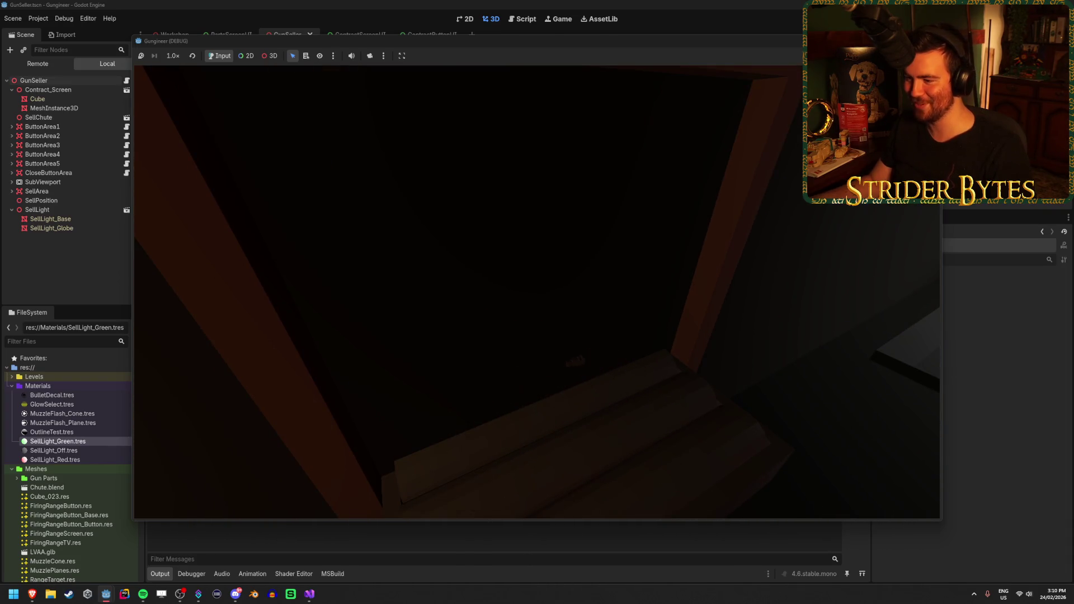
key("s")
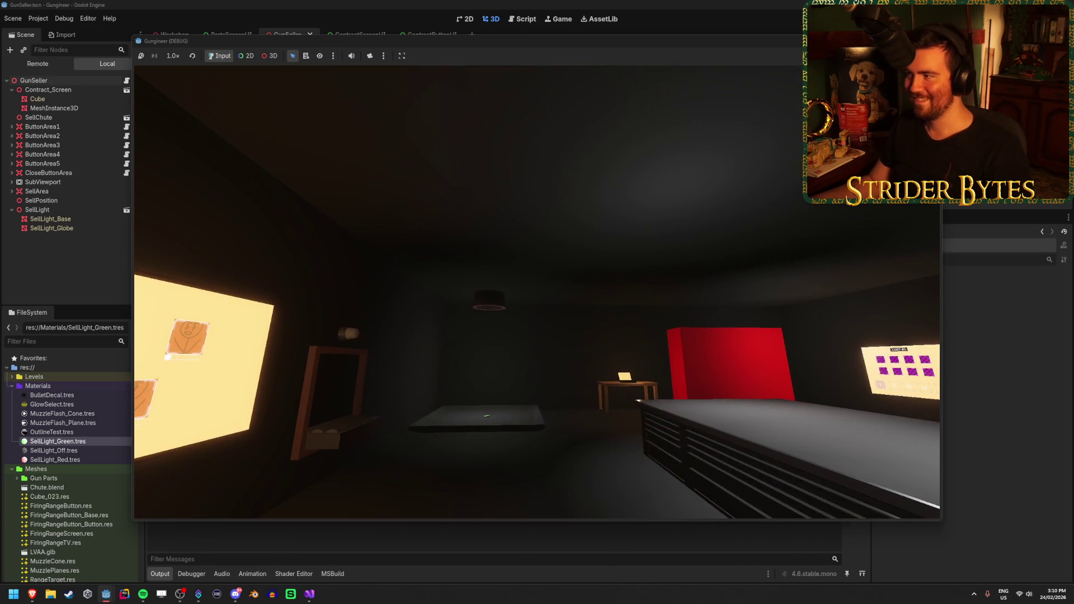
key("F8")
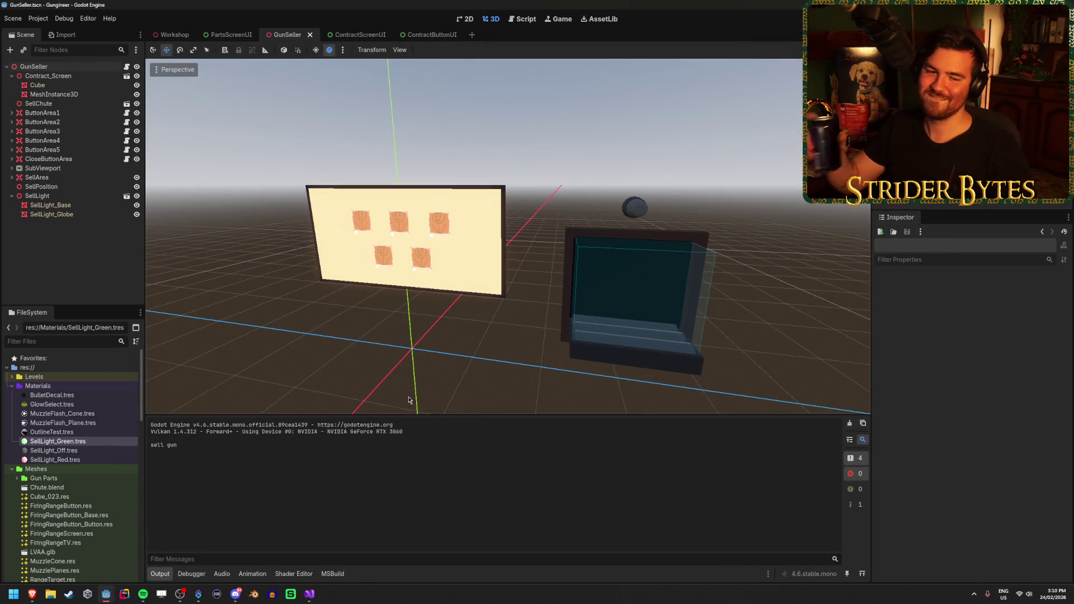
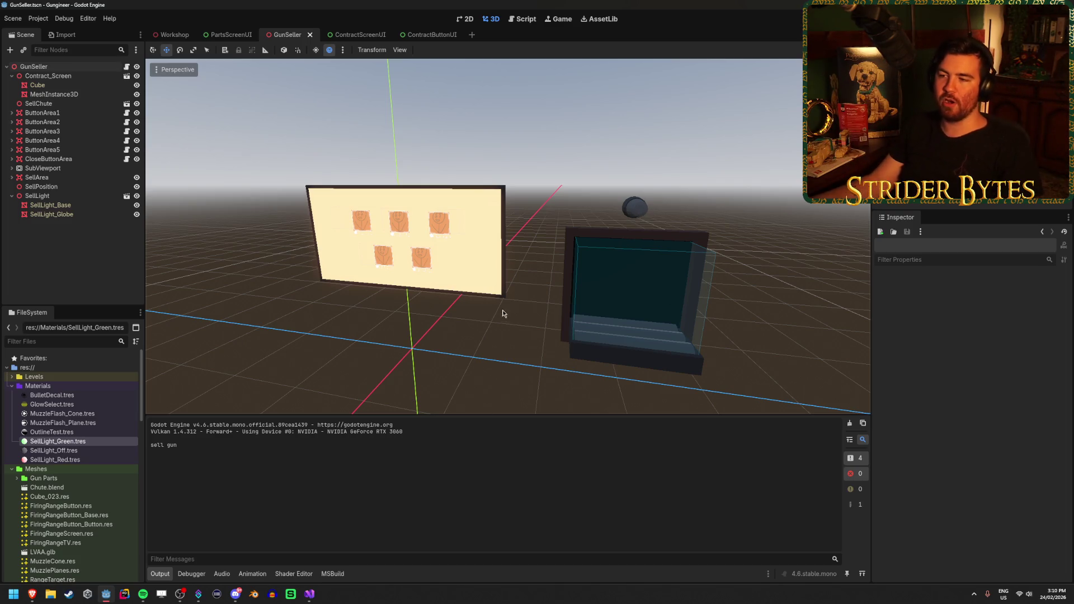
Test-run the game, open a contract, look toward the sell chute, then stop it
scroll(514, 280, "up", 4)
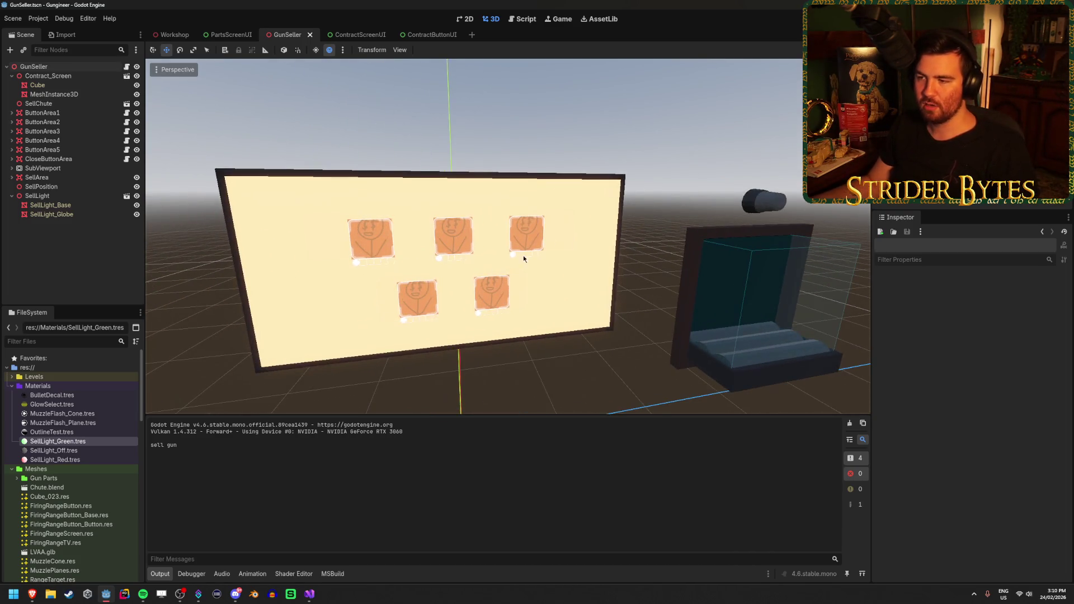
key("w")
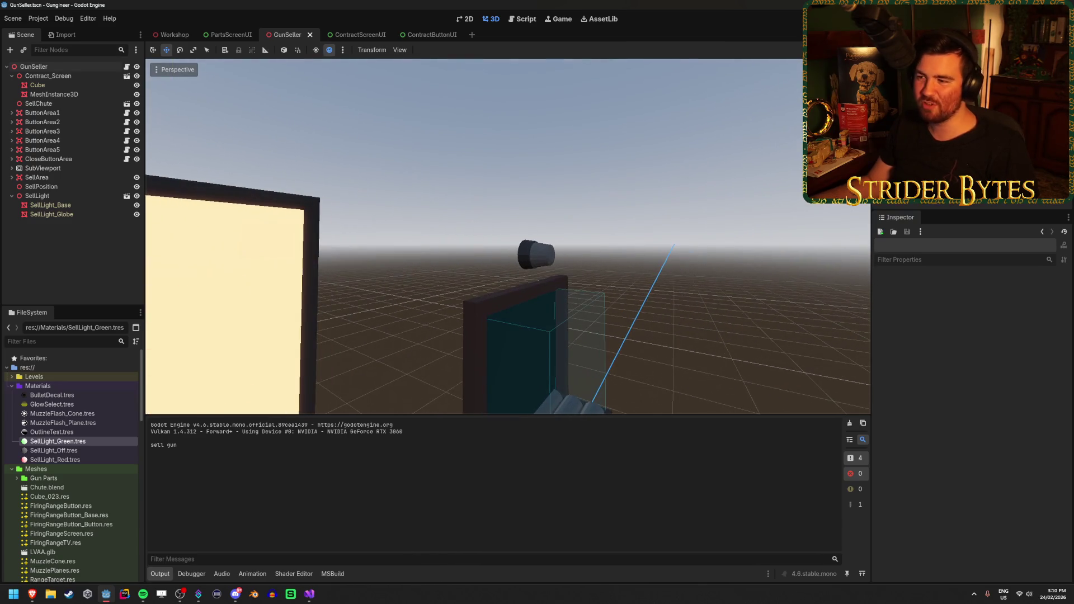
key("F6")
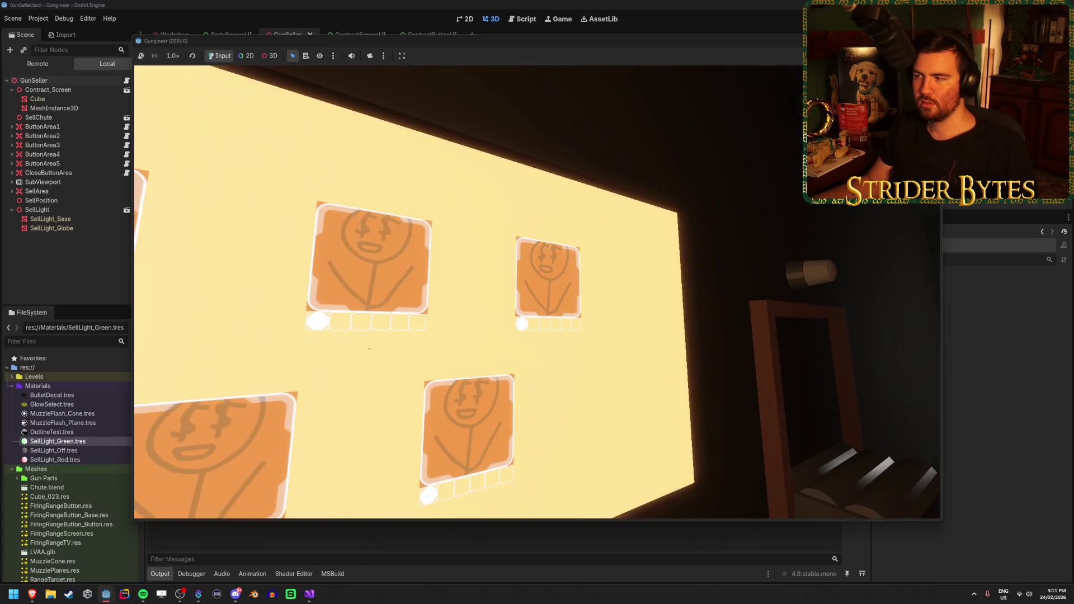
left_click(537, 292)
key("Escape")
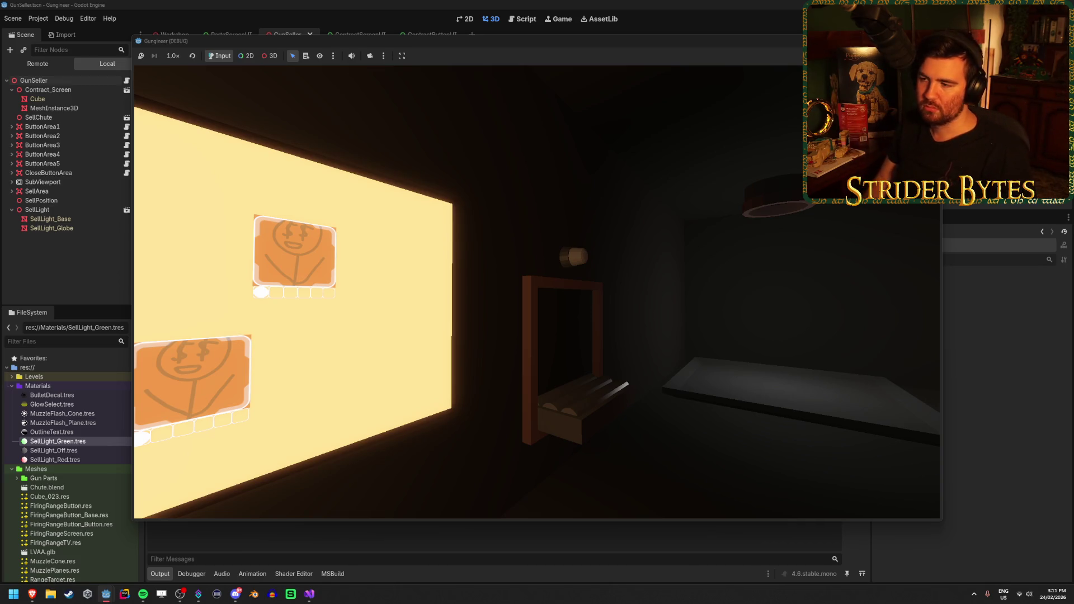
key("Escape")
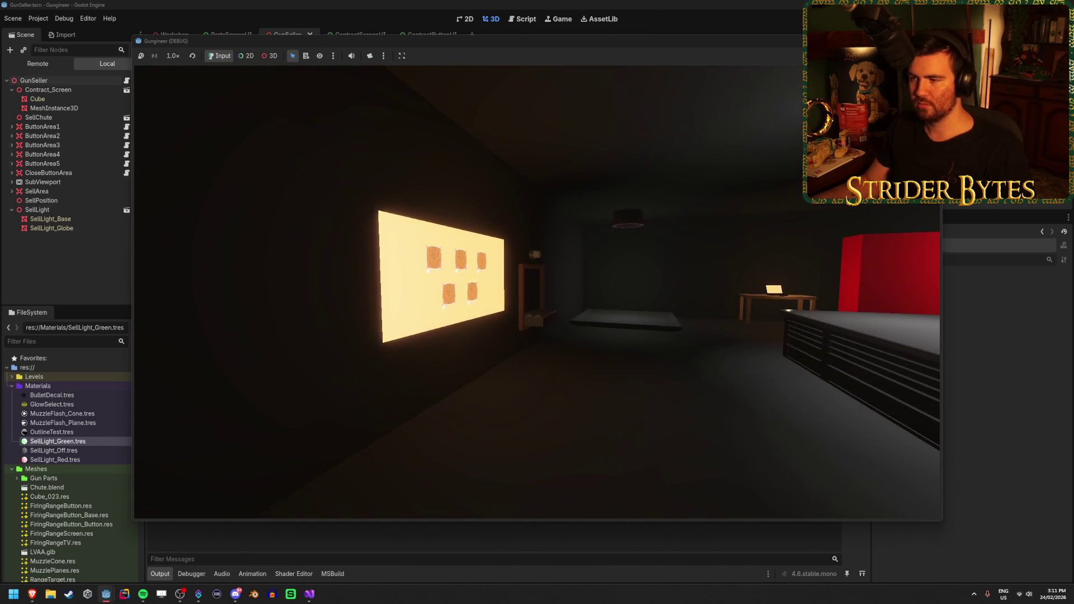
key("F8")
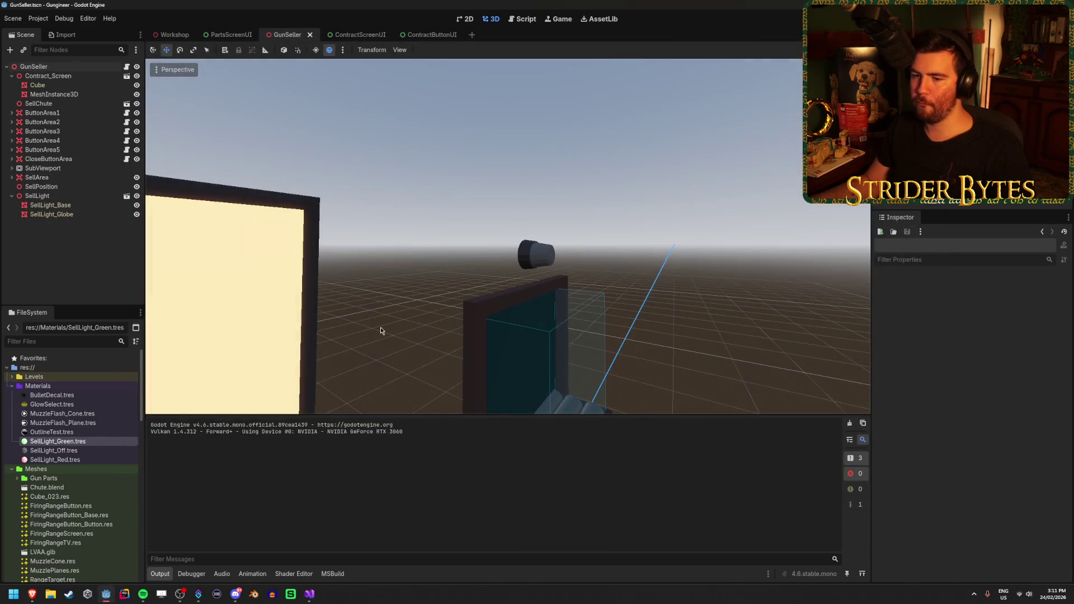
In GunSeller.cs, remove the off-material condition from UpdateSellLight and delete the Visible line
key("alt+Tab")
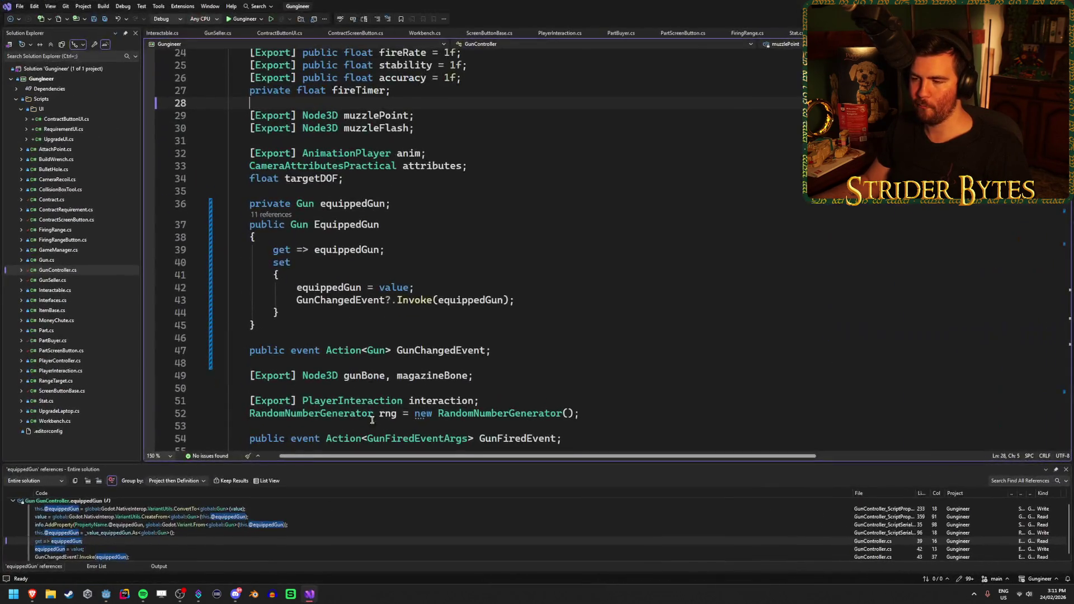
scroll(574, 434, "down", 20)
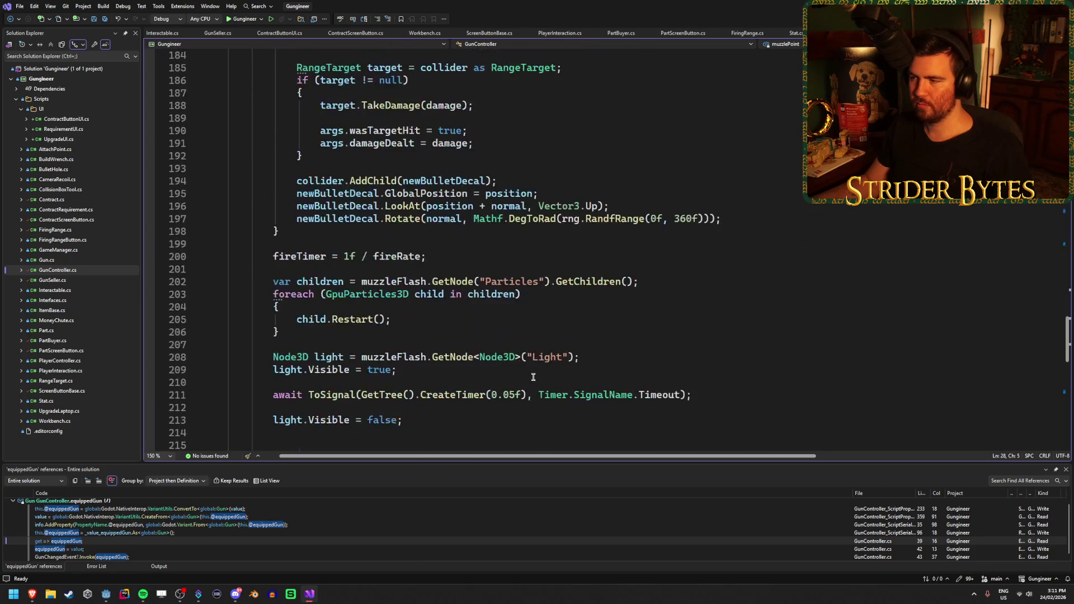
scroll(531, 376, "up", 20)
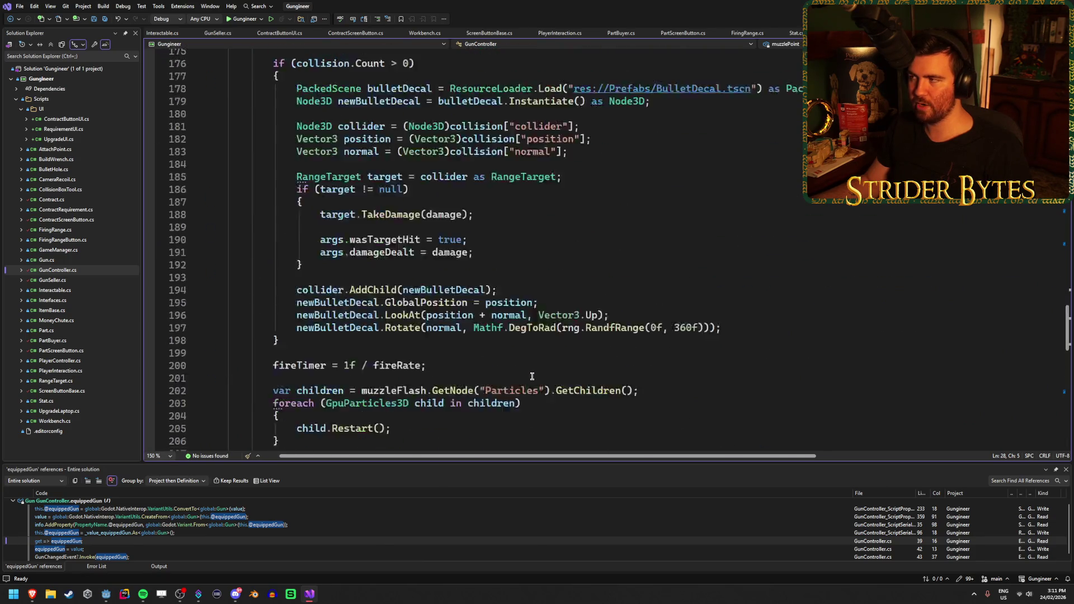
left_click(162, 33)
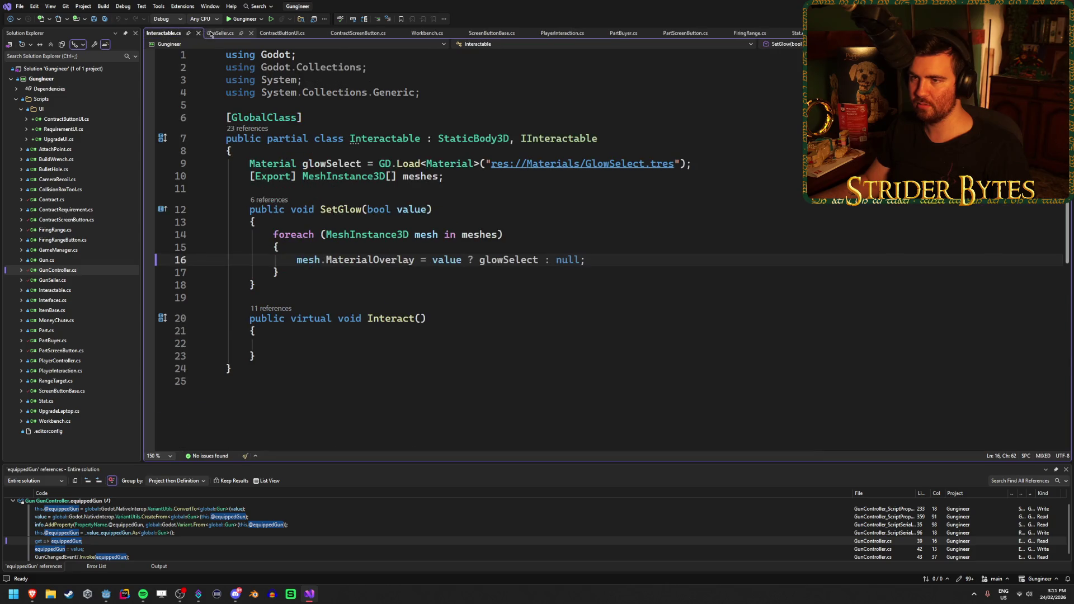
left_click(218, 33)
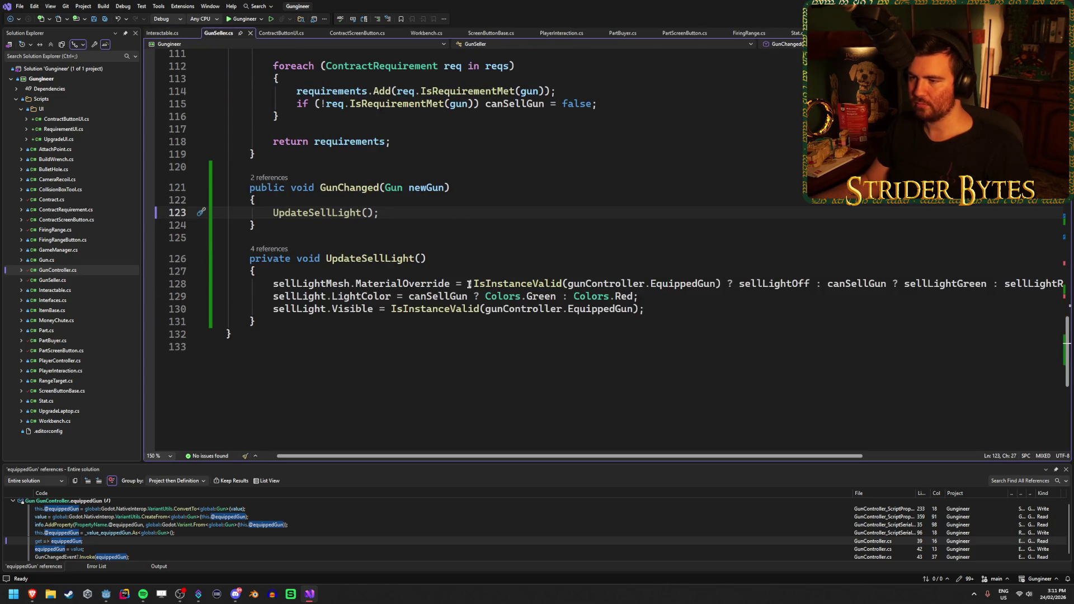
left_click_drag(469, 284, 826, 286)
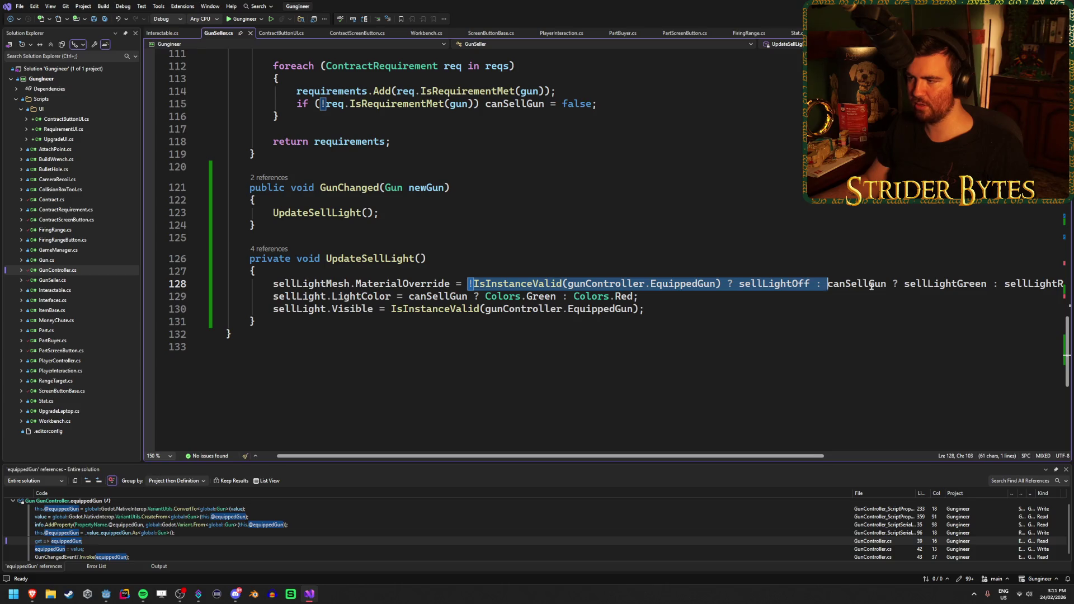
key("Delete")
key("ctrl+s")
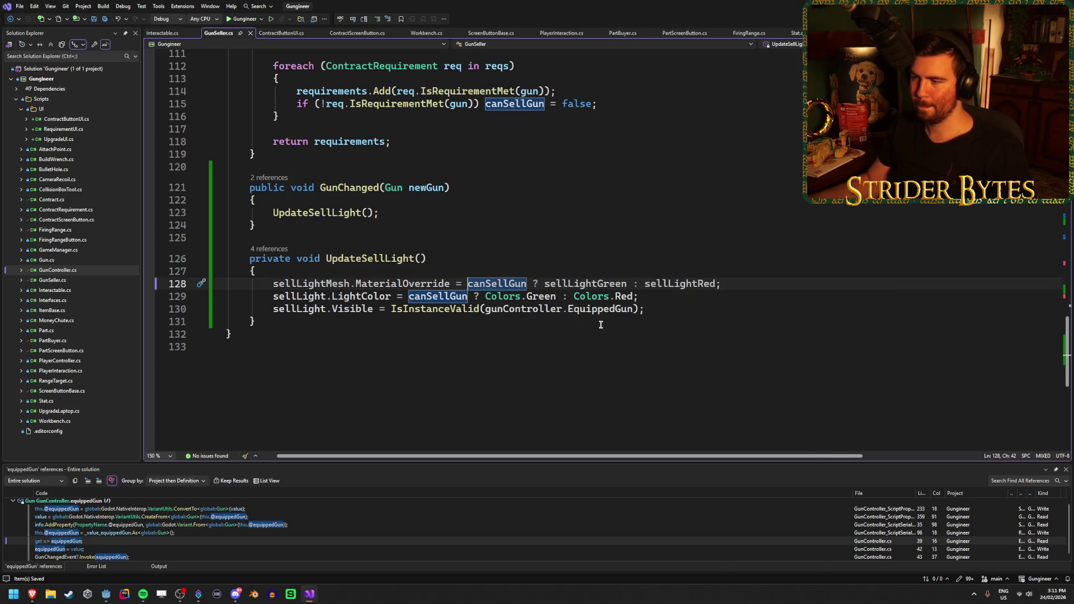
left_click(668, 309)
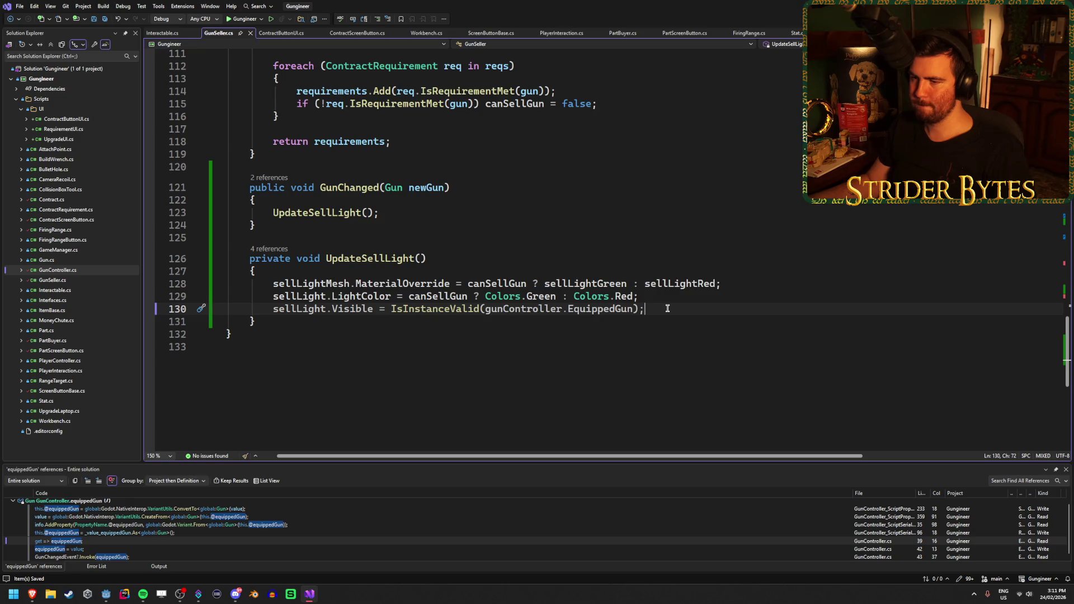
key("shift+Up")
key("BackSpace")
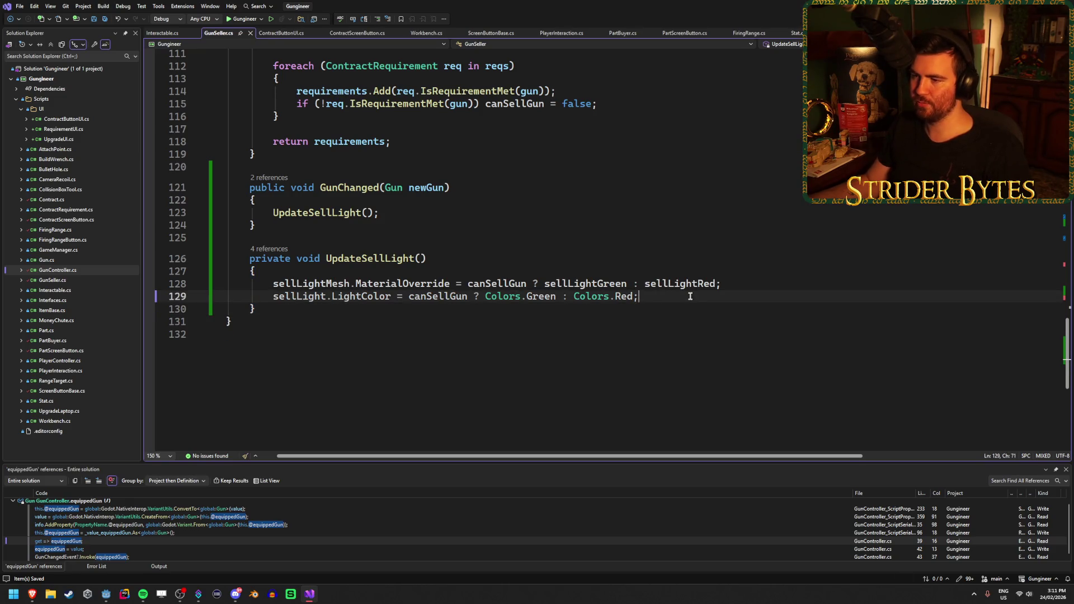
Give the canSellGun declaration on line 16 a default of true and save
scroll(553, 302, "up", 15)
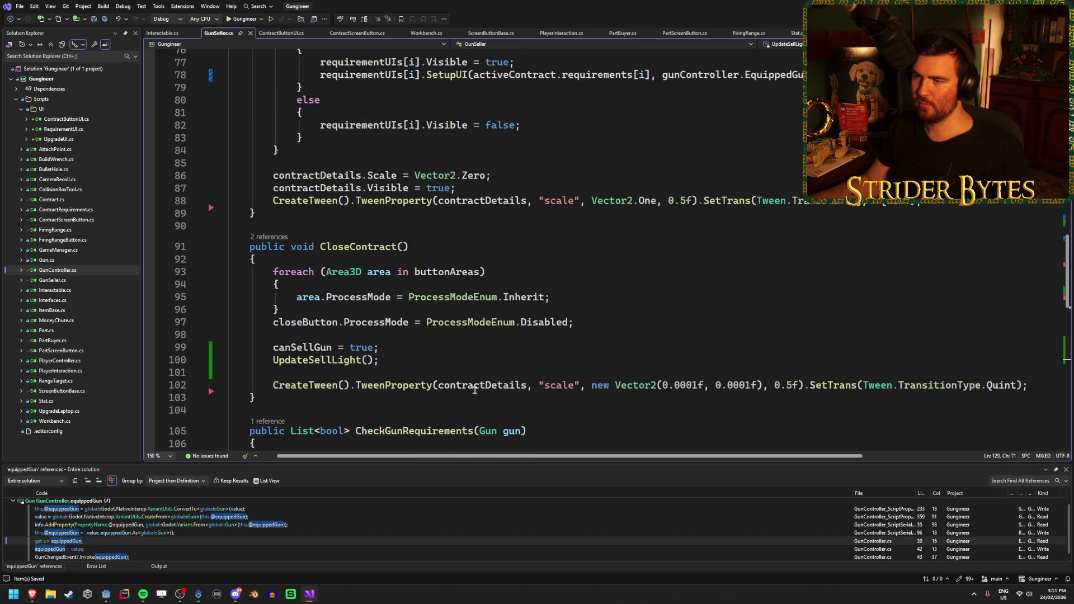
scroll(474, 389, "up", 3)
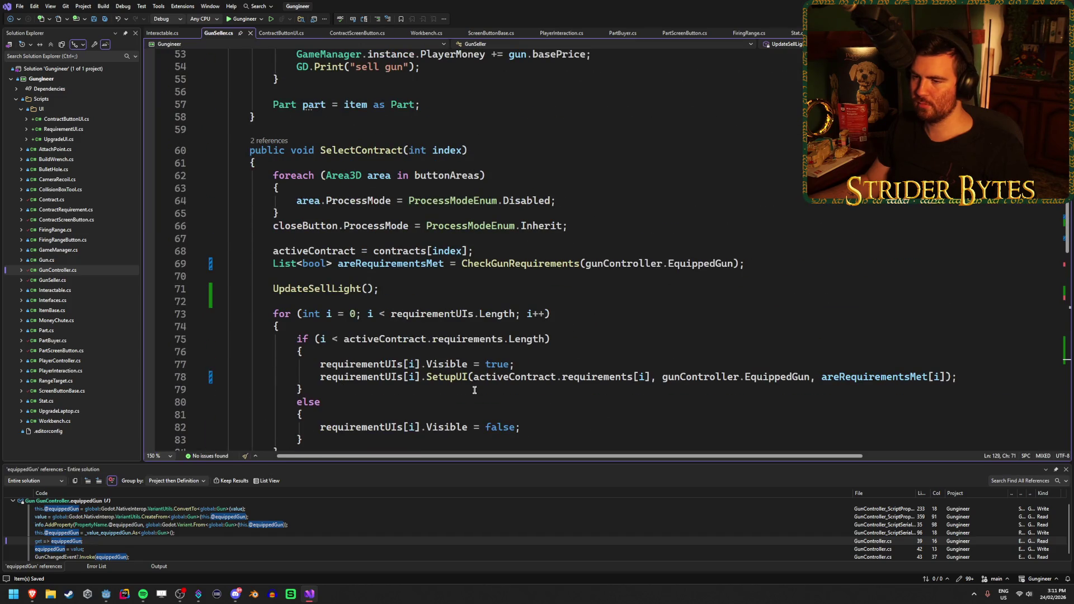
scroll(474, 390, "down", 17)
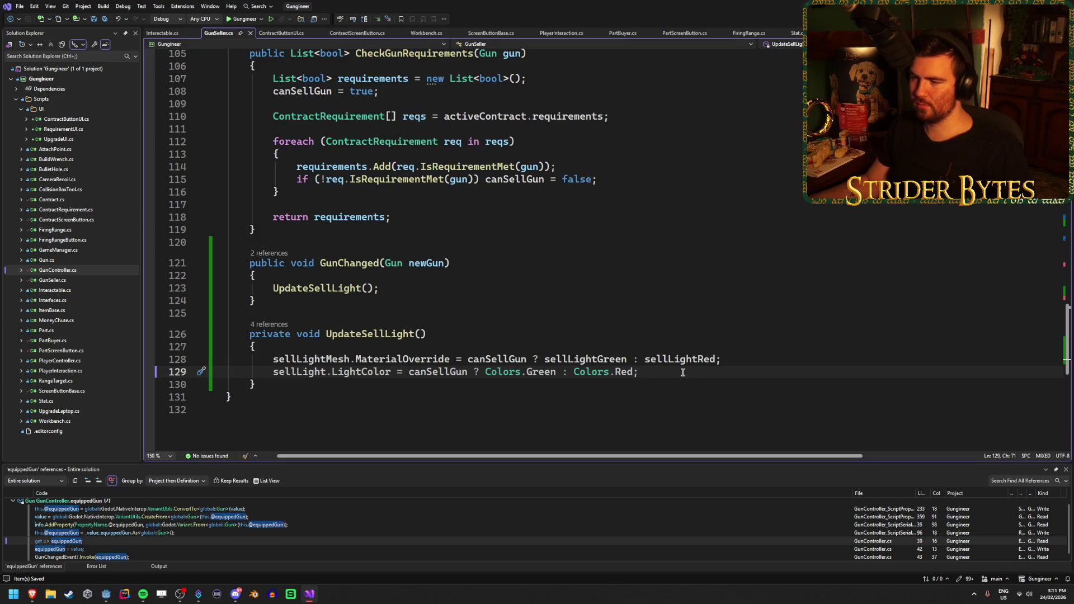
scroll(683, 372, "up", 20)
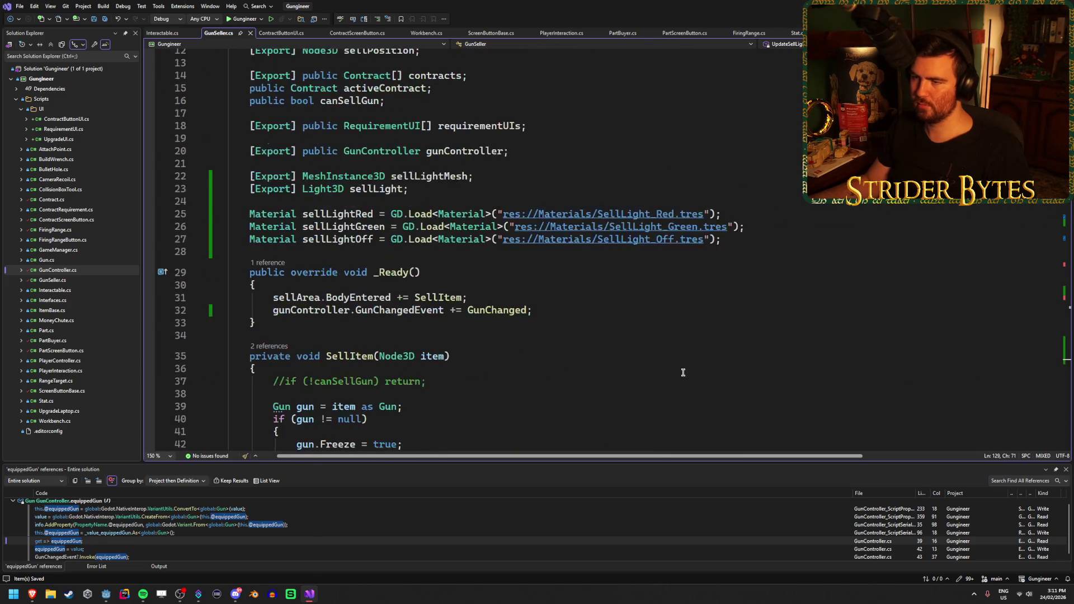
scroll(534, 329, "up", 3)
left_click(396, 217)
key("Left")
type("= true")
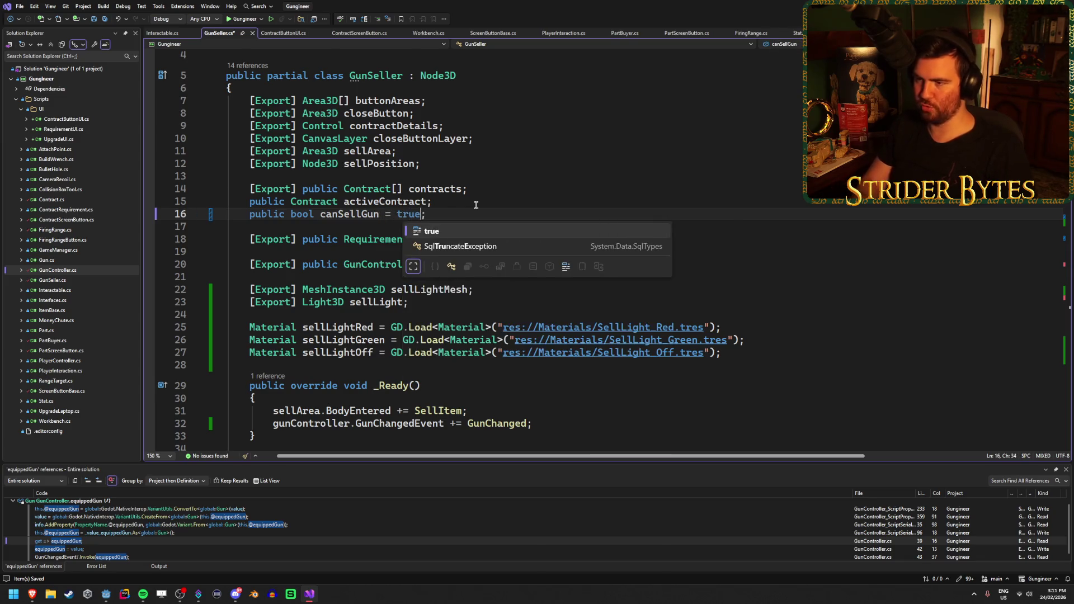
left_click(472, 211)
key("ctrl+s")
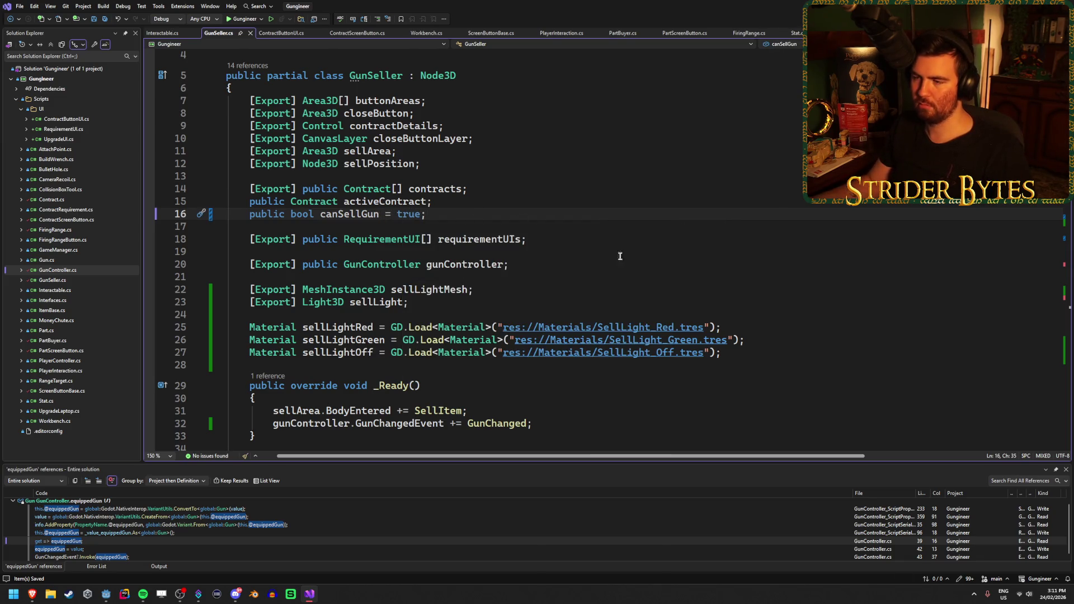
Add an UpdateSellLight(); call inside _Ready and save
scroll(619, 256, "down", 2)
left_click(607, 348)
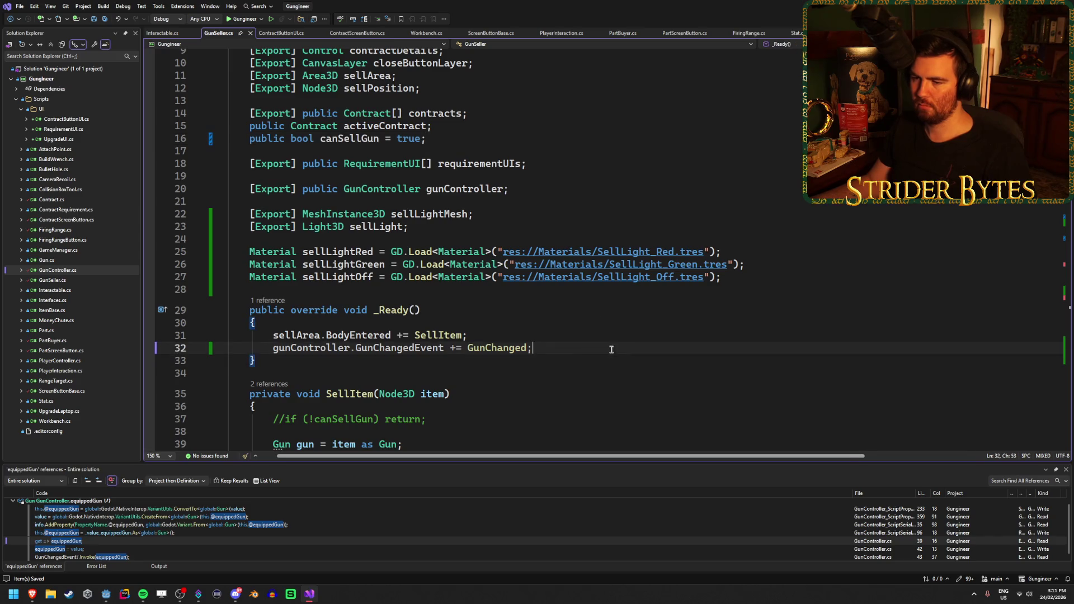
key("Return")
key("Return")
type("Update")
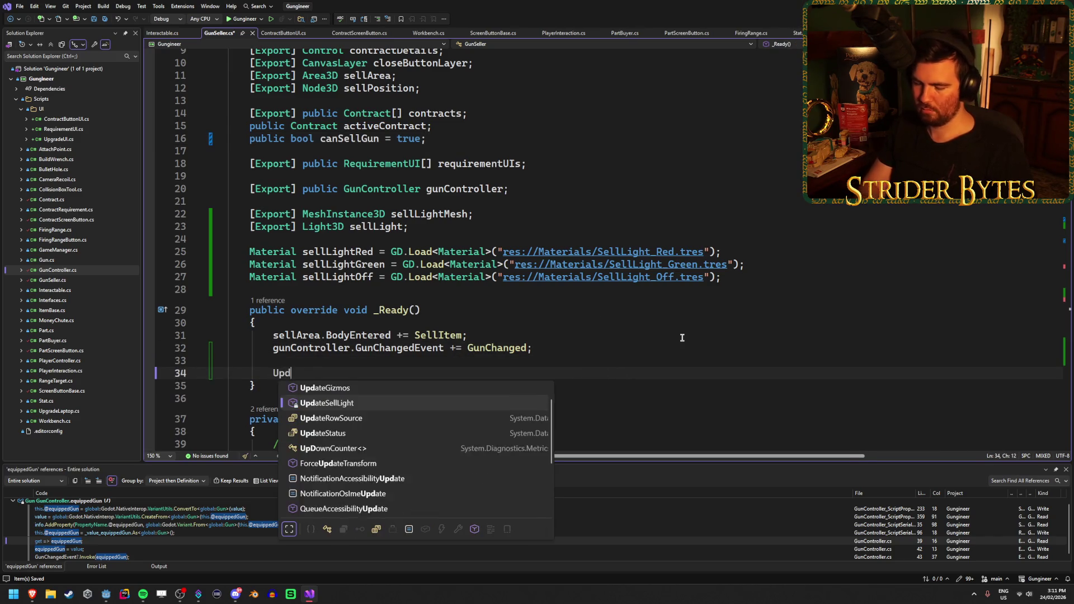
key("Tab")
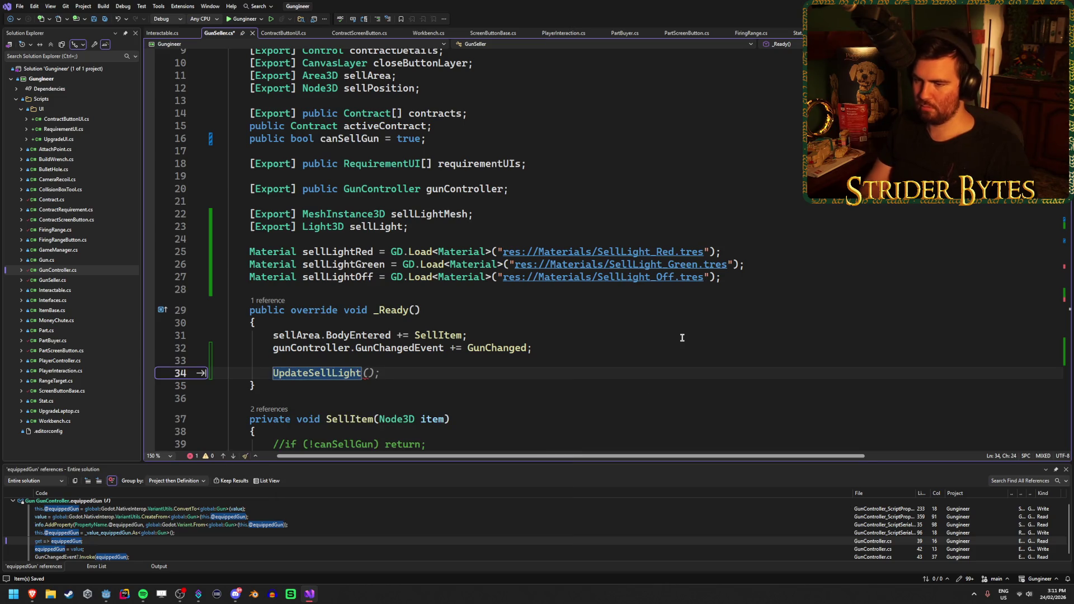
type("();")
key("ctrl+s")
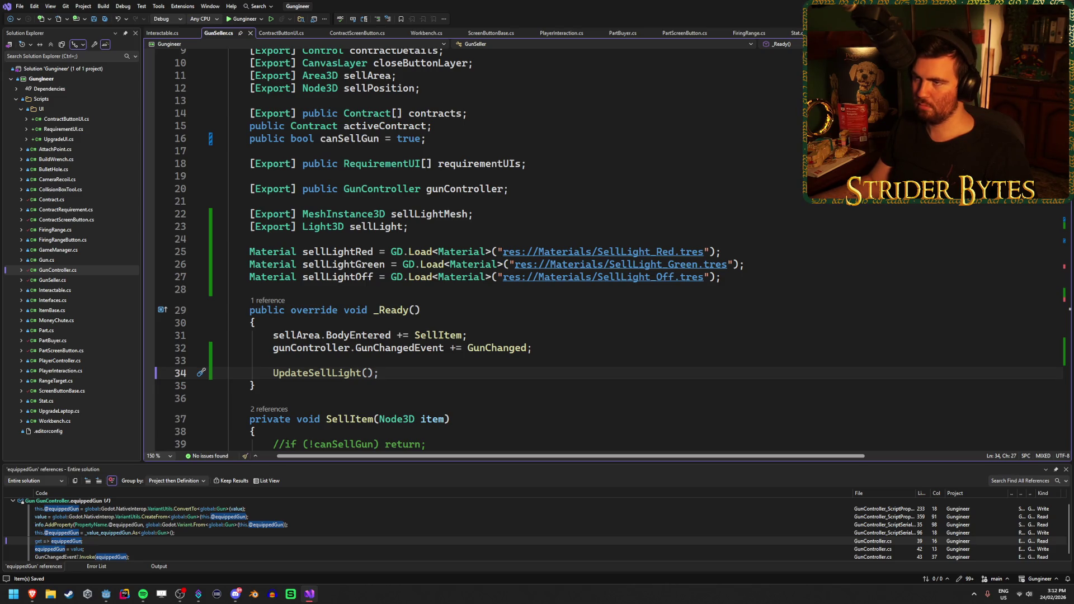
Cut the unused sellLightOff line and relaunch the game from Godot with F5
left_click(745, 277)
key("ctrl+x")
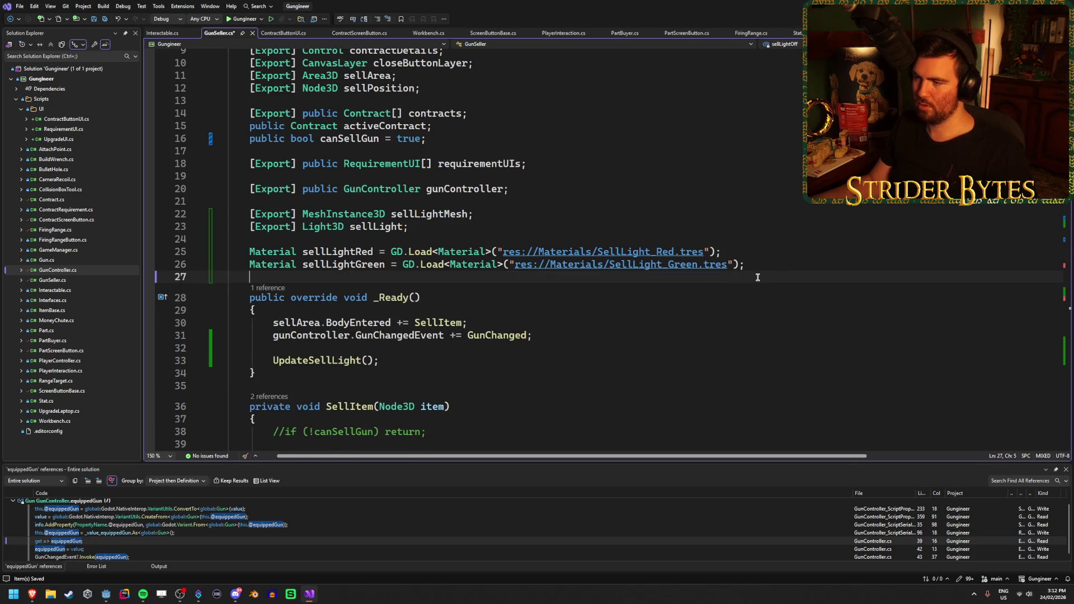
key("alt+Tab")
key("F5")
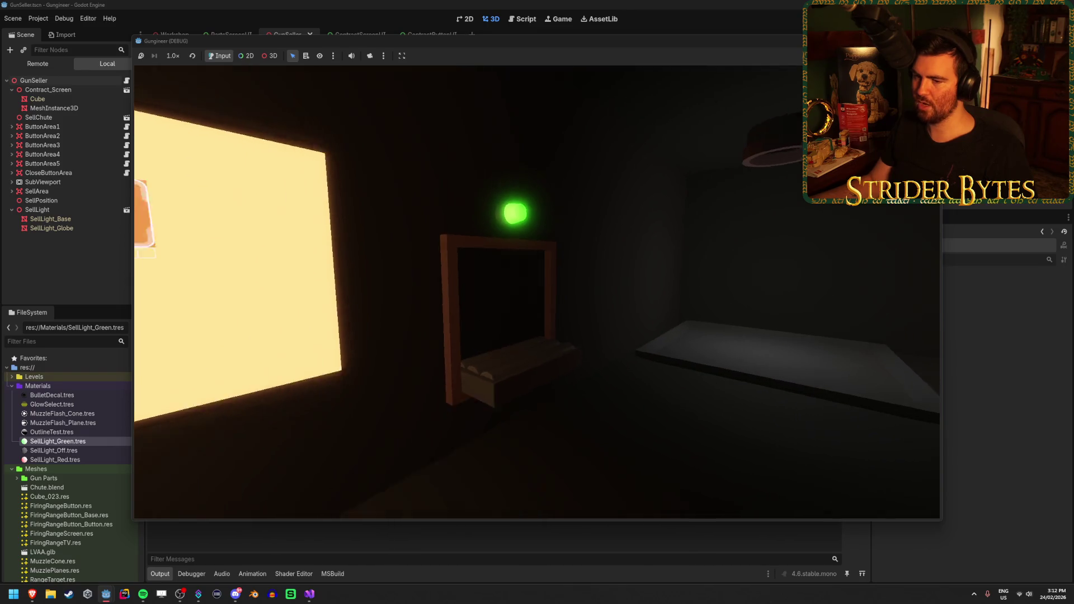
In the Workshop scene, change the SellLight colour from red to green (R 0, G 255)
key("F8")
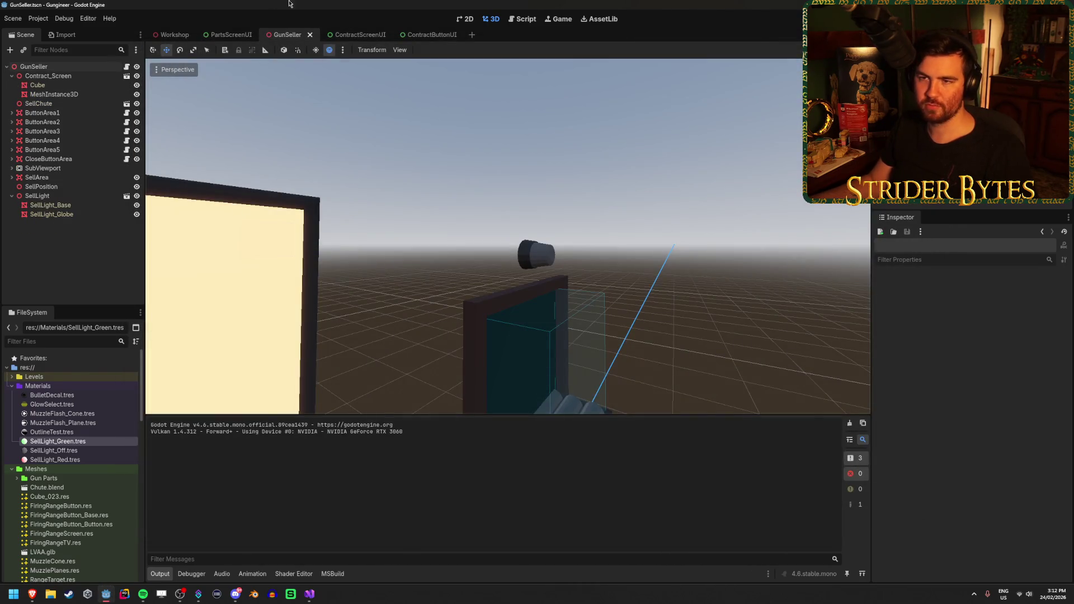
left_click(174, 34)
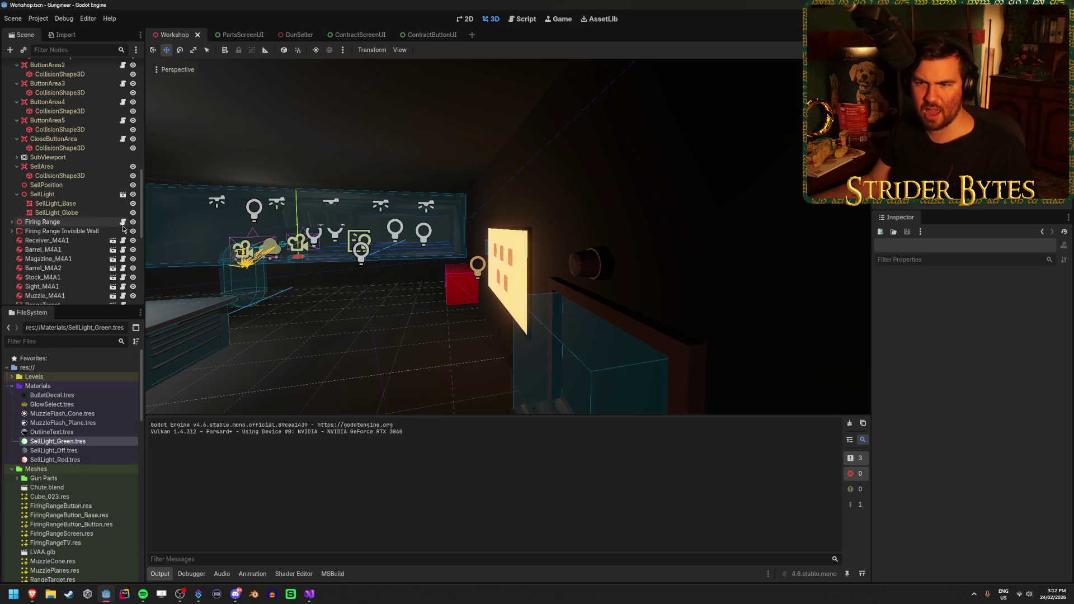
scroll(122, 148, "up", 10)
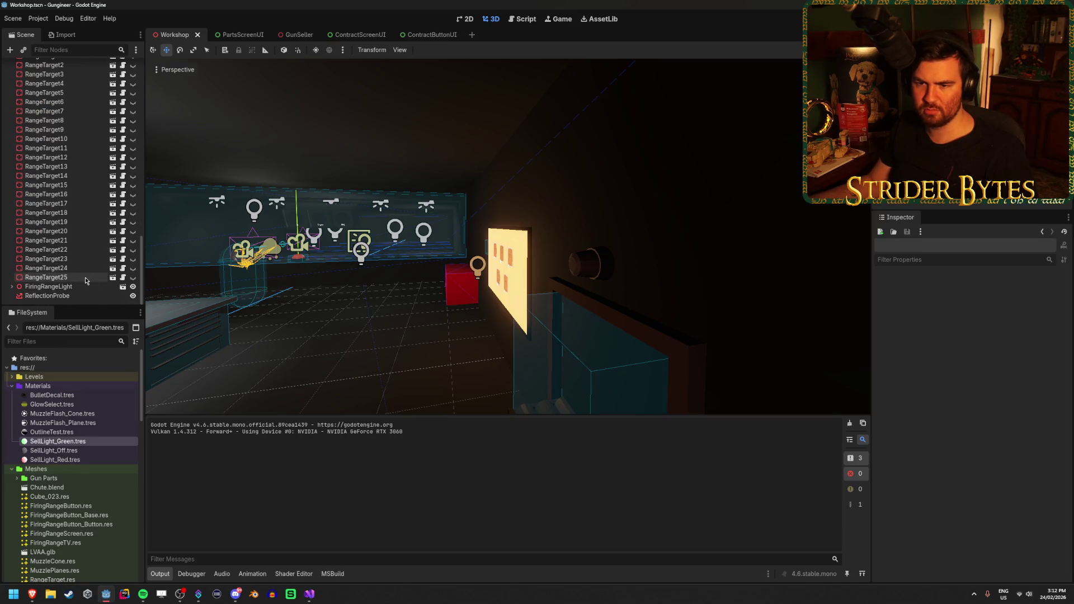
scroll(86, 281, "down", 3)
scroll(117, 187, "up", 1)
left_click(133, 184)
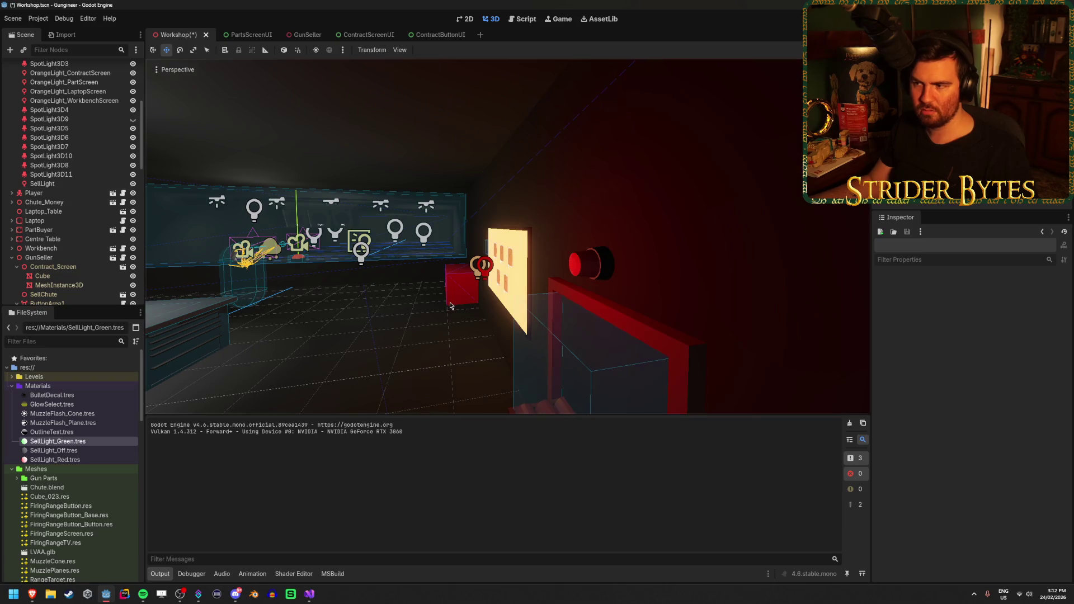
left_click(43, 184)
left_click(1004, 365)
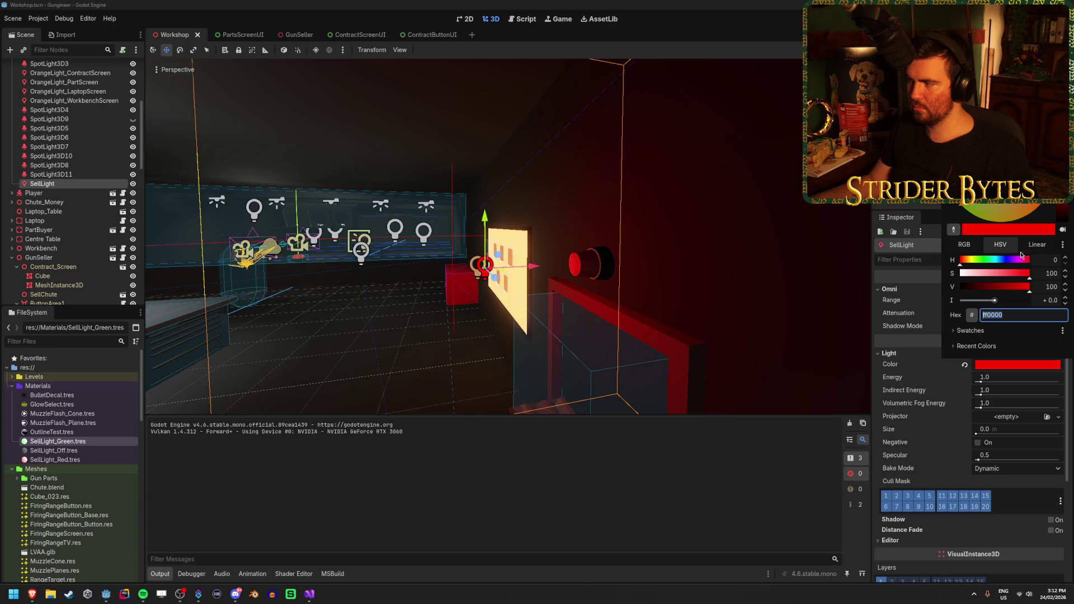
left_click(963, 245)
mouse_move(1021, 260)
left_mouse_down()
mouse_move(957, 261)
mouse_move(1030, 274)
left_mouse_up()
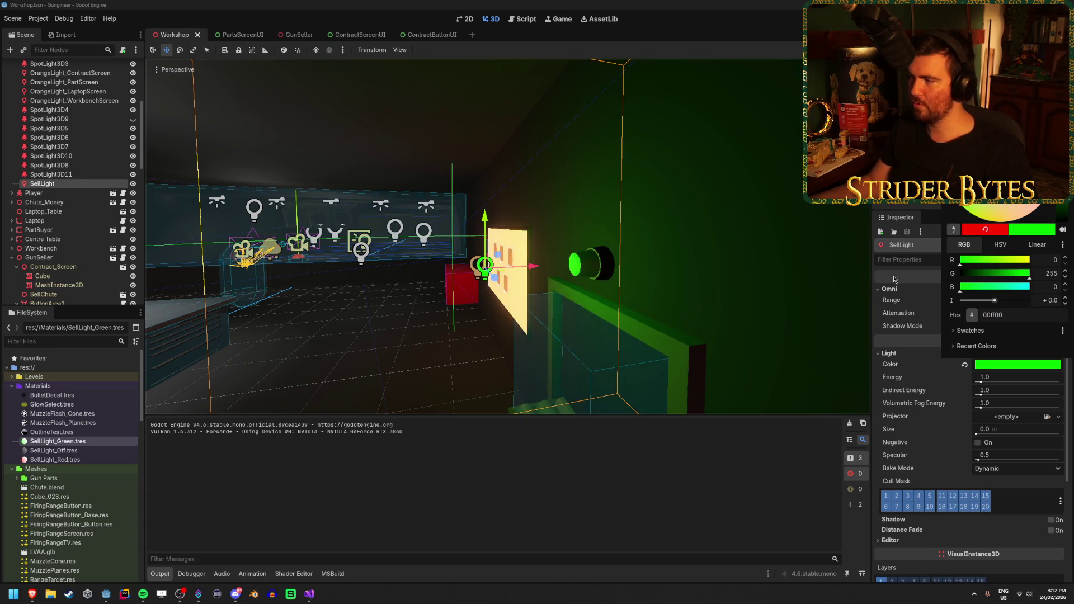
left_click(801, 257)
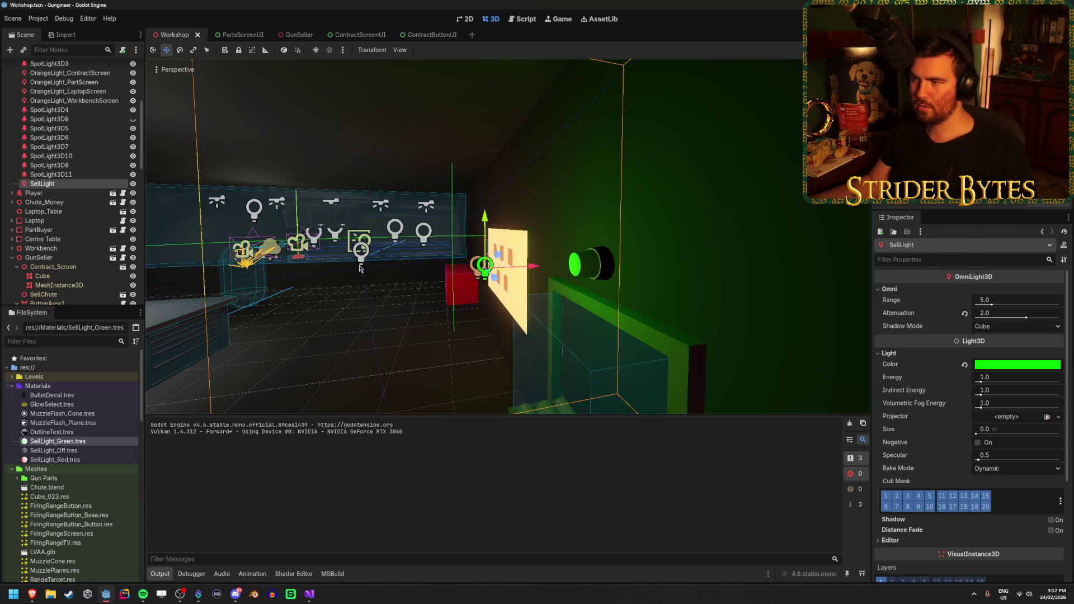
Drag SellLight_Green.tres onto the bulb mesh, then select the unused SellLight_Off.tres file
scroll(359, 268, "up", 2)
mouse_move(56, 441)
left_mouse_down()
mouse_move(539, 293)
mouse_move(533, 256)
left_mouse_up()
left_click(71, 452)
Delete SellLight_Off.tres from the project and save the Workshop scene
key("Delete")
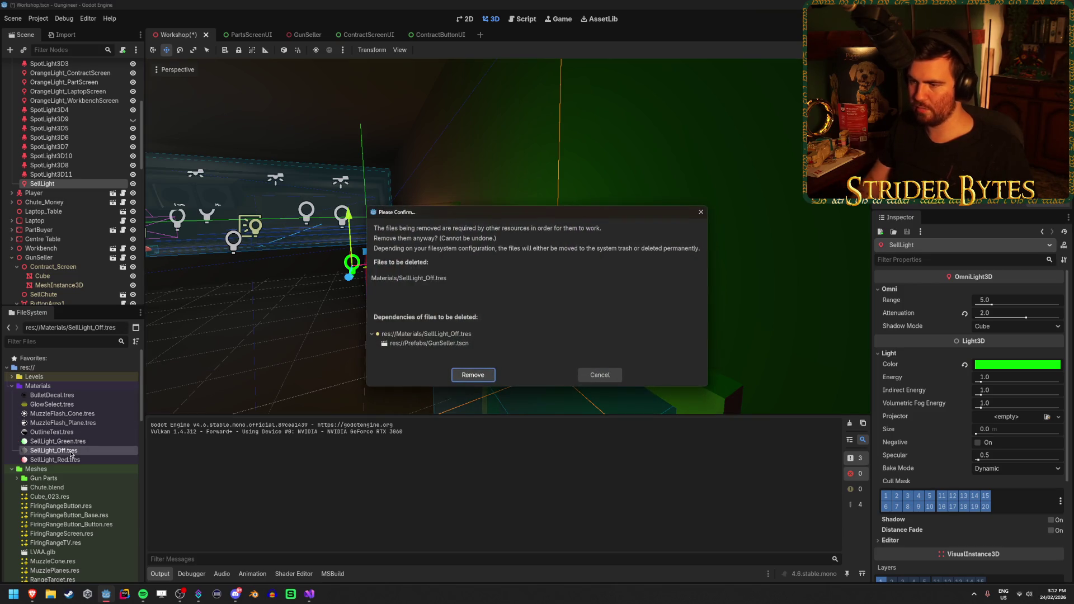
key("Return")
key("ctrl+s")
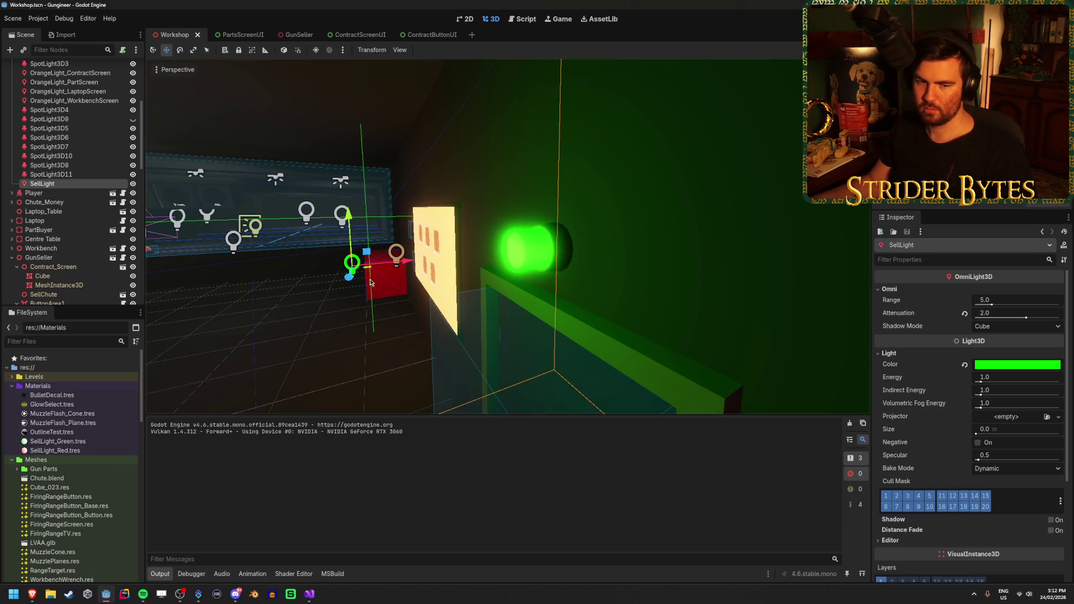
scroll(370, 283, "down", 3)
scroll(493, 262, "up", 3)
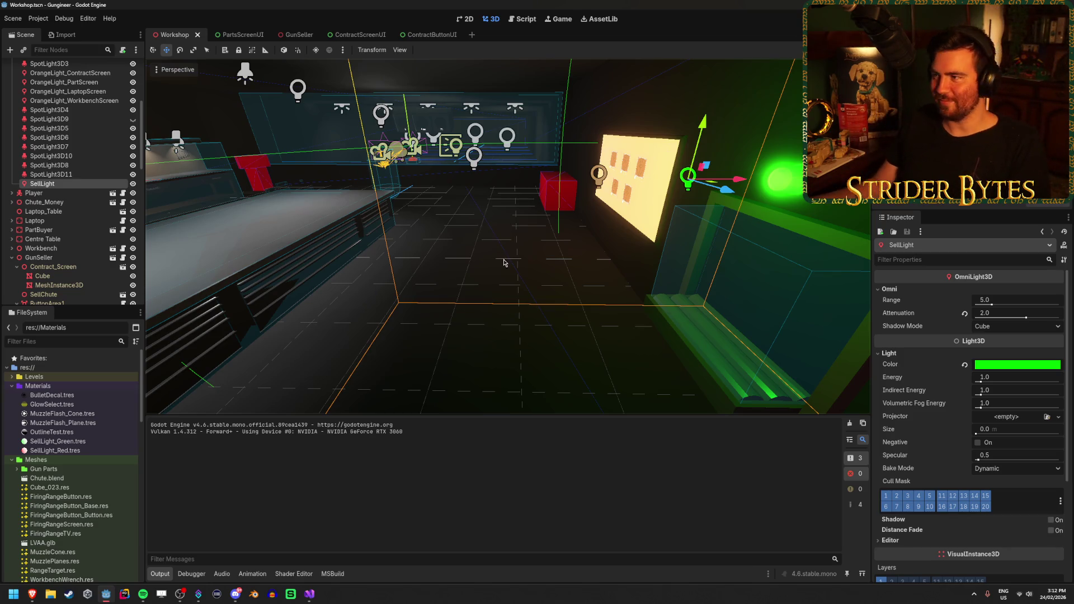
Run and stop the game, then review the Debugger Errors list and GunSeller.cs code
key("F5")
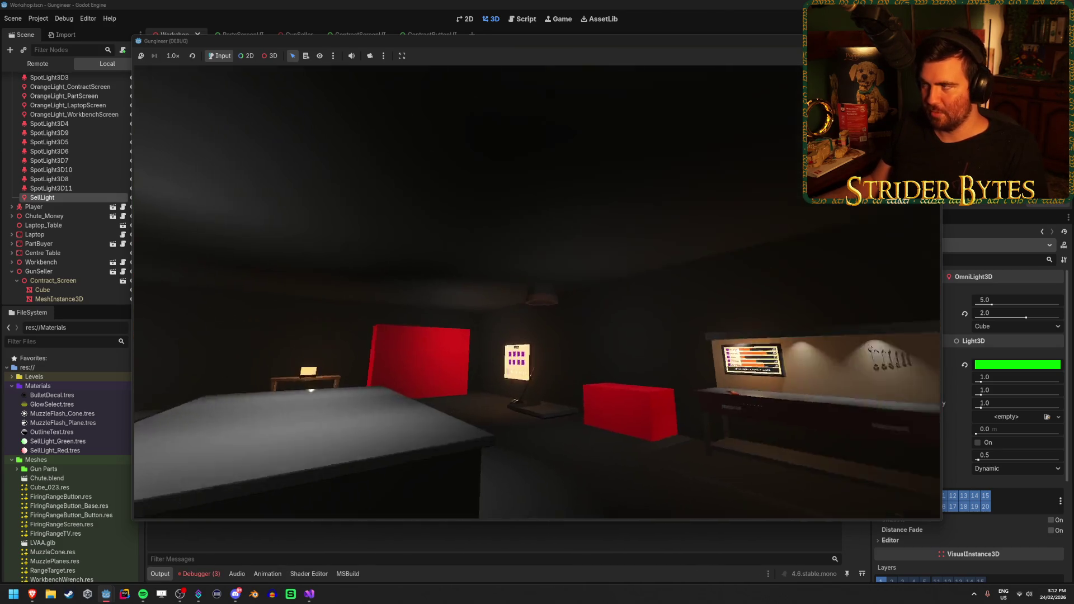
key("F8")
left_click(203, 574)
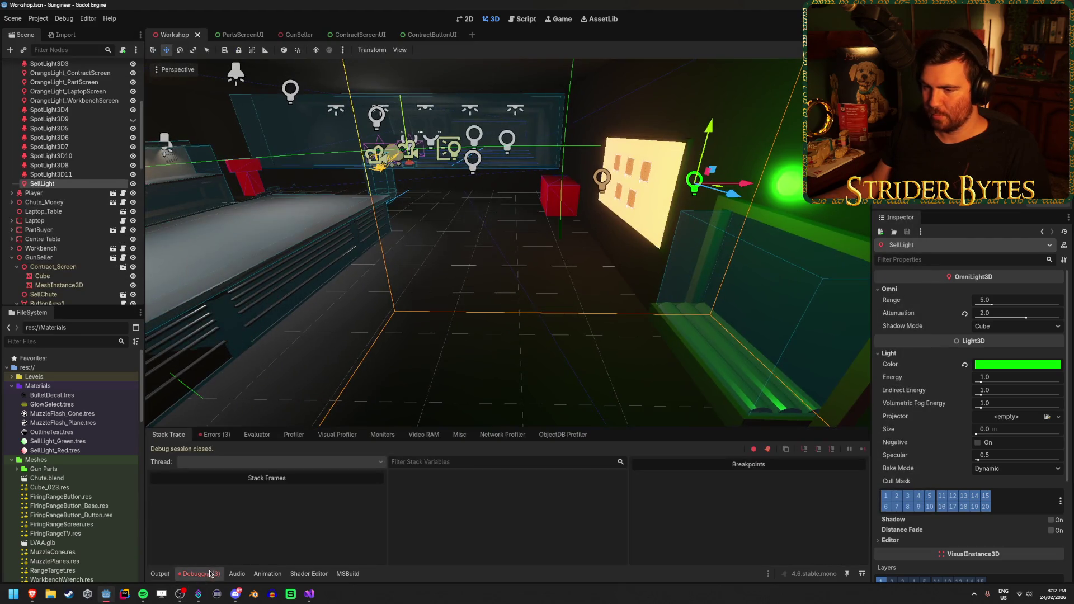
left_click(214, 434)
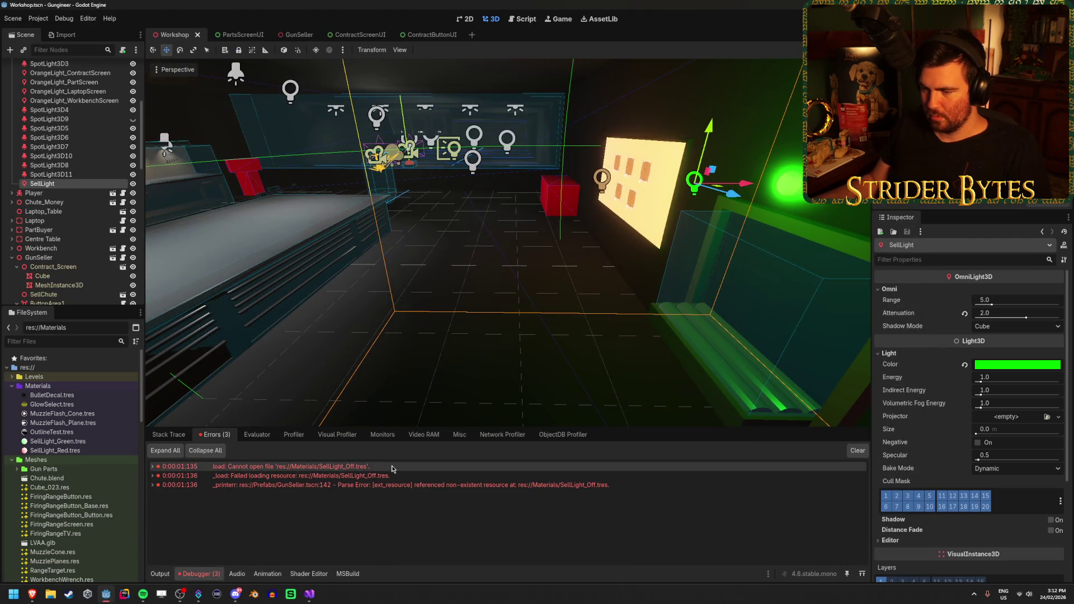
key("alt+Tab")
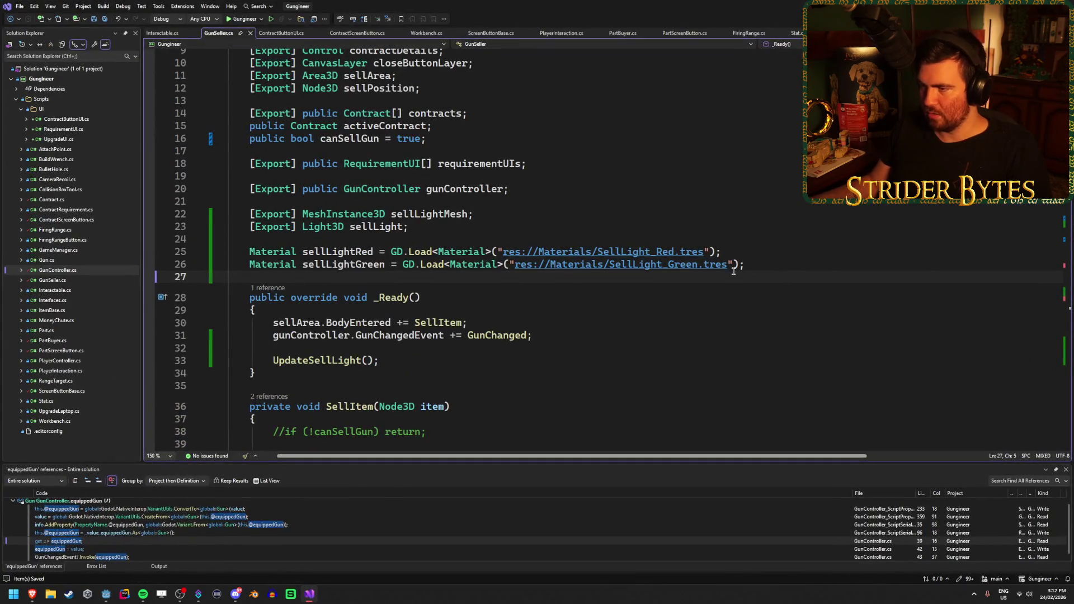
scroll(558, 332, "up", 2)
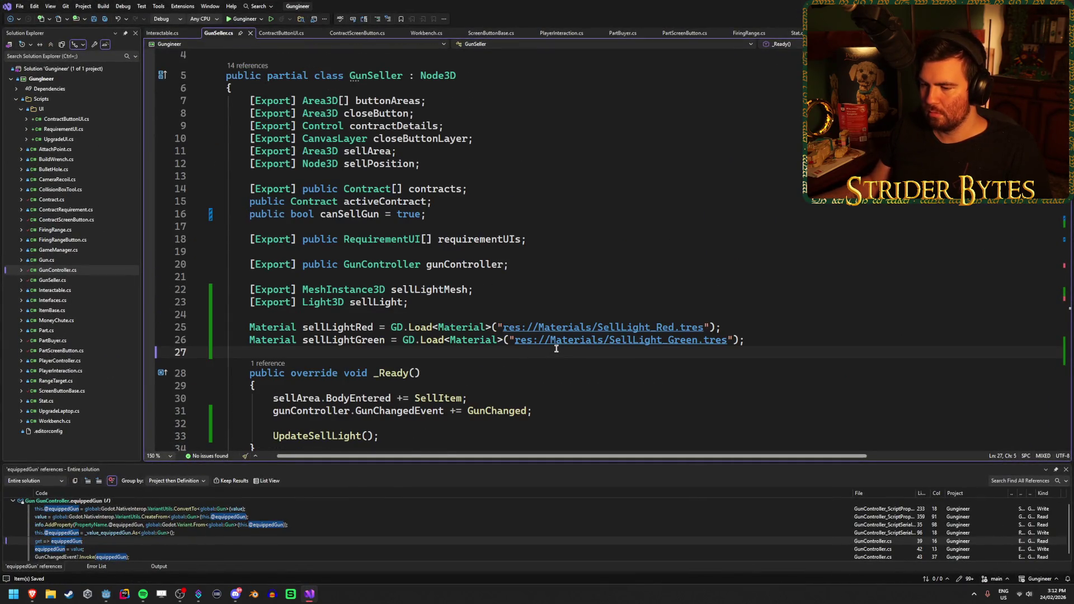
scroll(556, 349, "down", 1)
key("alt+Tab")
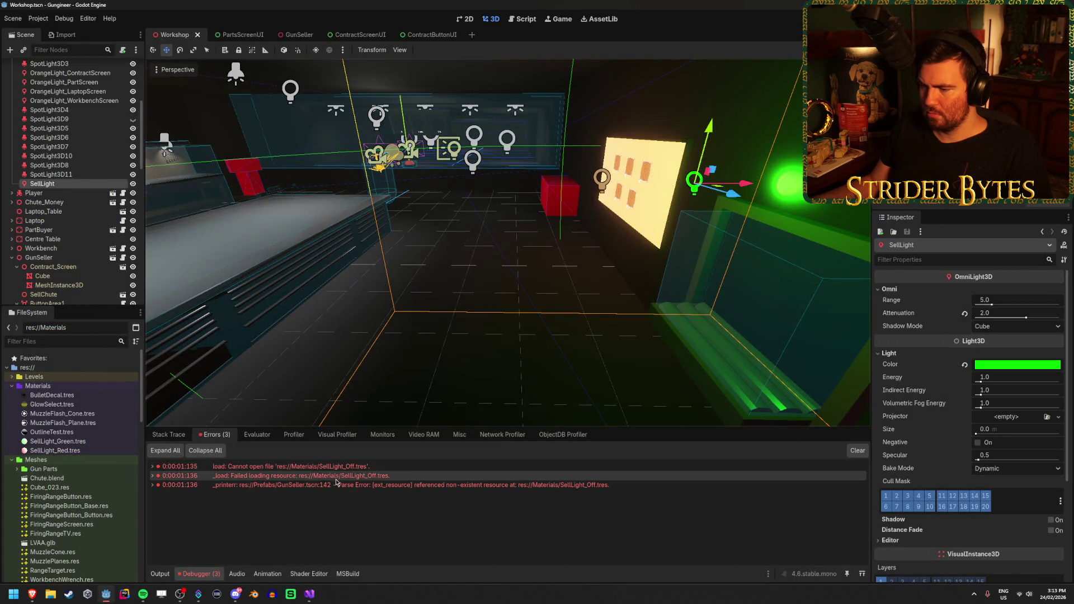
Expand the parse and load error rows for SellLight_Off, then return to GunSeller.cs
double_click(336, 485)
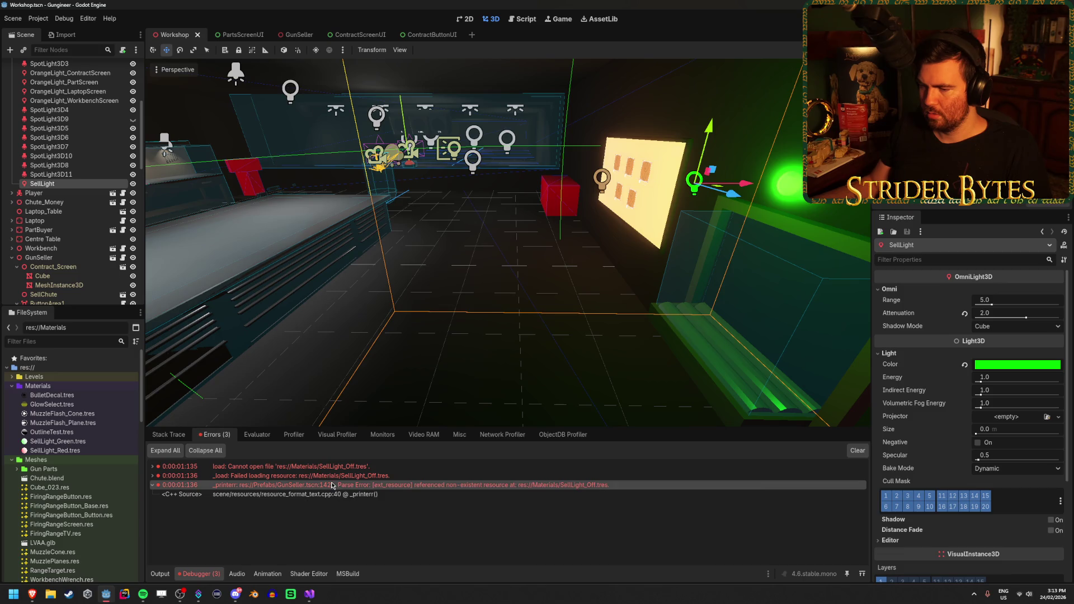
double_click(268, 467)
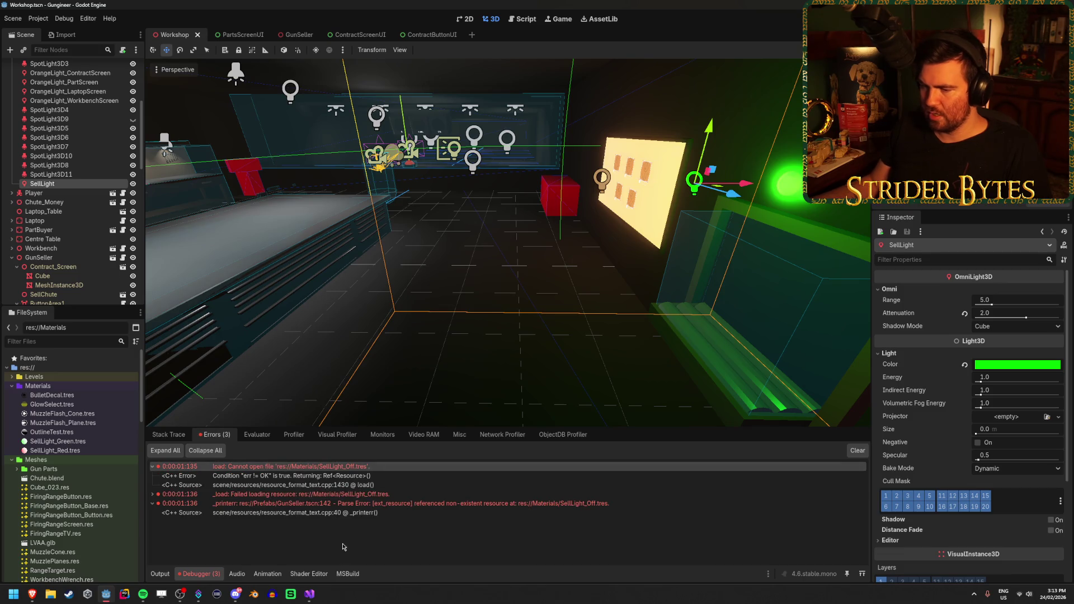
left_click(311, 595)
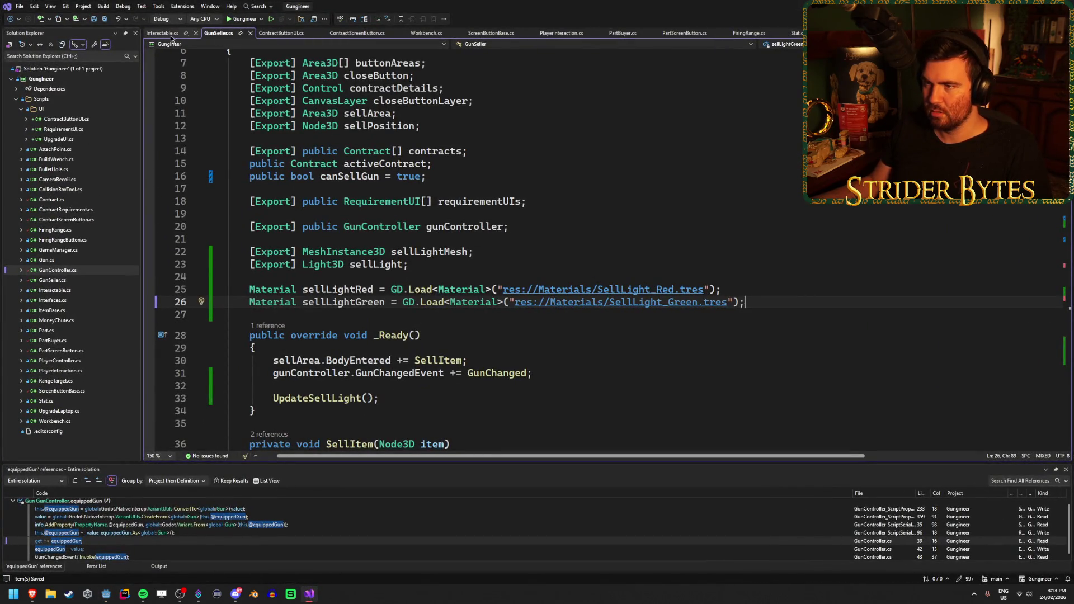
Glance at ContractButtonUI.cs, scroll through GunSeller.cs, then rerun the game from Godot
left_click(268, 33)
left_click(218, 33)
scroll(535, 335, "down", 14)
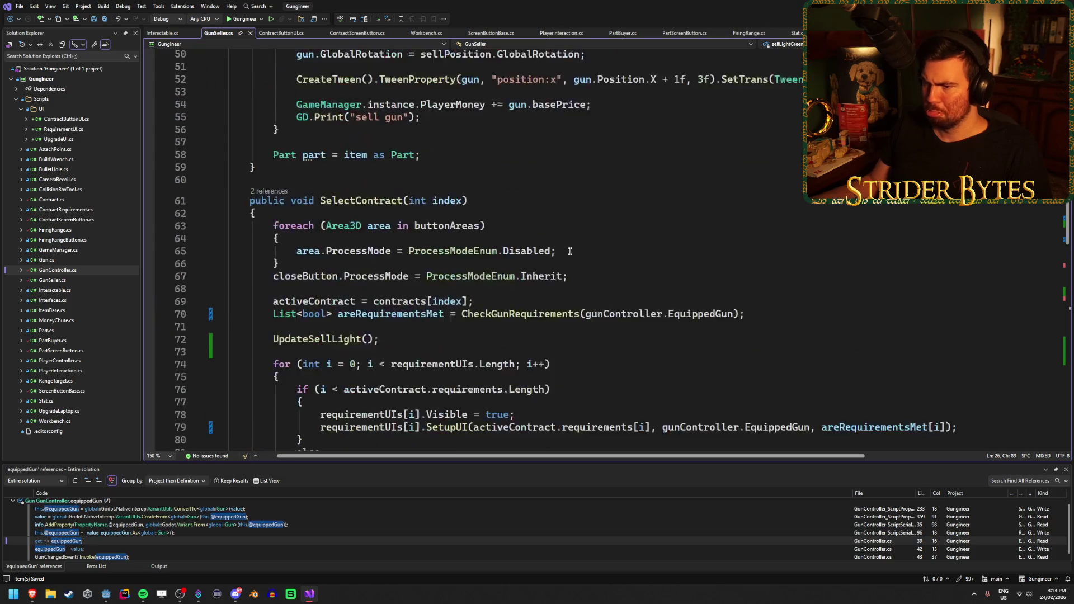
scroll(535, 335, "down", 20)
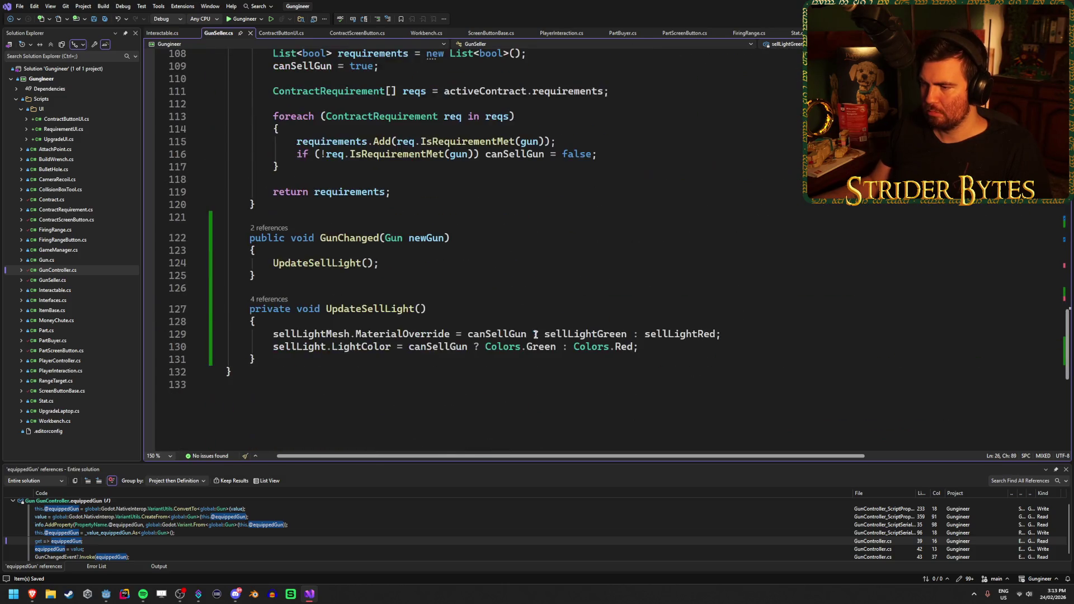
scroll(535, 334, "up", 20)
key("alt+Tab")
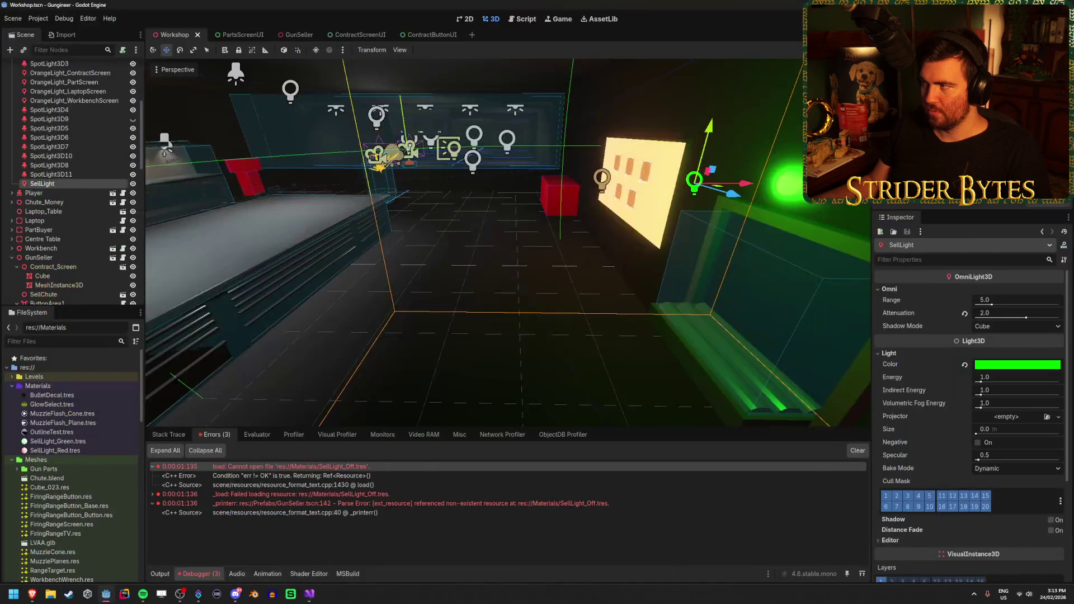
key("F5")
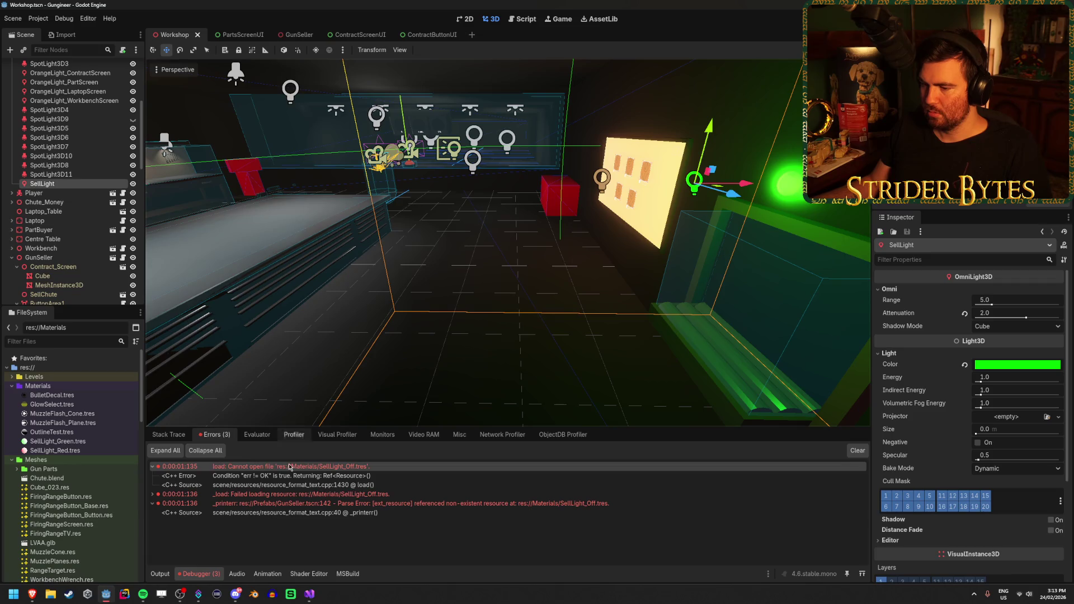
Expand the SellLight_Off failed-loading and parse errors, then recheck GunSeller.cs in Visual Studio
double_click(430, 494)
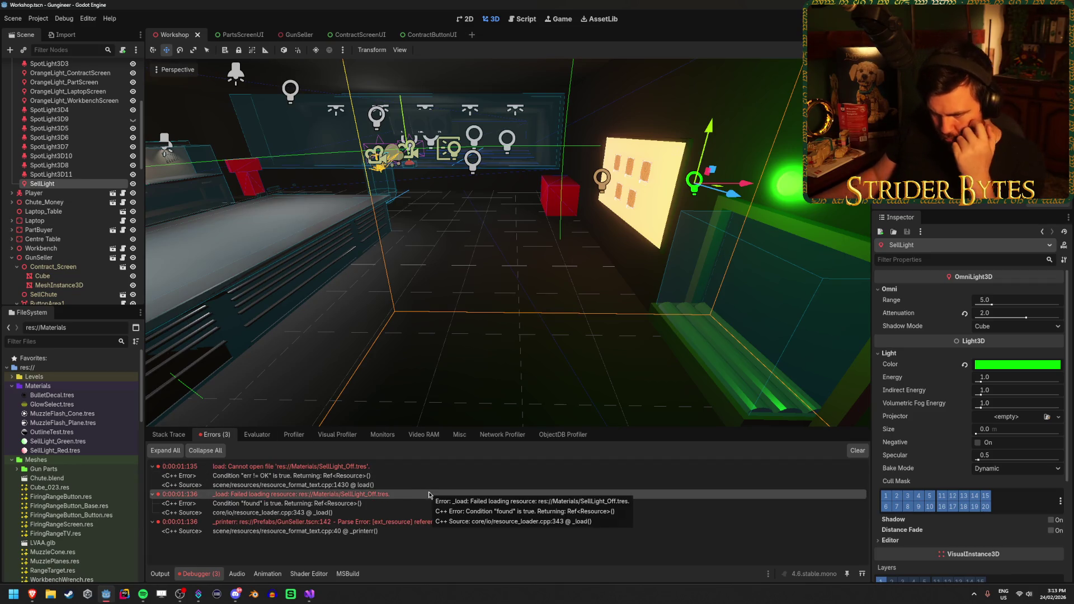
left_click(406, 533)
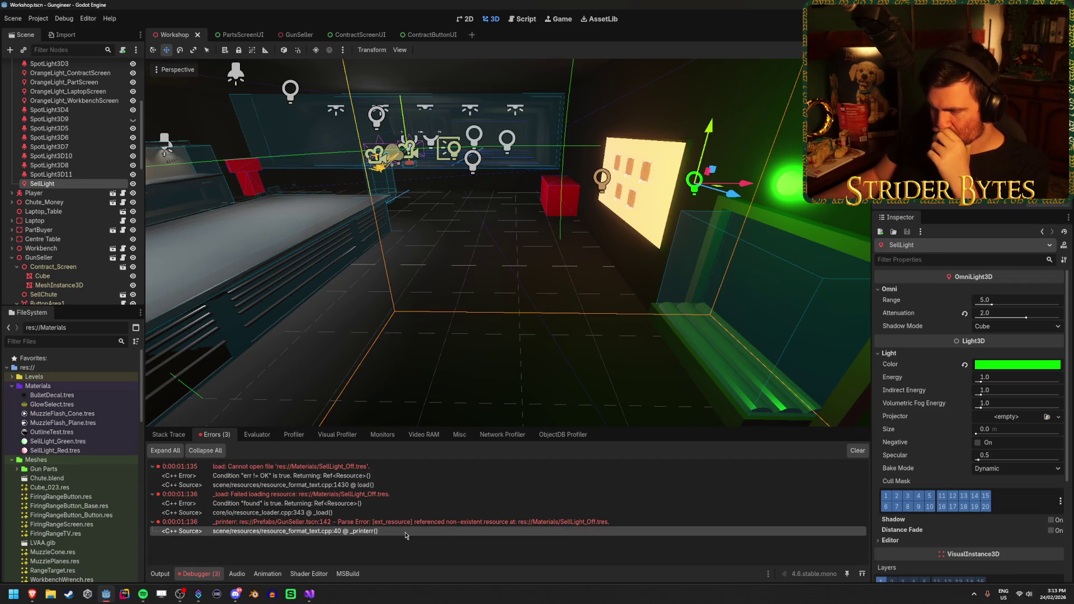
double_click(406, 523)
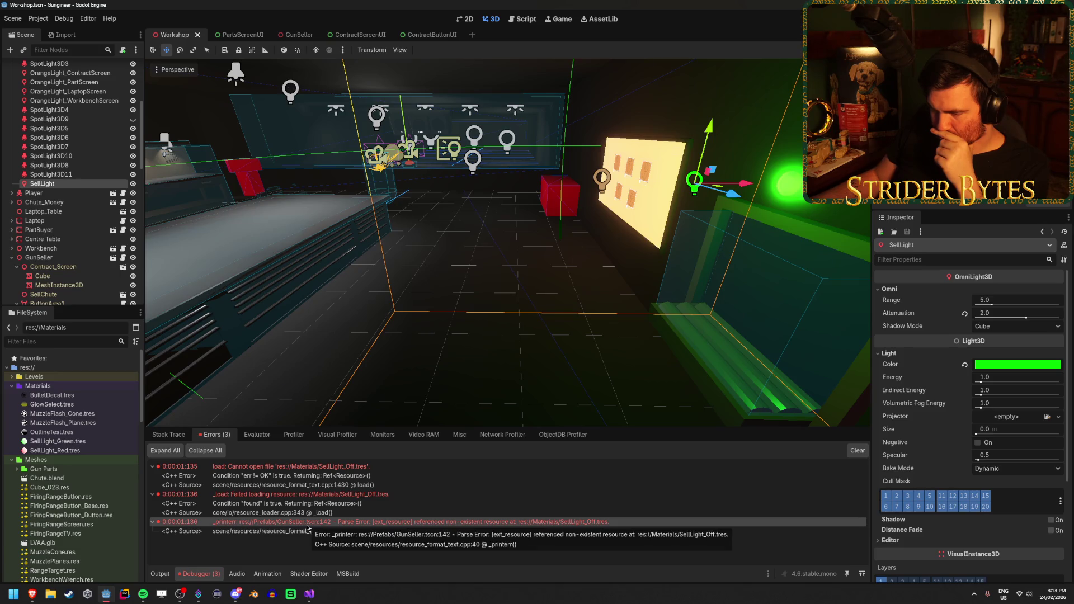
left_click(307, 601)
scroll(370, 409, "down", 20)
scroll(370, 408, "up", 8)
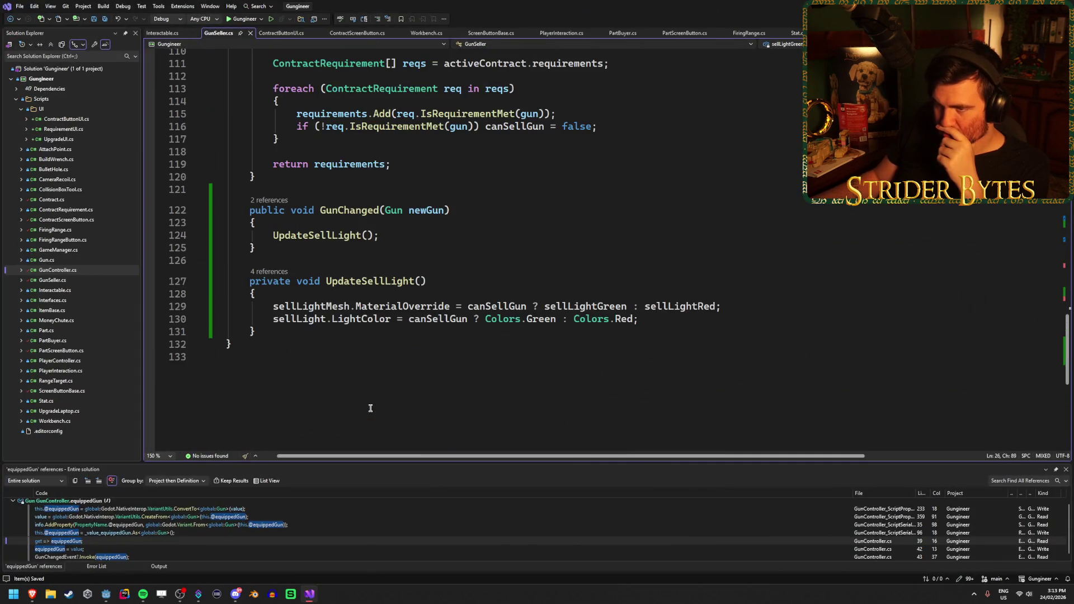
key("alt+Tab")
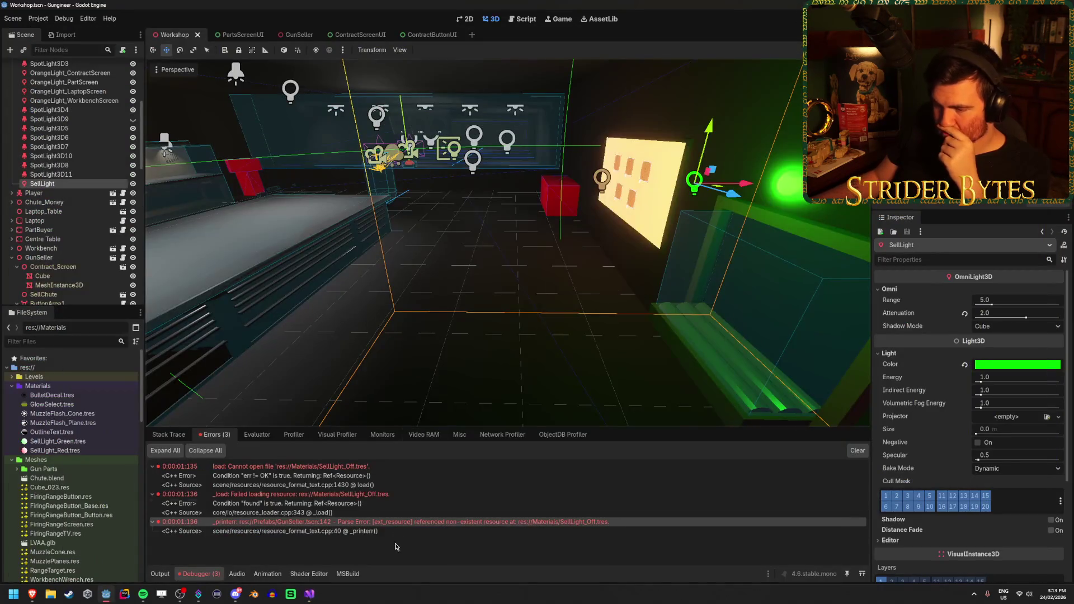
Inspect the parse and resource loader error lines, then open the Project menu
left_click(430, 495)
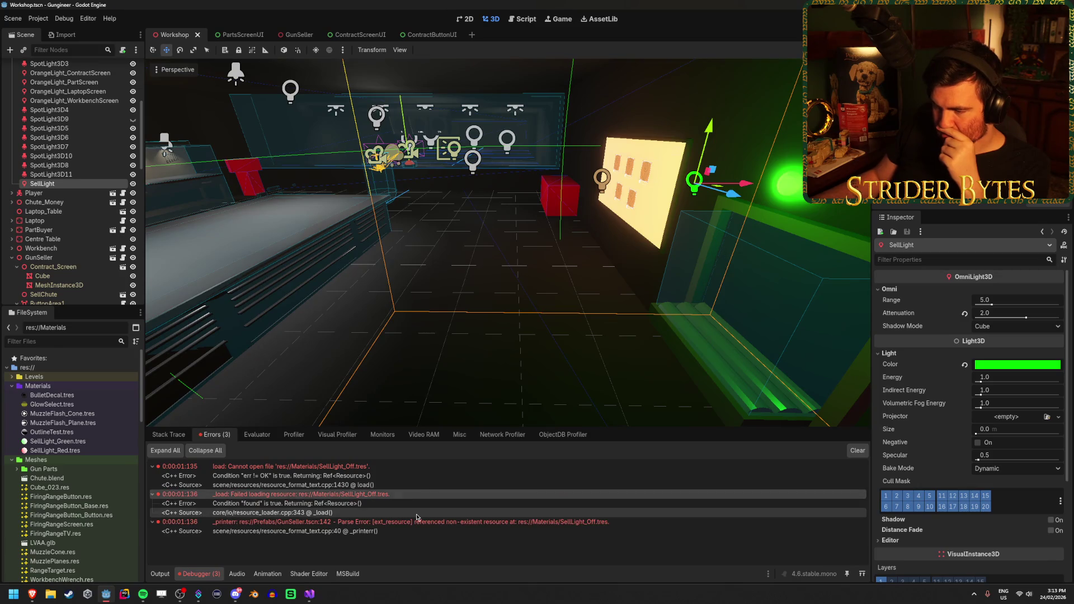
left_click(417, 512)
left_click(38, 18)
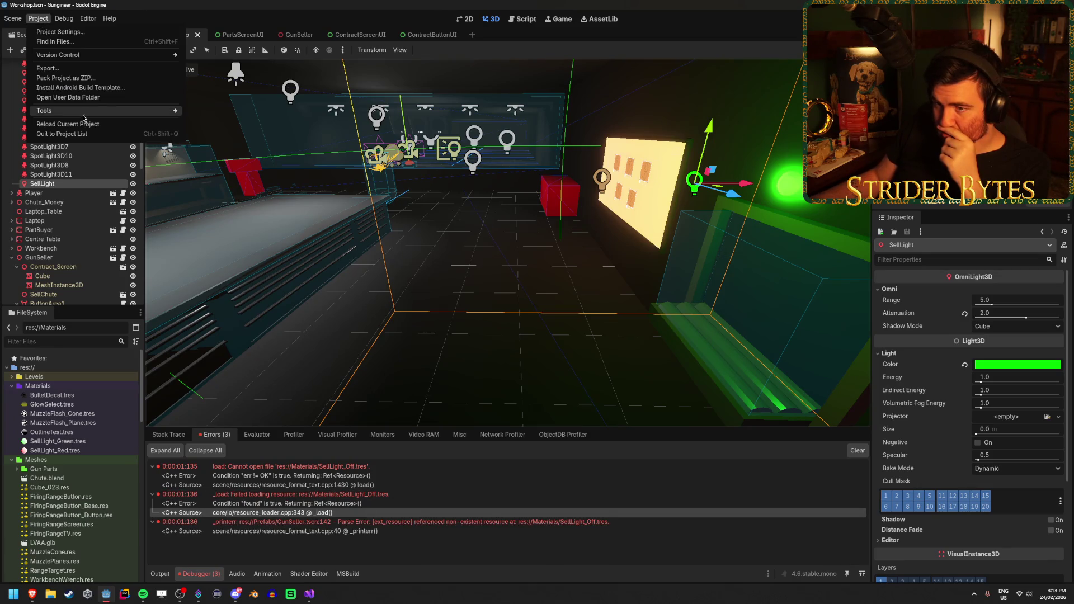
Reload the current project and dismiss the missing SellLight_Off.tres dependency error
left_click(94, 126)
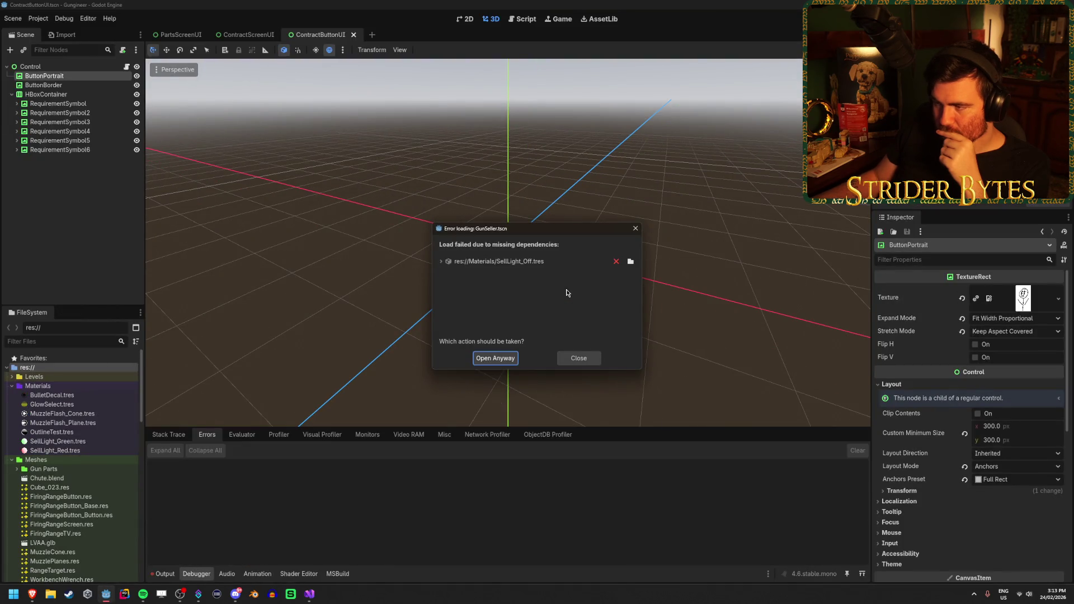
left_click(531, 262)
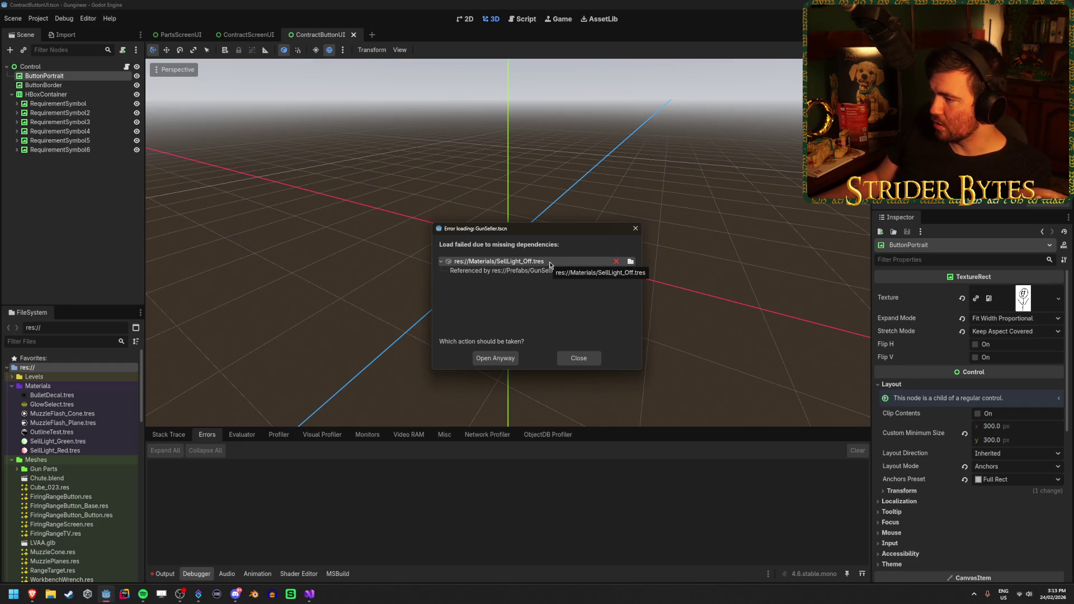
left_click(592, 361)
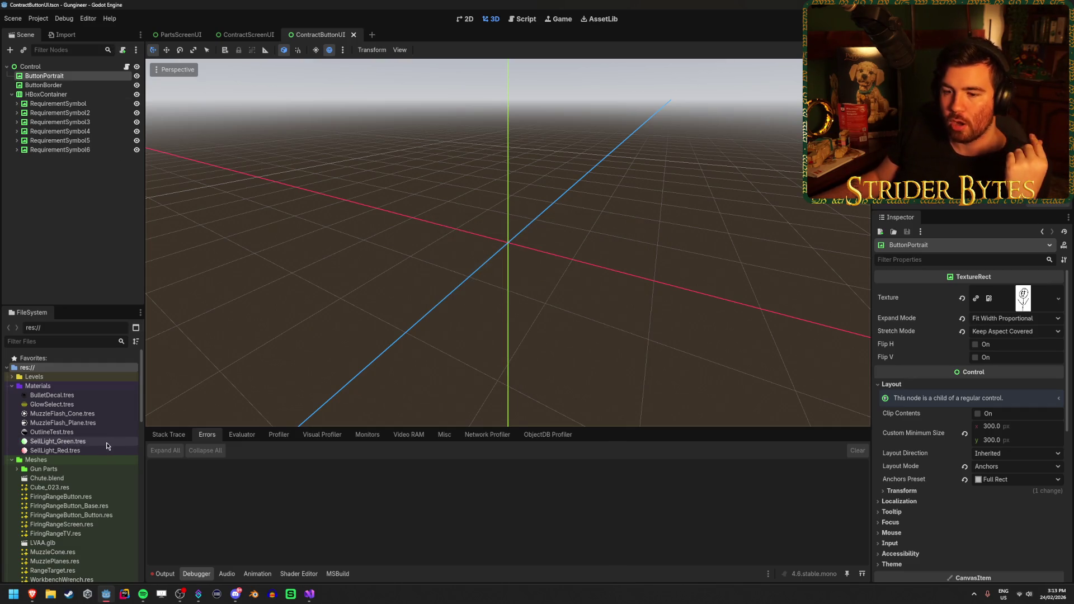
scroll(107, 446, "down", 5)
scroll(109, 447, "down", 10)
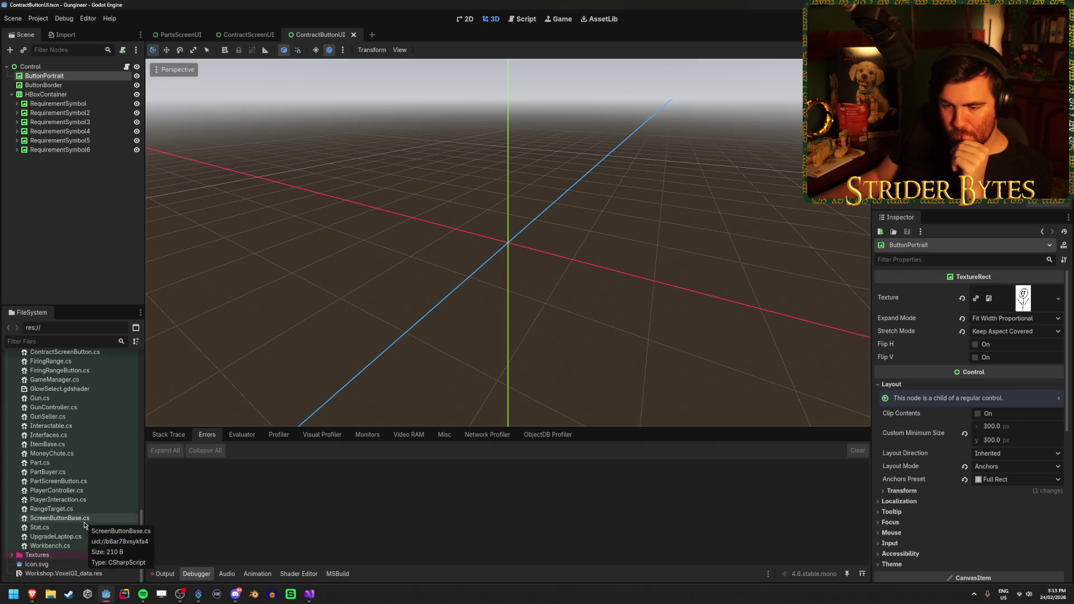
scroll(85, 526, "up", 5)
scroll(85, 525, "up", 2)
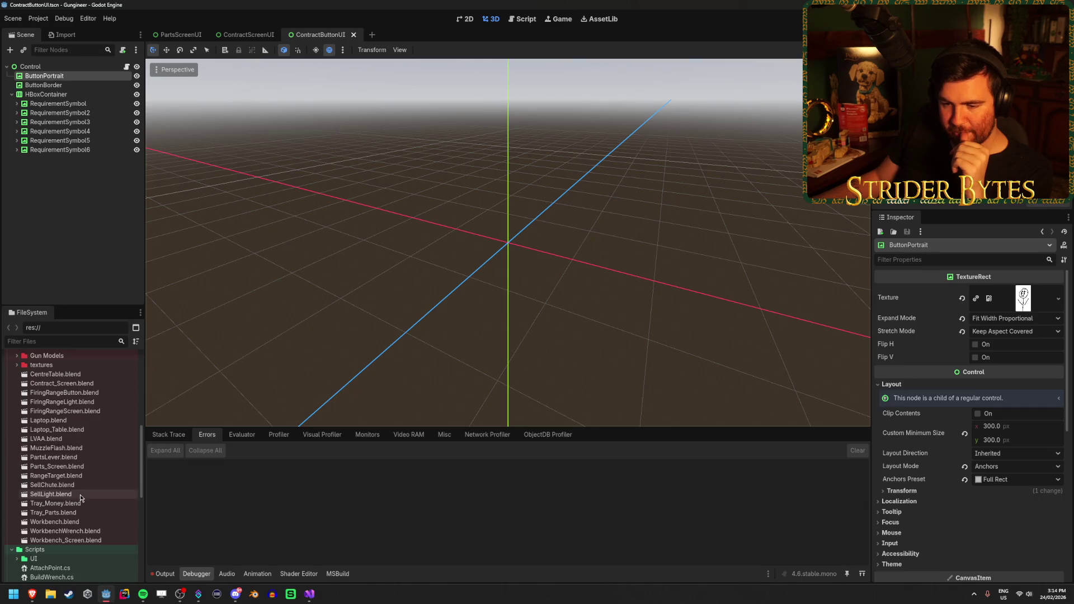
scroll(84, 495, "up", 7)
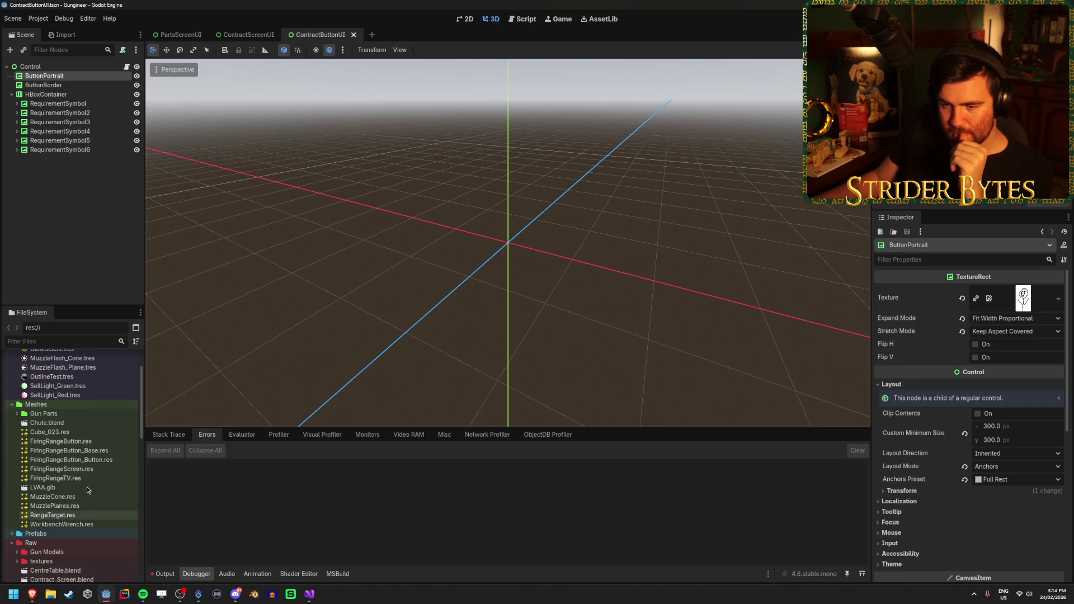
scroll(87, 491, "down", 5)
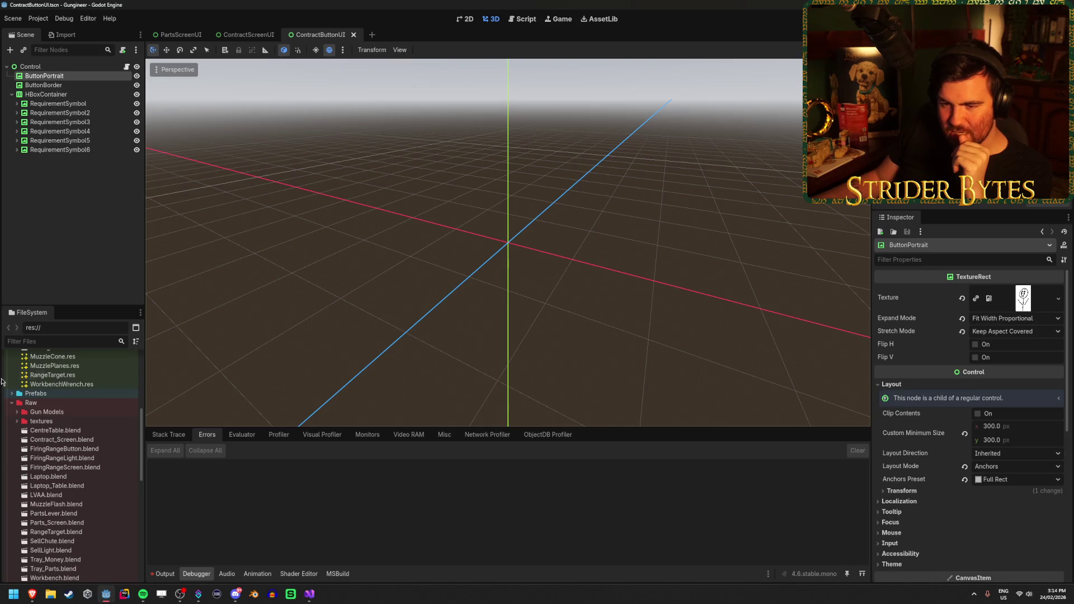
Open Prefabs/GunSeller.tscn despite its missing dependency and select SellLight_Base
left_click(12, 393)
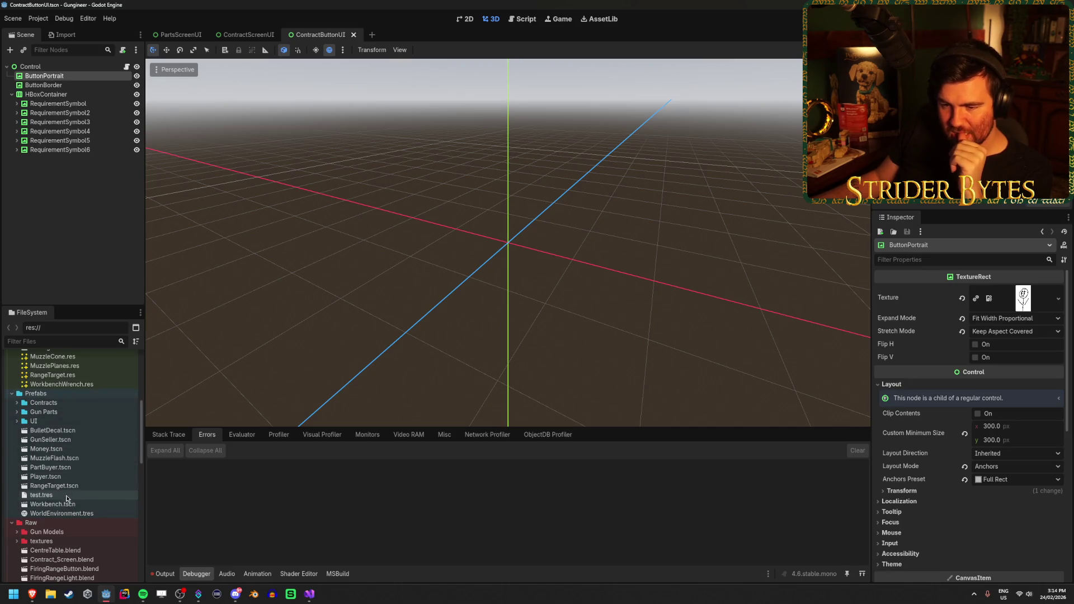
double_click(51, 440)
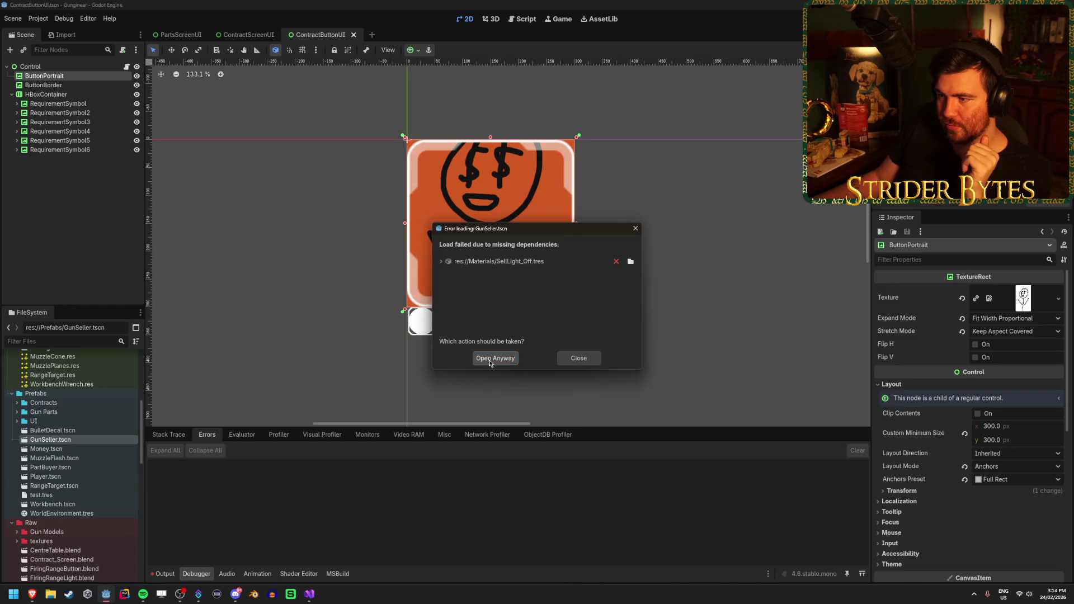
left_click(490, 359)
left_click(51, 205)
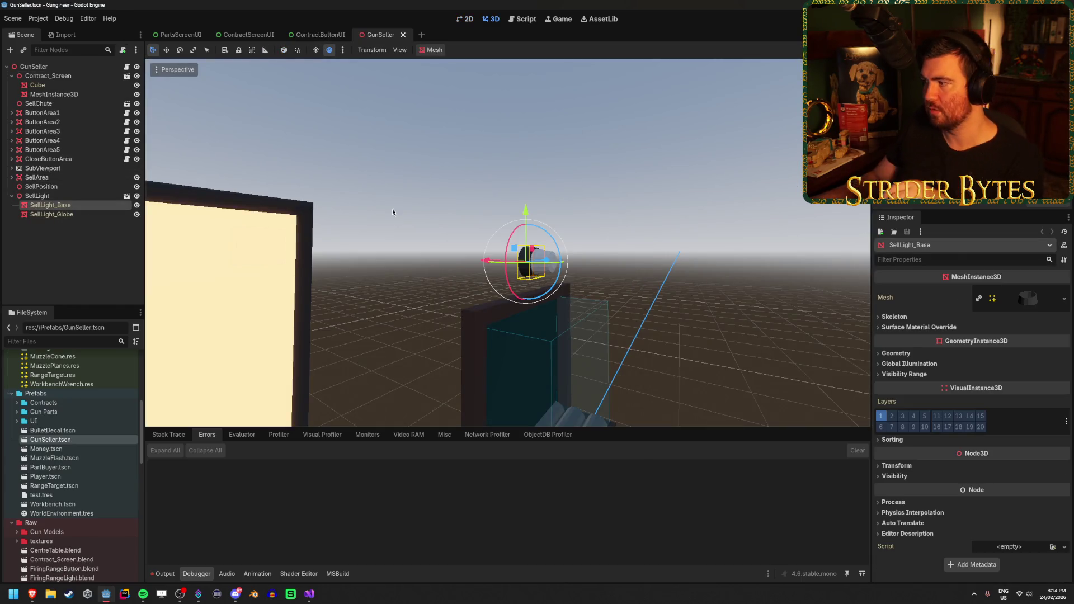
Set SellLight_Globe's Material Override to SellLight_Green.tres and save the GunSeller scene
left_click(51, 215)
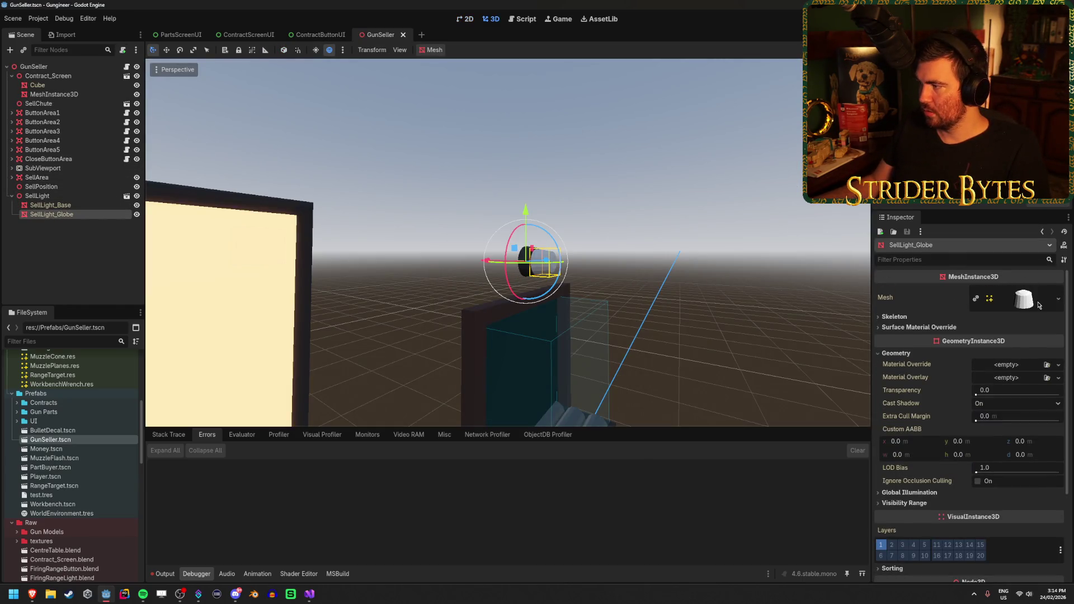
left_click(1059, 365)
left_click(1013, 422)
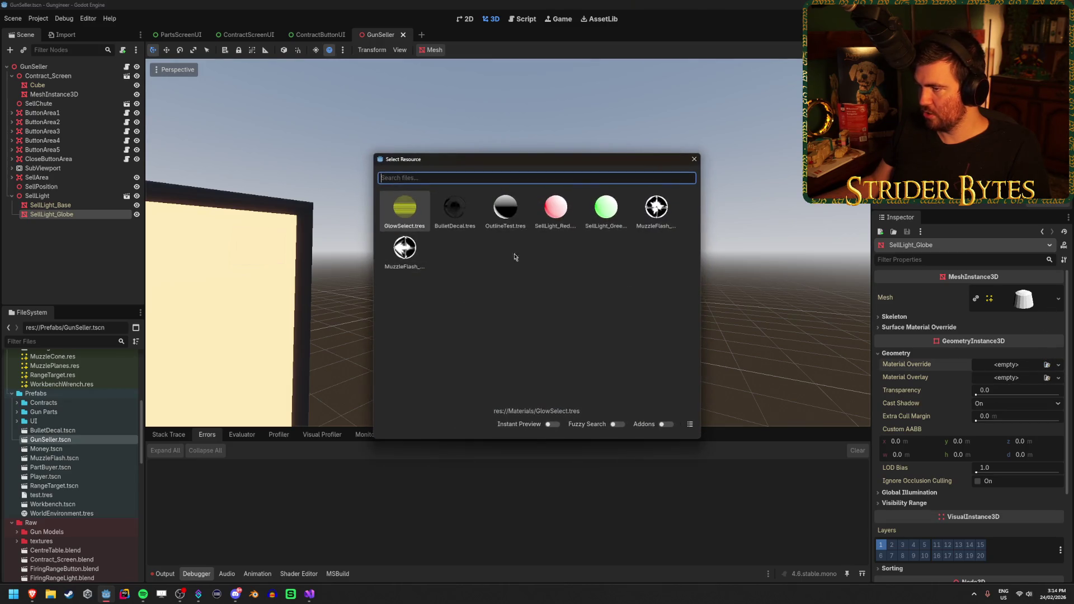
left_click(616, 210)
key("ctrl+s")
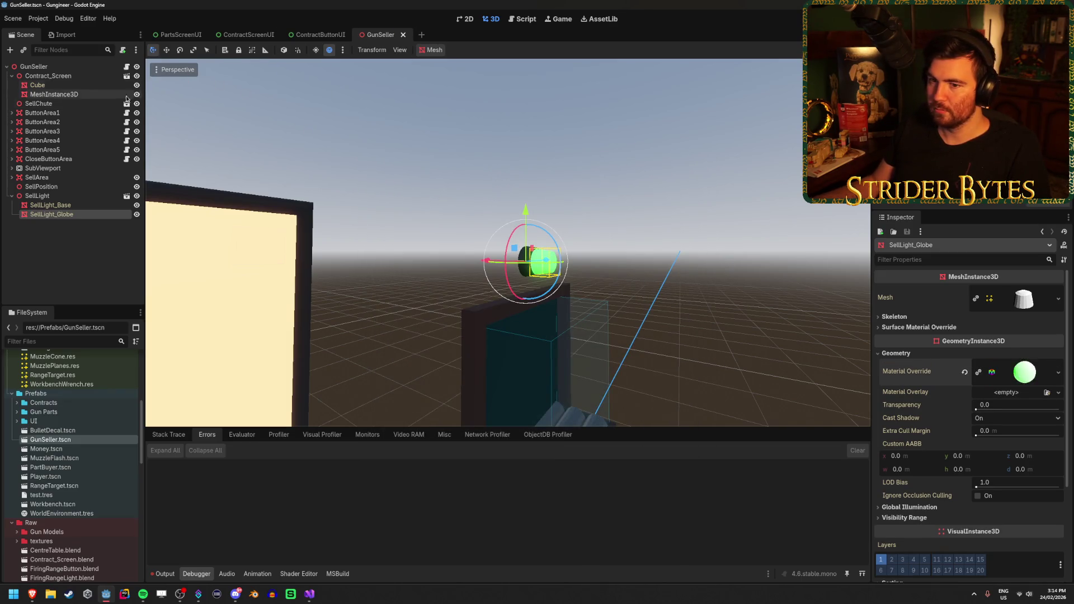
scroll(110, 383, "up", 10)
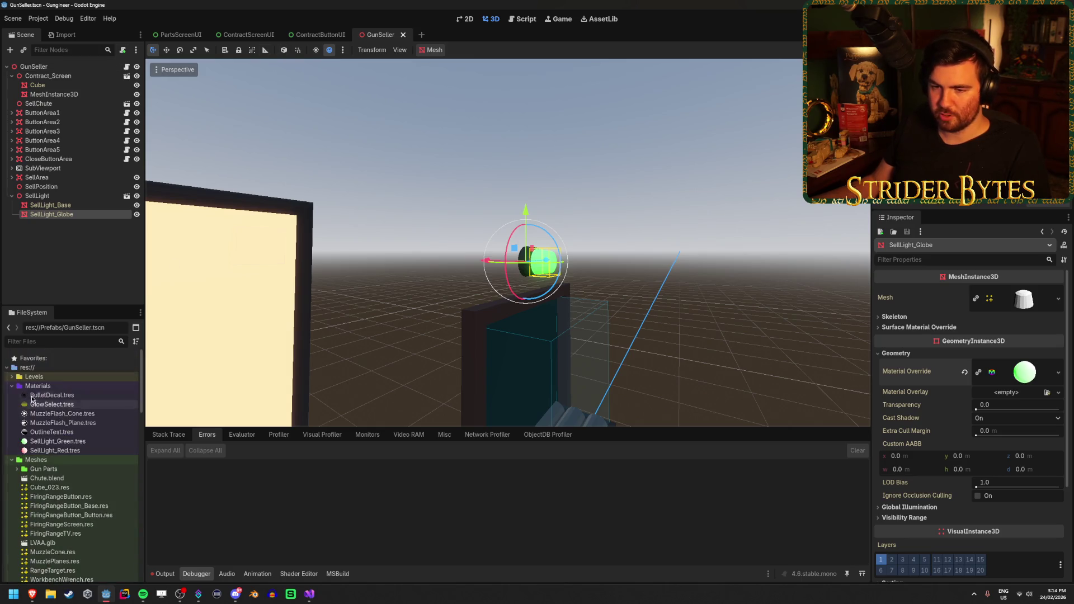
double_click(74, 387)
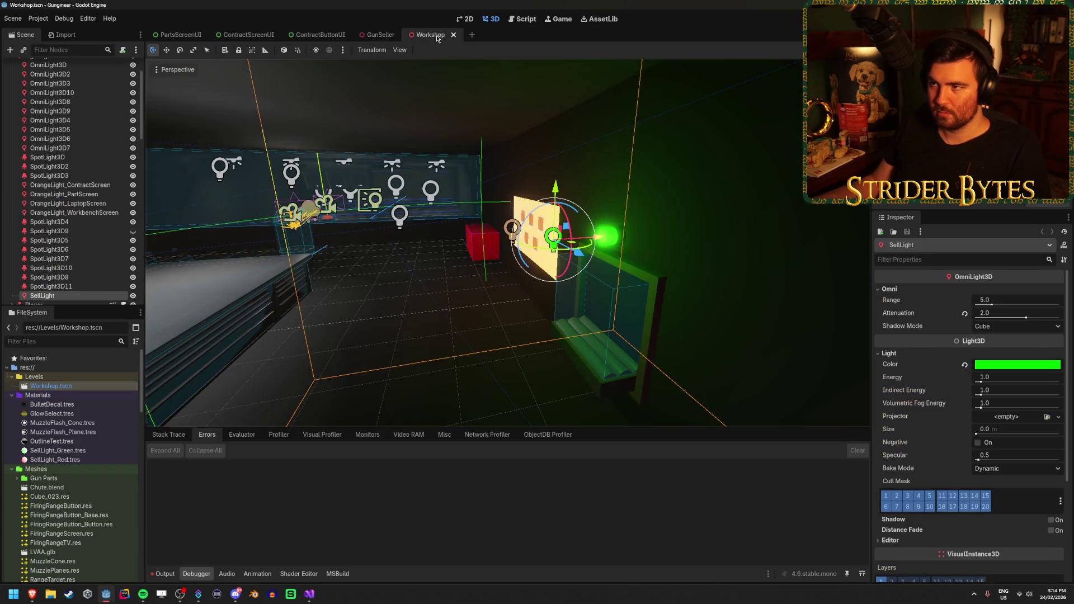
Move Workshop to the front and close the GunSeller, ContractButtonUI, ContractScreenUI and PartsScreenUI tabs
left_click_drag(438, 38, 187, 39)
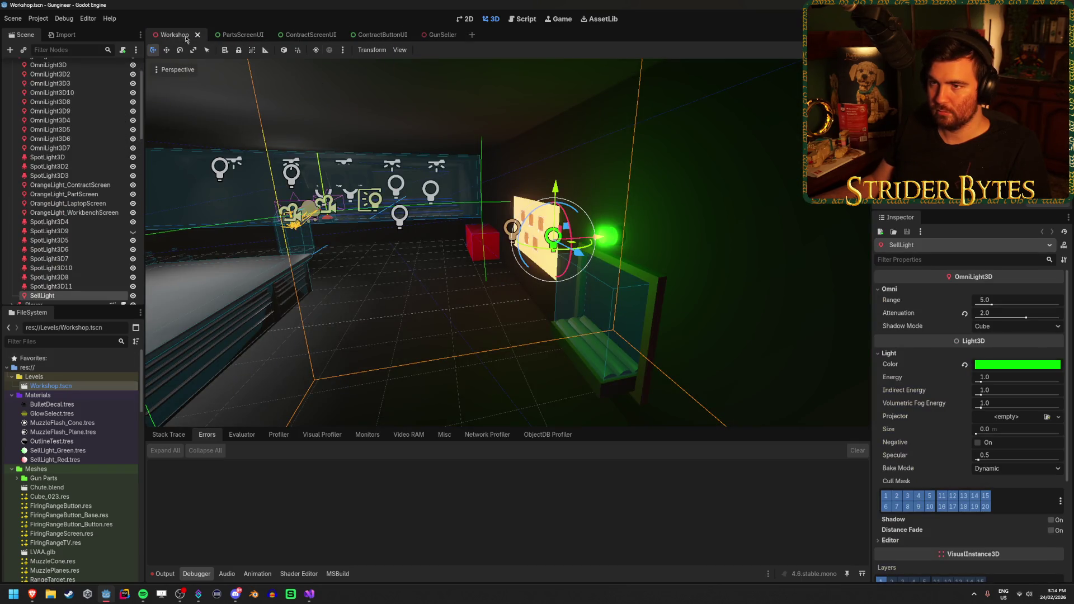
left_click(373, 310)
middle_click(443, 34)
middle_click(383, 35)
middle_click(310, 35)
middle_click(242, 34)
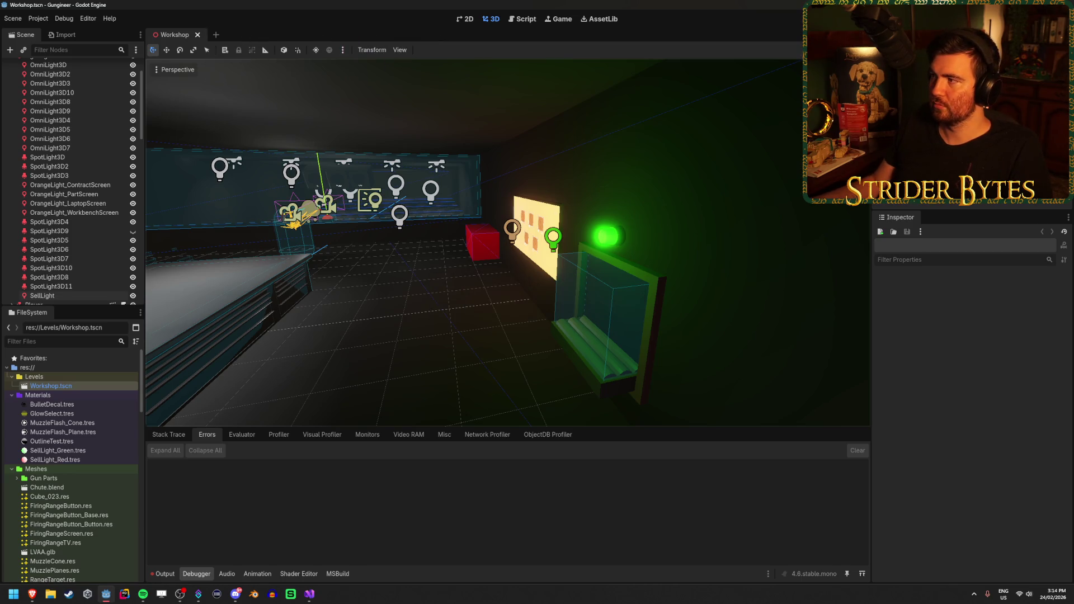
Test-run the Workshop level, stop it, and orbit toward the table under the light
key("F5")
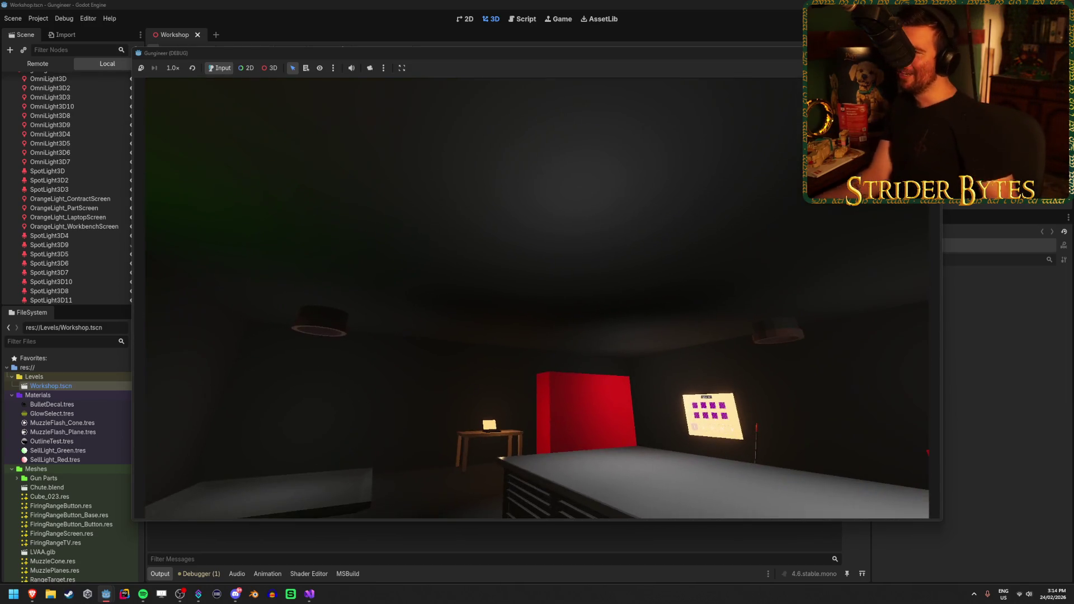
key("F8")
mouse_move(491, 156)
left_mouse_down()
mouse_move(472, 195)
mouse_move(180, 158)
left_mouse_up()
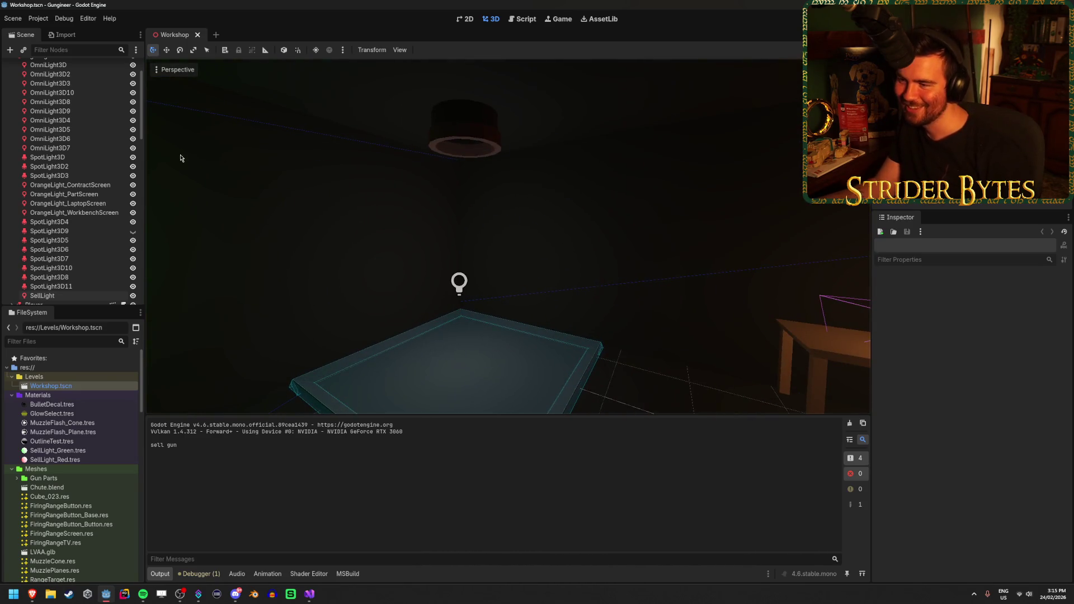
Collapse and re-expand GunSeller in the Scene tree, then expand Chute_Money and select Money Catcher
left_click(75, 184)
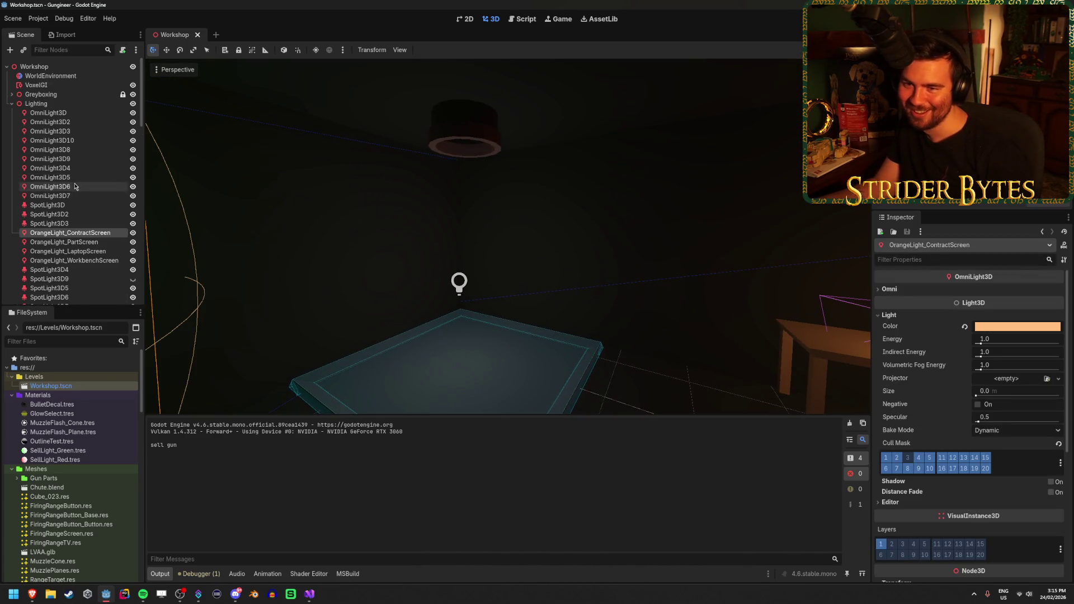
scroll(79, 184, "down", 10)
scroll(13, 212, "up", 1)
left_click(11, 212)
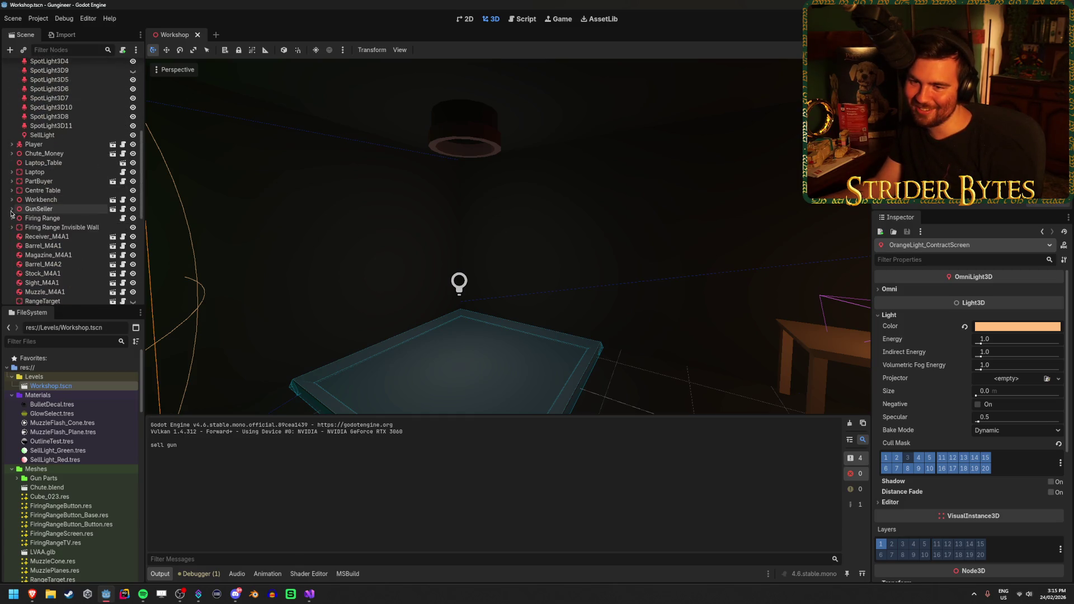
left_click(11, 209)
scroll(54, 206, "down", 3)
scroll(56, 162, "down", 10)
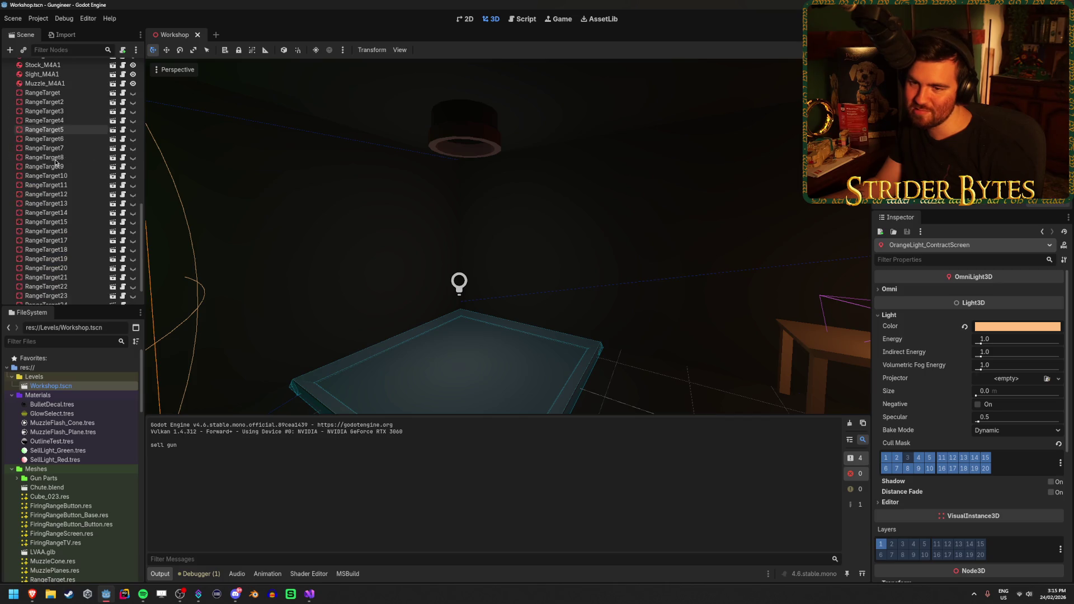
scroll(59, 179, "up", 8)
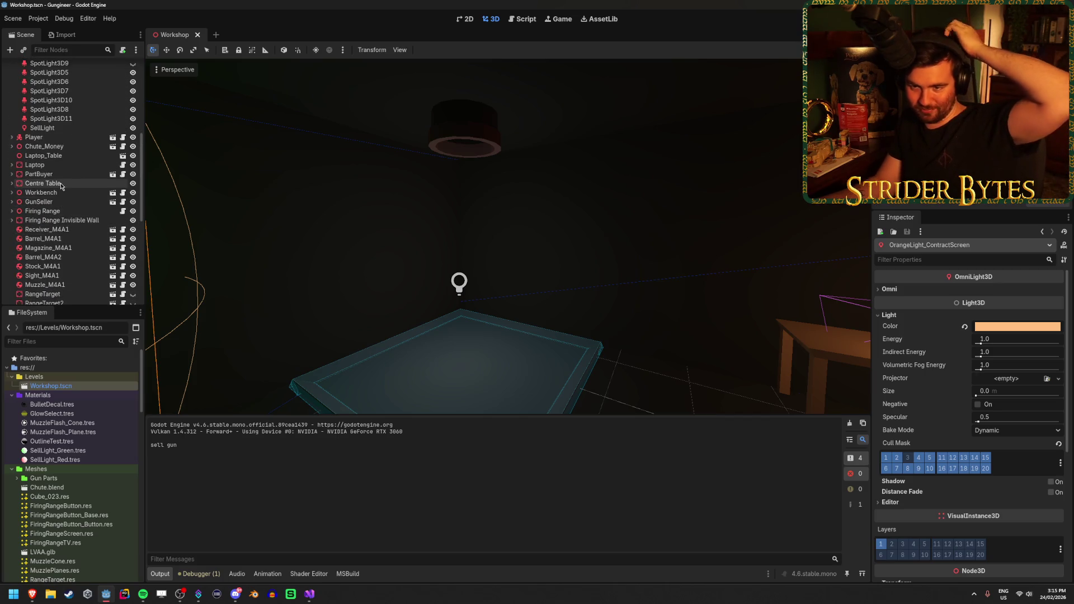
left_click(29, 146)
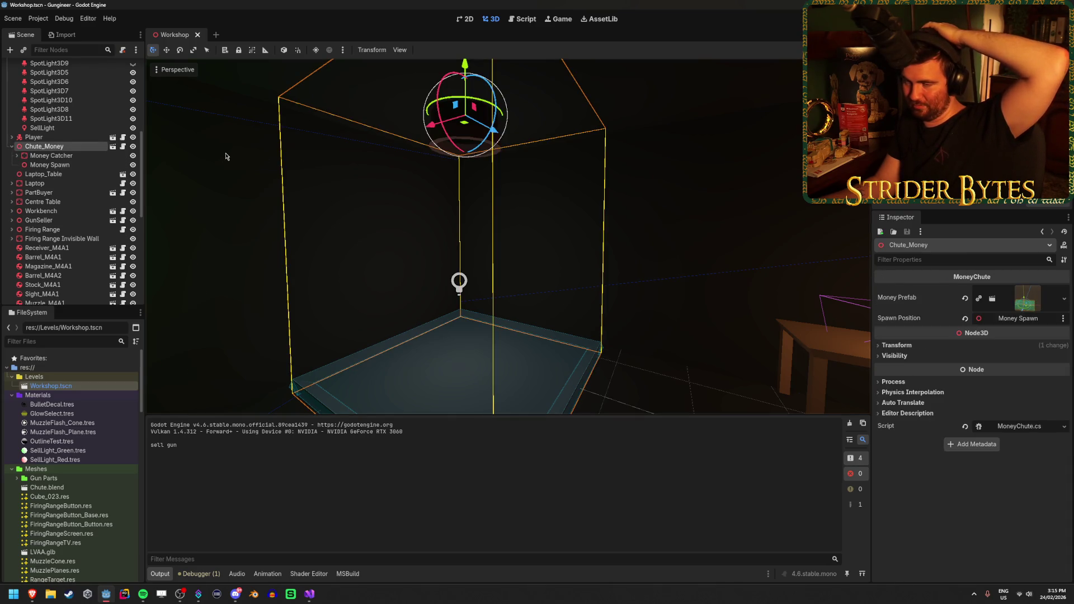
left_click(66, 156)
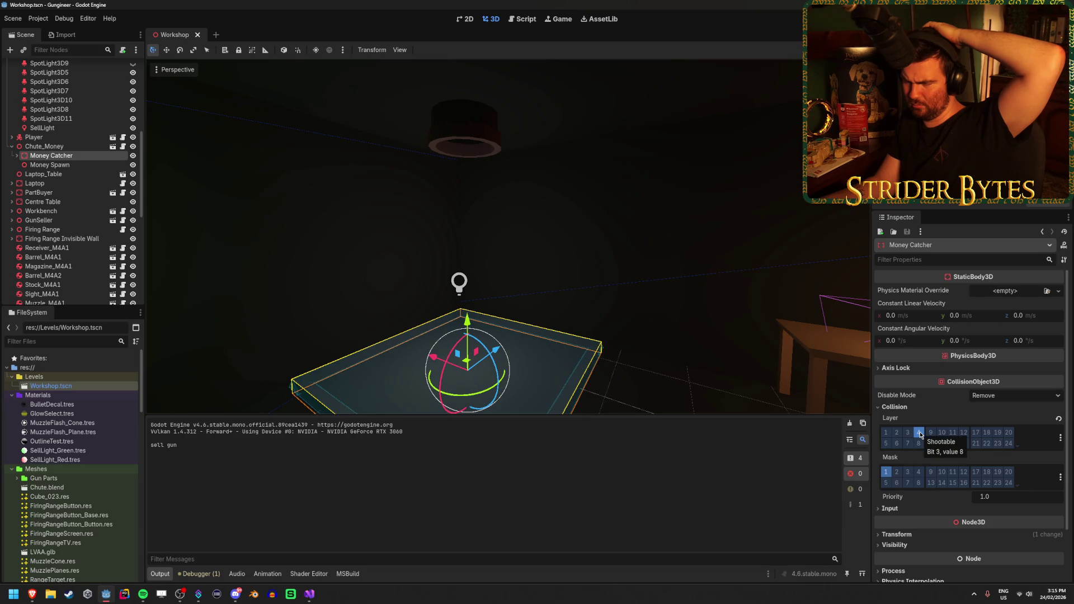
left_click(907, 475)
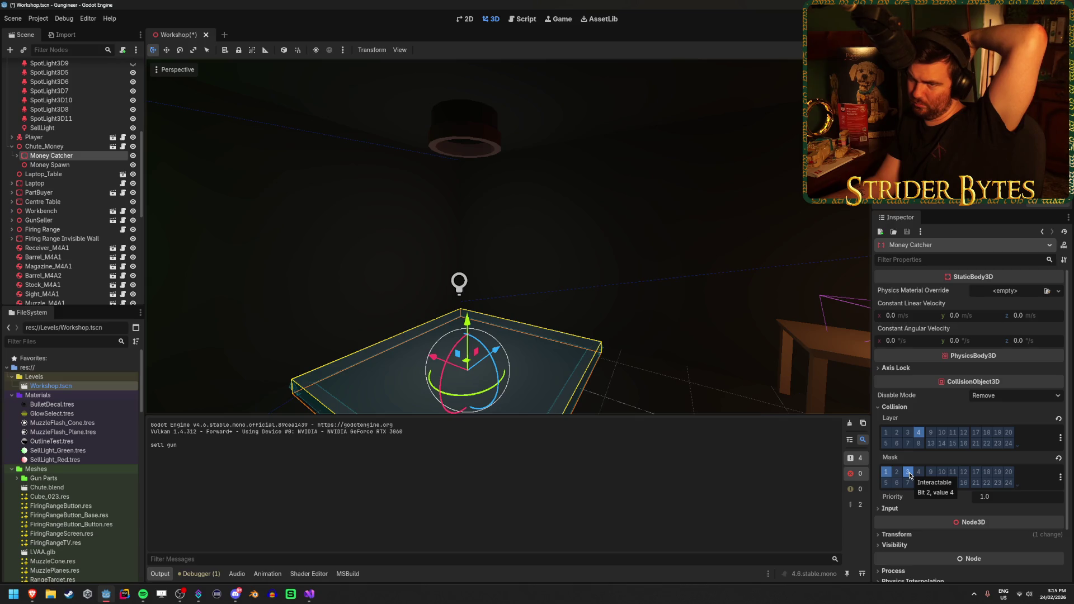
left_click(17, 157)
left_click(18, 157)
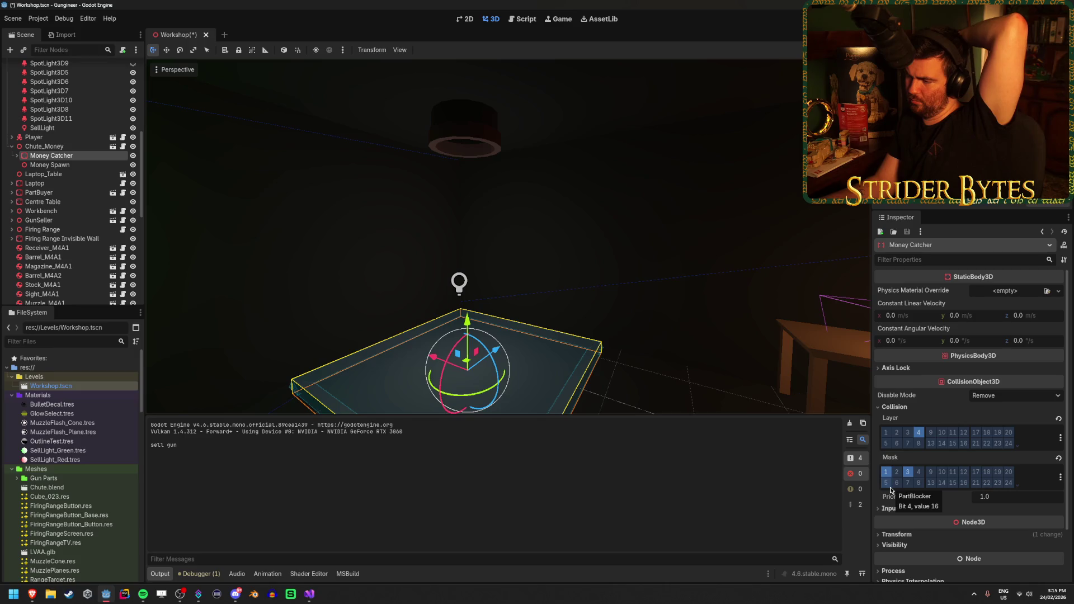
key("F5")
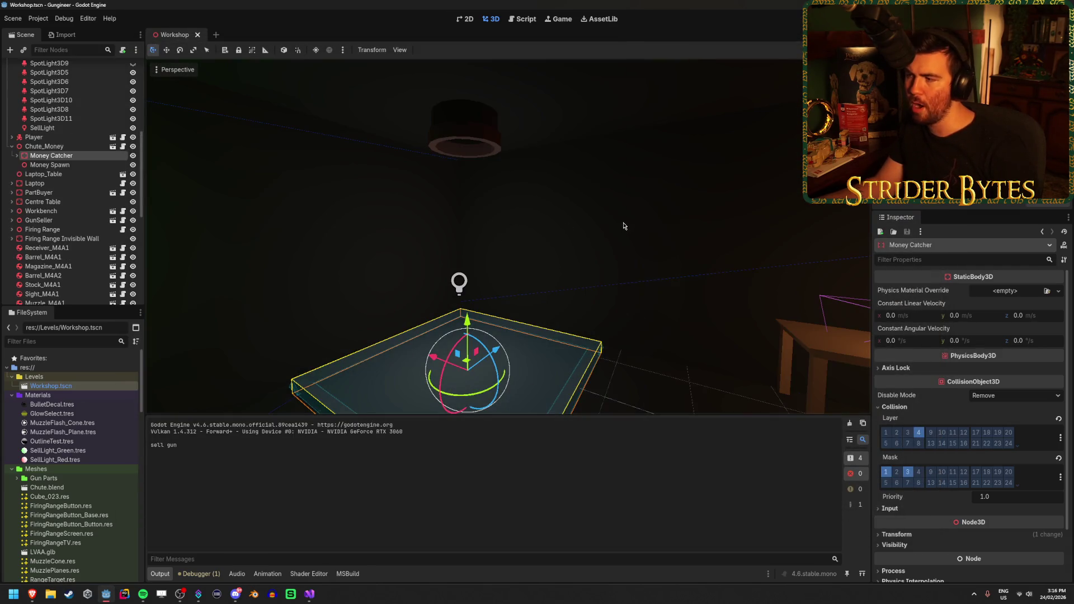
left_click(11, 146)
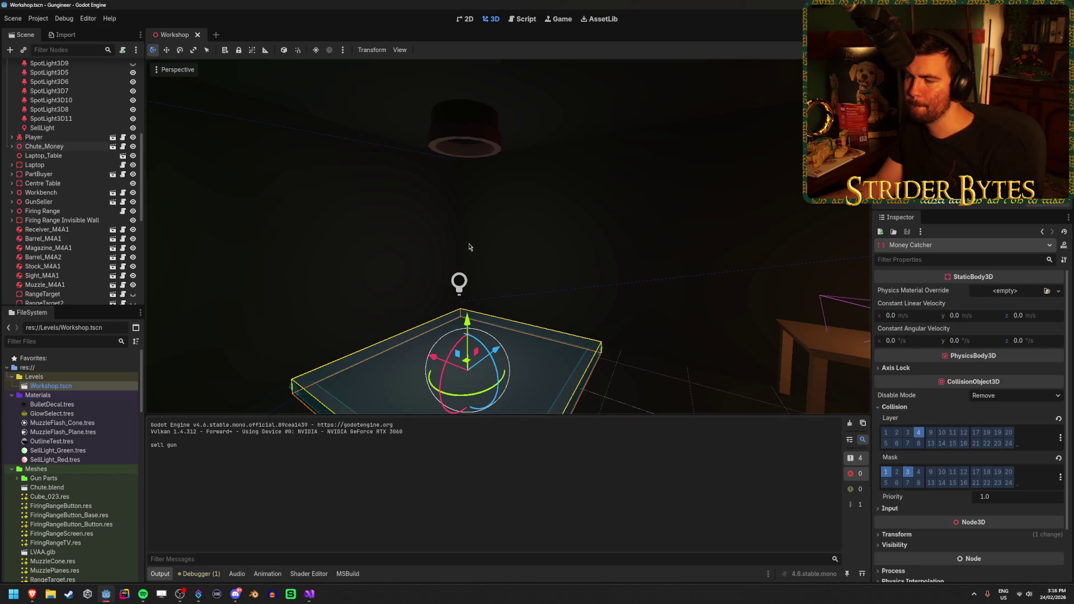
left_click(511, 331)
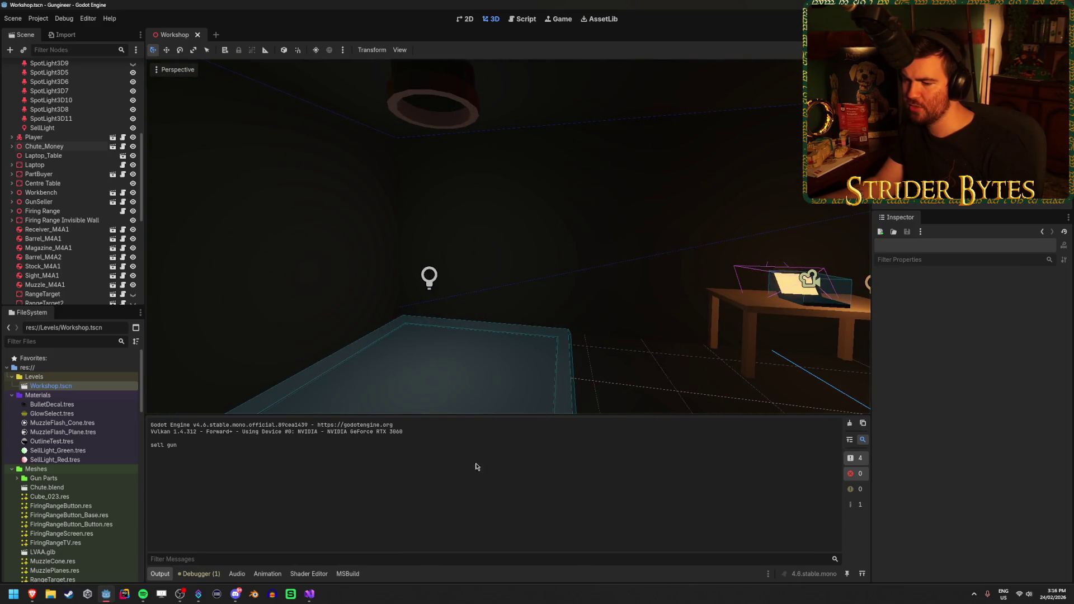
mouse_move(310, 596)
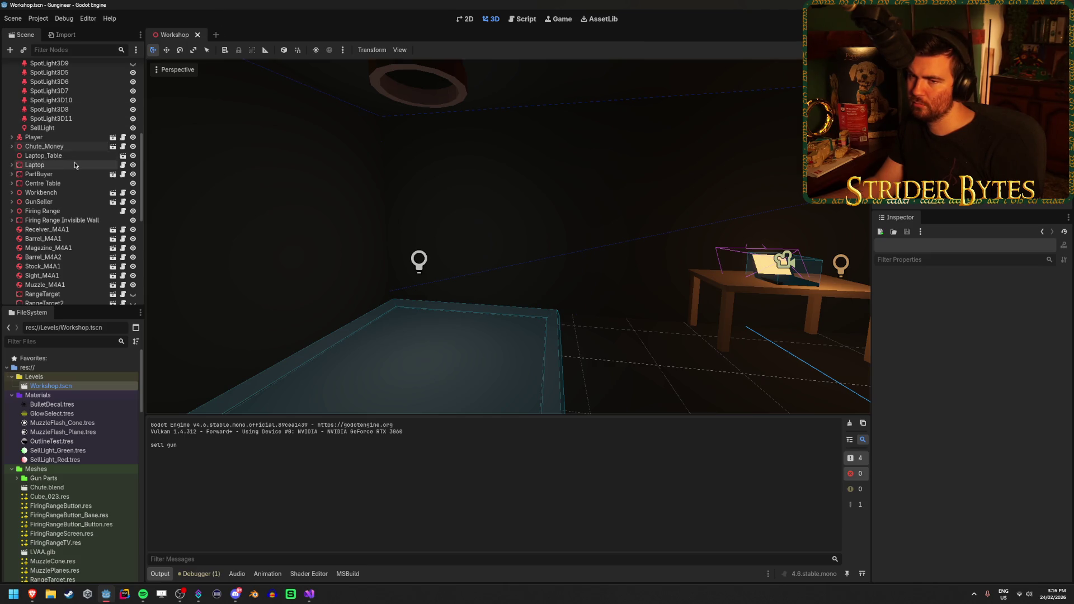
scroll(61, 238, "up", 4)
Expand Chute_Money, dismiss the Chute.blend warning, and frame the chute in the 3D view
left_click(61, 237)
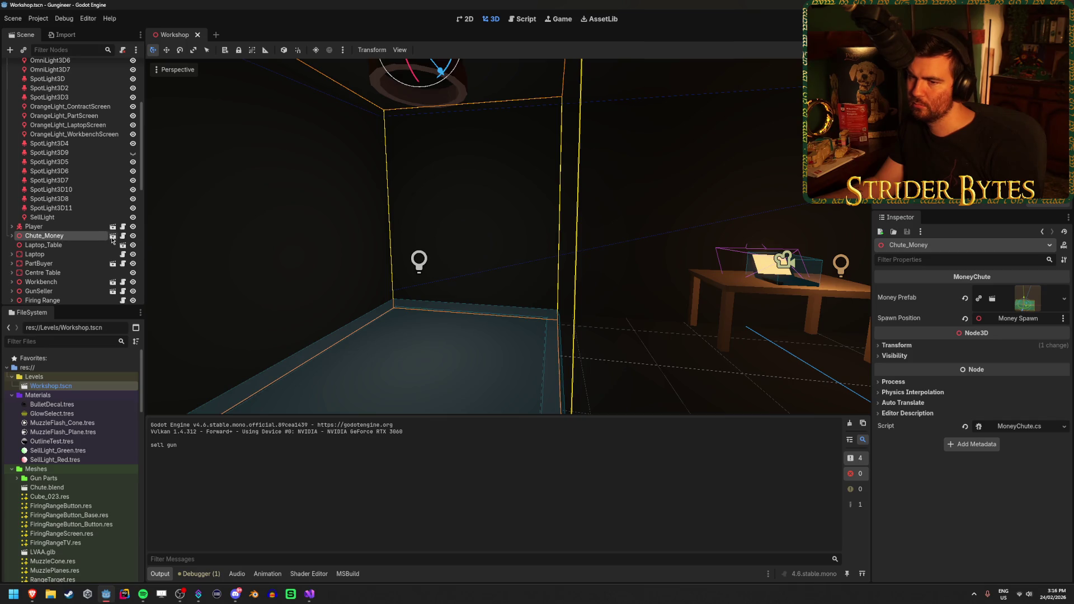
left_click(12, 236)
left_click(84, 245)
left_click(82, 237)
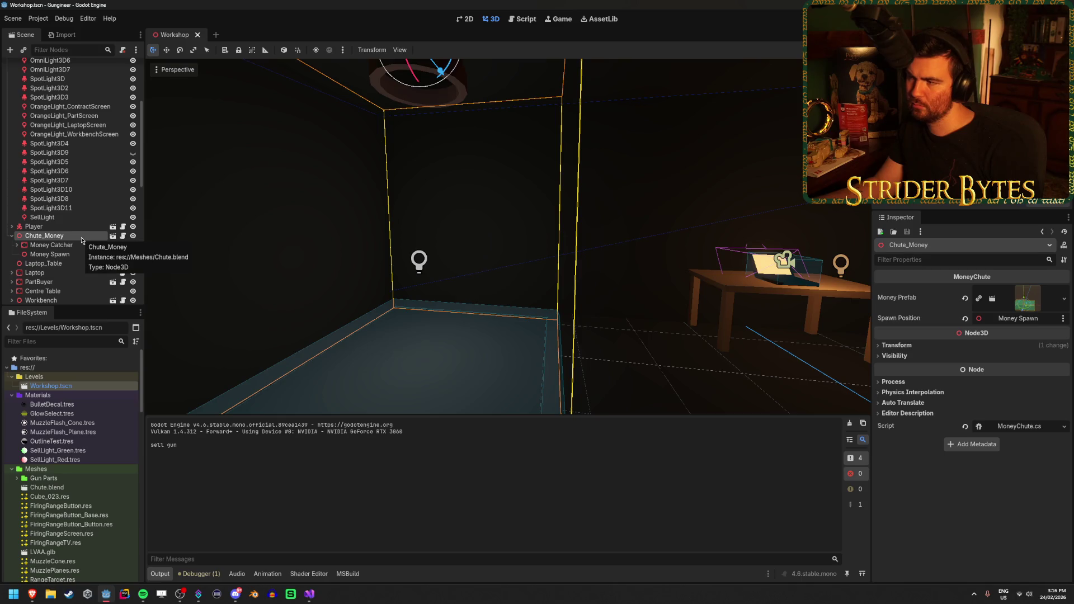
left_click(112, 235)
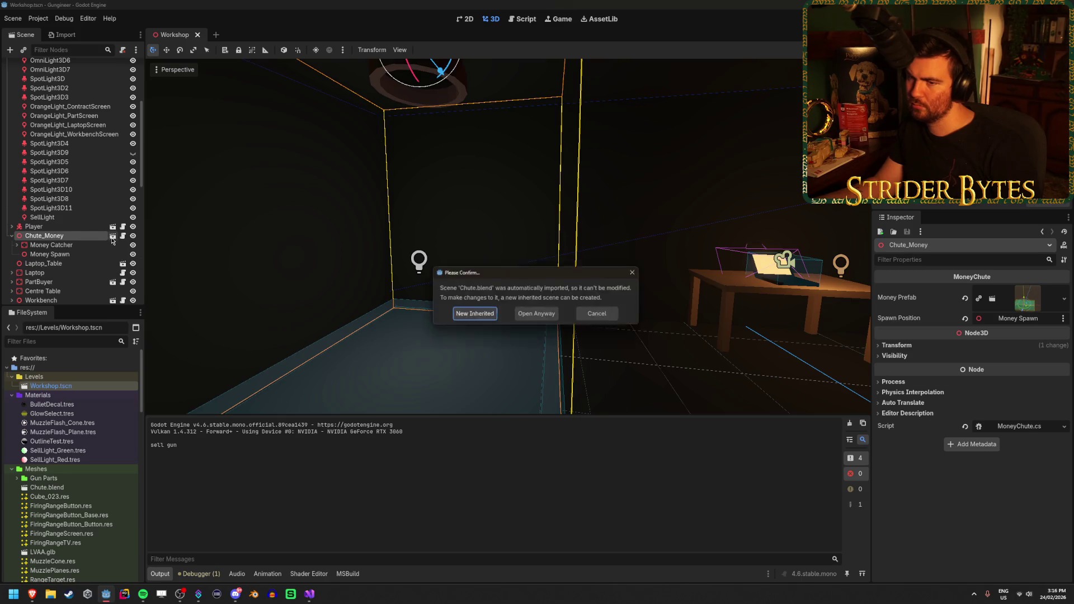
left_click(601, 315)
left_click(67, 253)
left_click(79, 245)
left_click(84, 236)
double_click(84, 238)
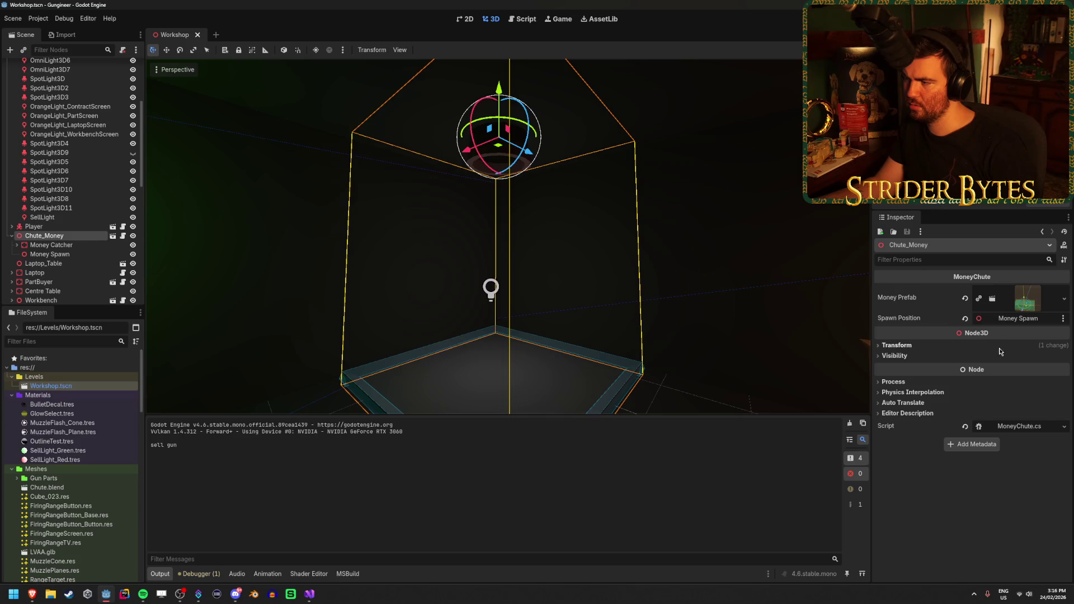
Inspect Money Spawn's position, Money Catcher's collision shapes and Tray_Money, and the chute's transform
left_click(77, 255)
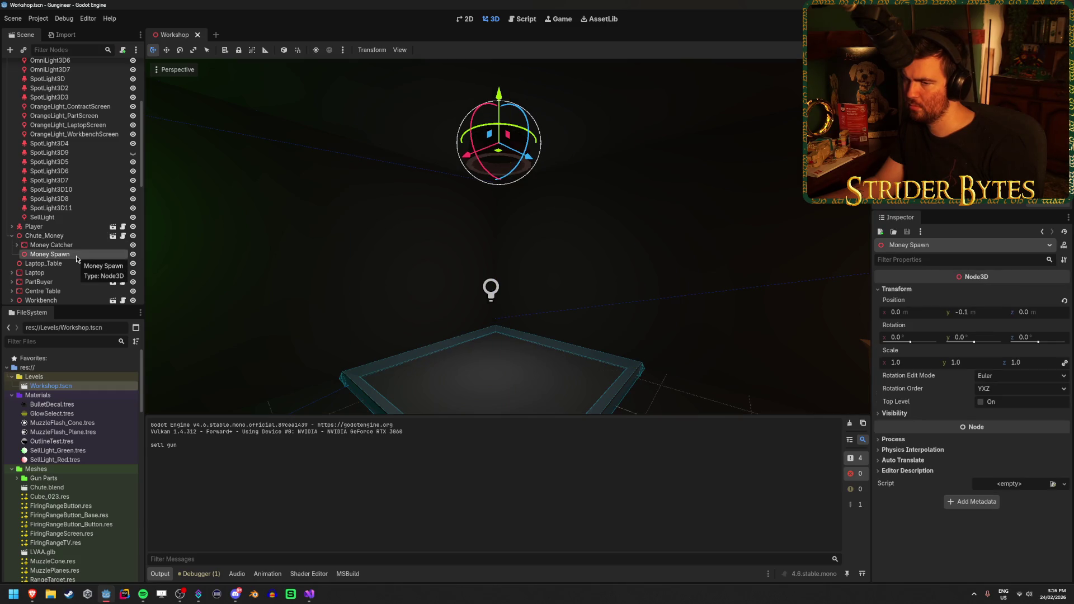
left_click(71, 237)
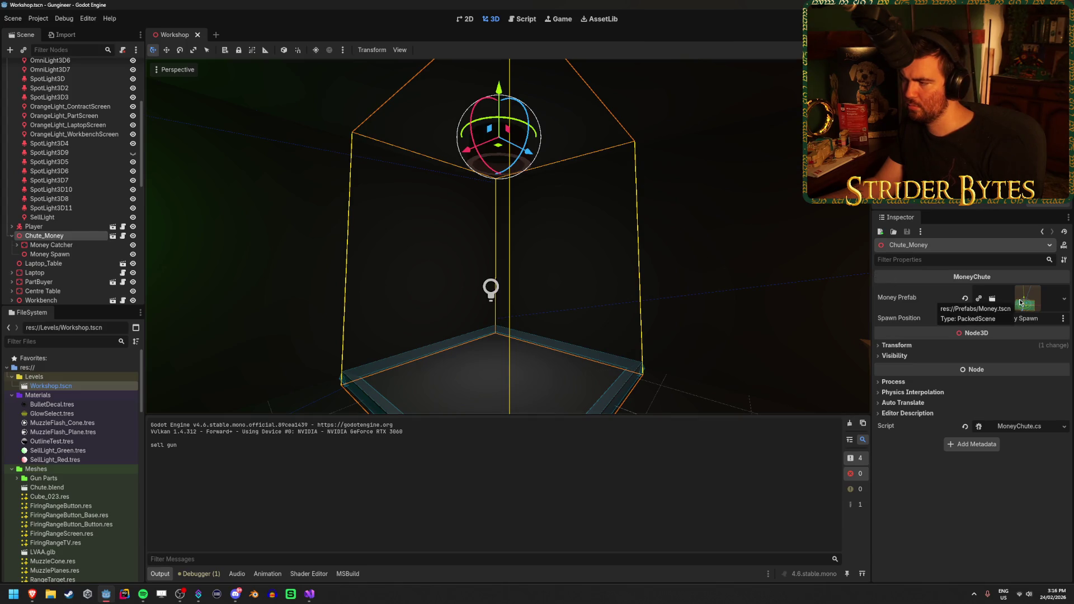
left_click(55, 254)
left_click(39, 245)
left_click(17, 245)
scroll(73, 252, "down", 3)
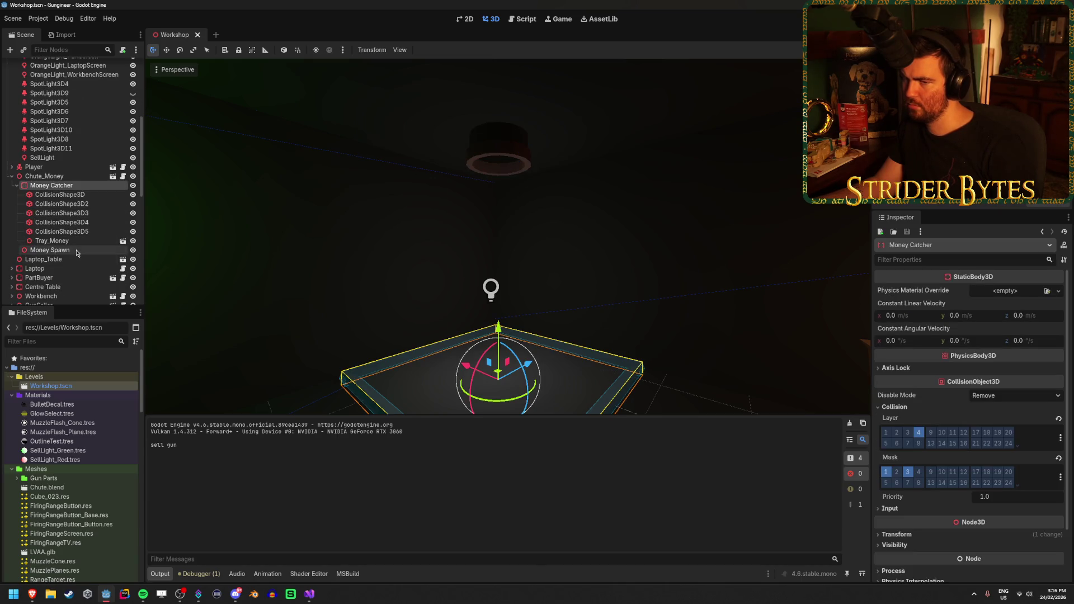
left_click(56, 241)
left_click(513, 147)
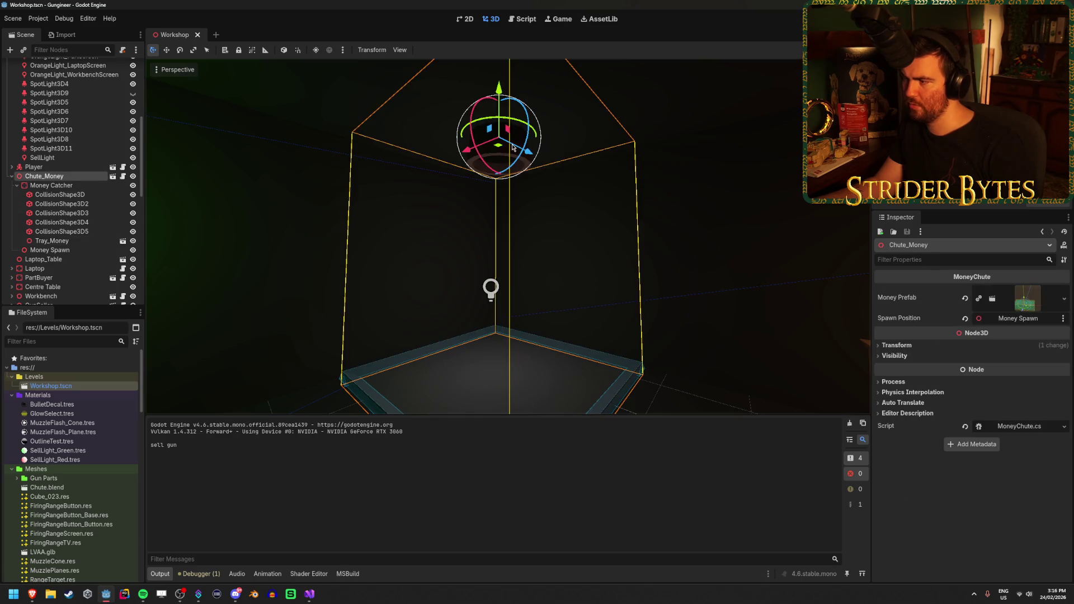
scroll(513, 147, "up", 4)
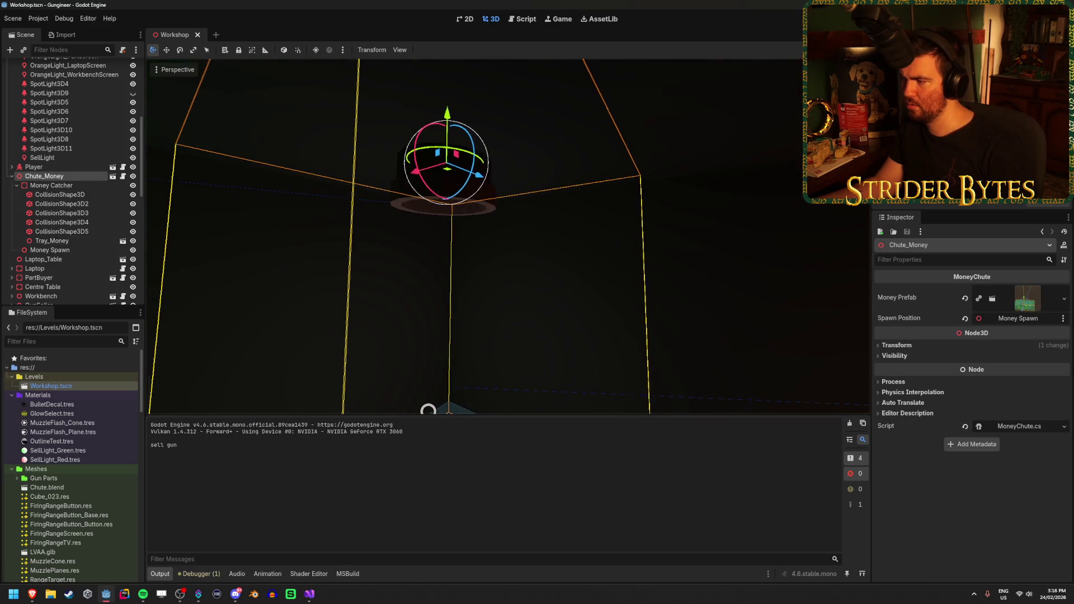
left_click_drag(571, 166, 594, 166)
left_click(913, 346)
left_click(913, 347)
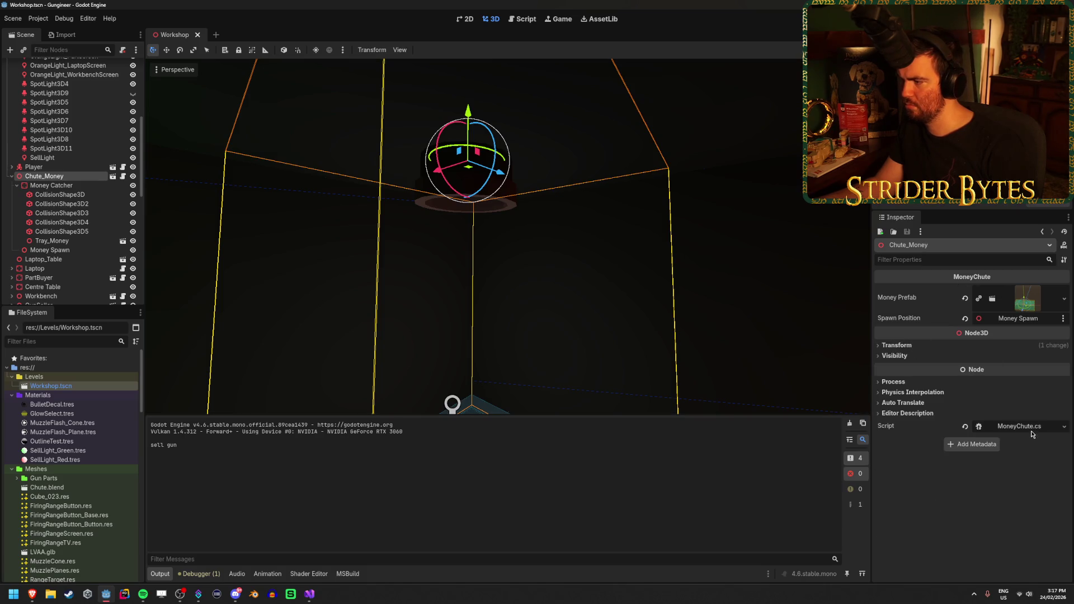
View the MoneyChute.cs script in Visual Studio, then return to Godot
key("alt+Tab")
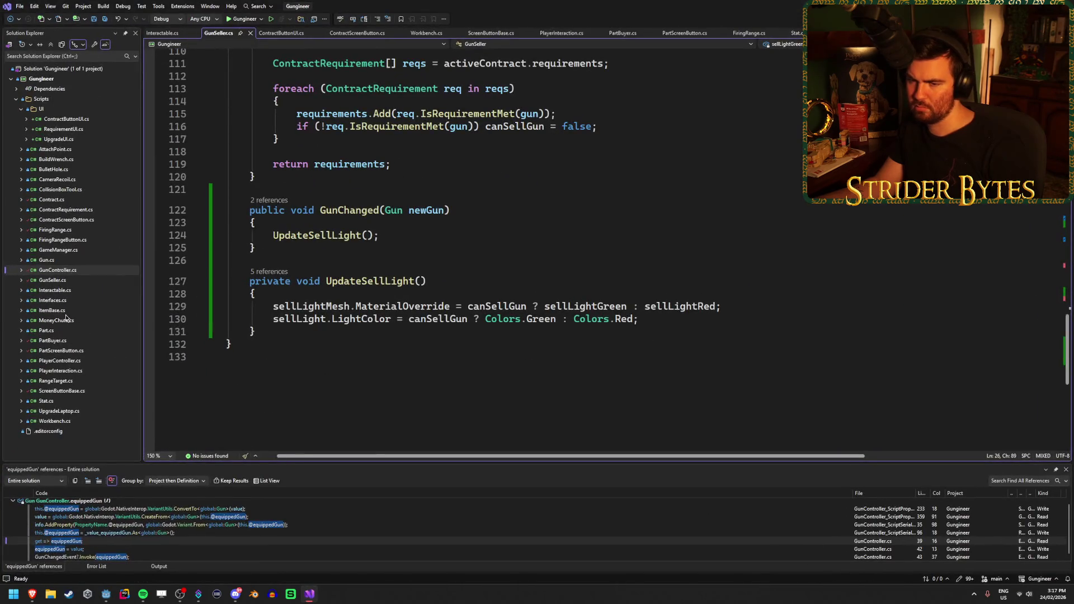
double_click(56, 320)
left_click(501, 112)
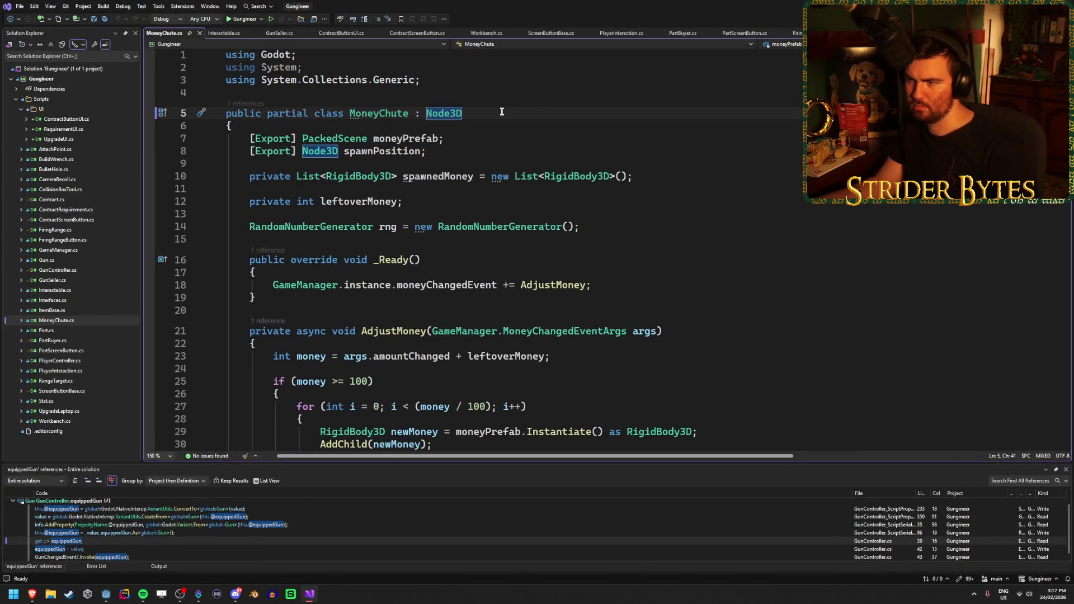
key("alt+Tab")
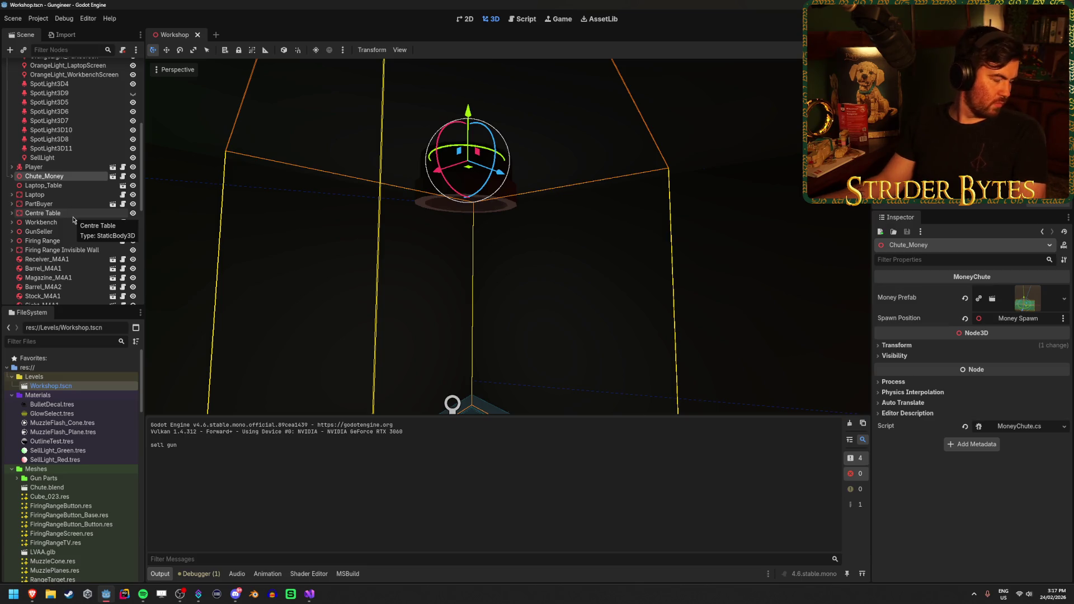
Frame the chute, expand the Greyboxing nodes, and toggle the chute's visibility off and on
key("f")
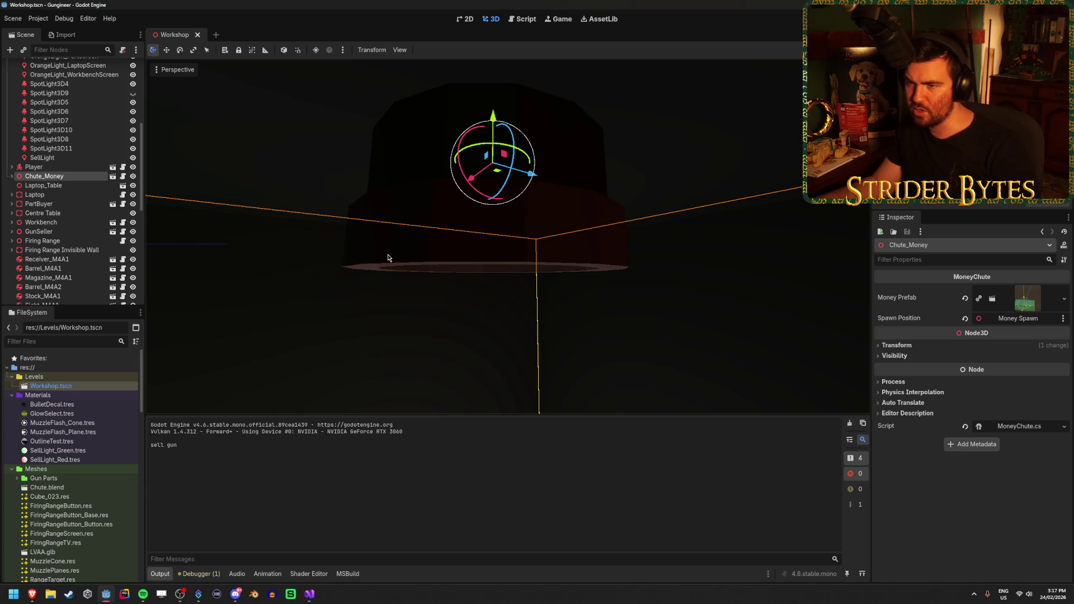
scroll(97, 223, "up", 5)
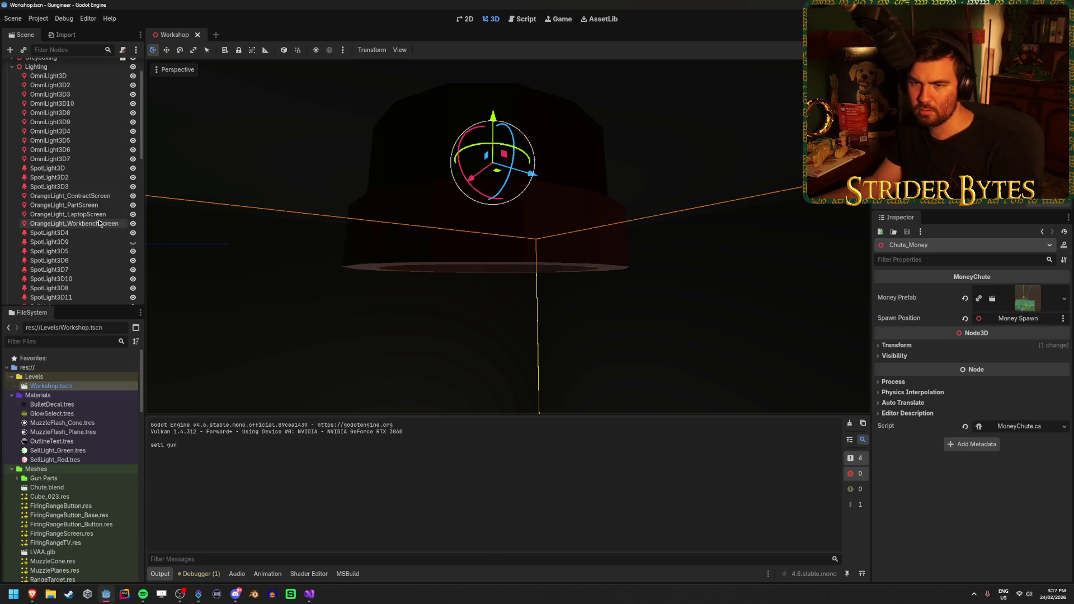
scroll(99, 223, "up", 2)
left_click(11, 94)
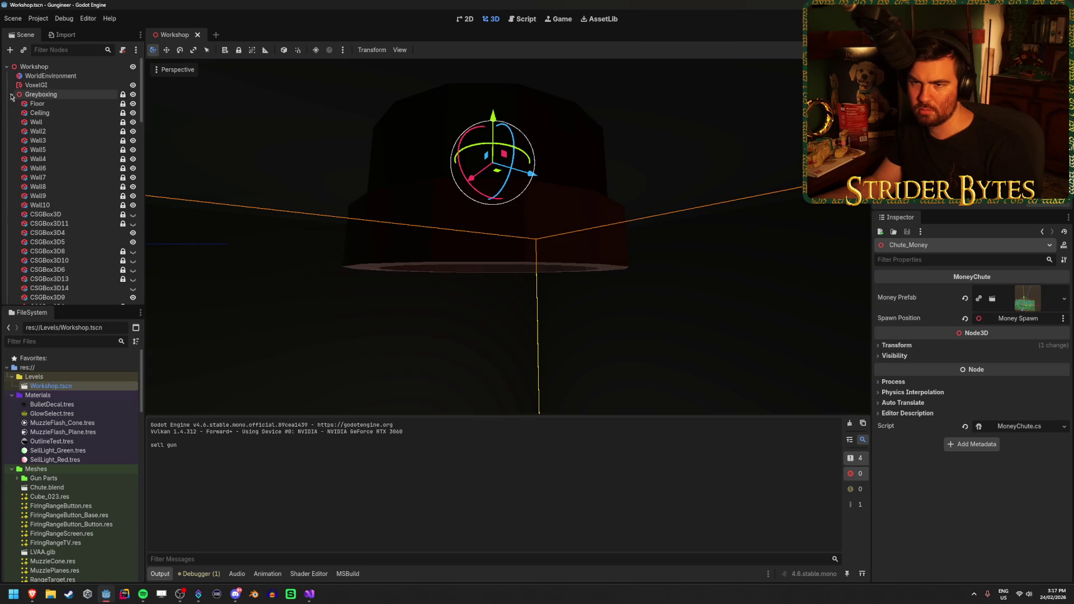
scroll(67, 151, "down", 1)
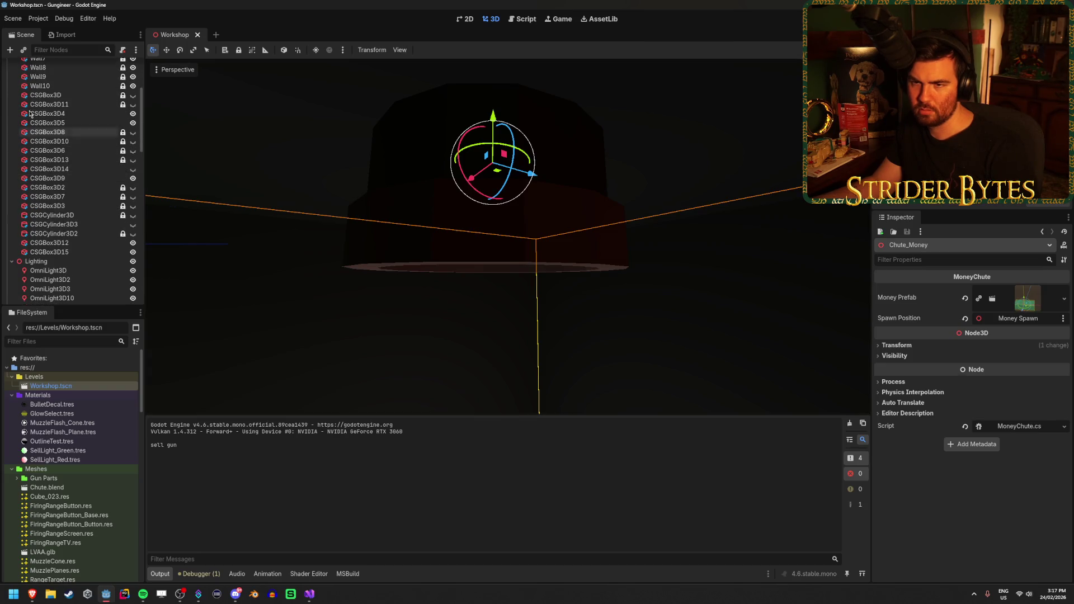
scroll(73, 157, "down", 10)
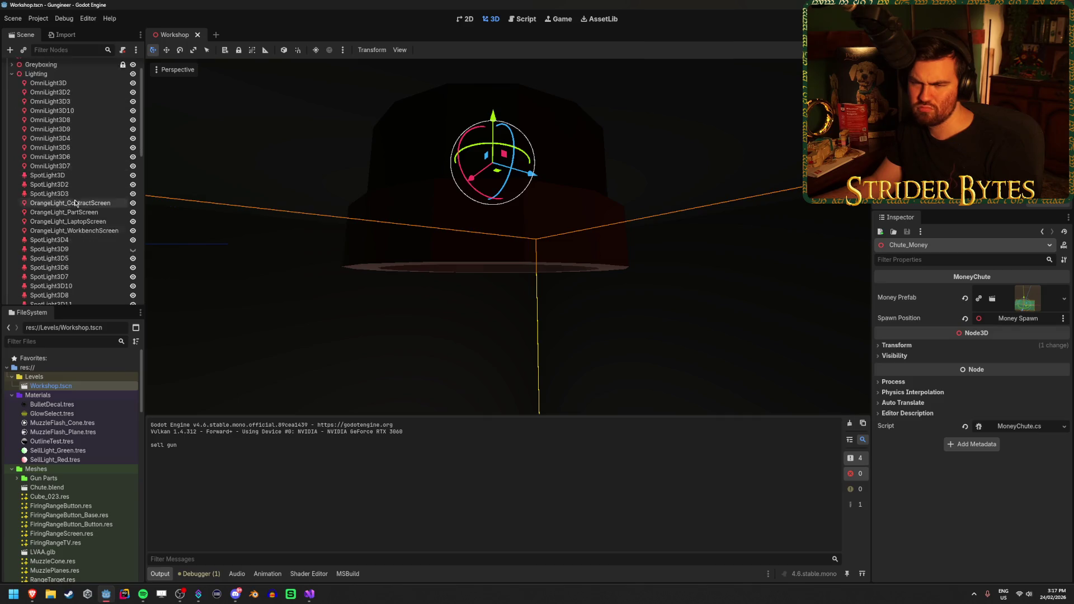
scroll(123, 193, "down", 8)
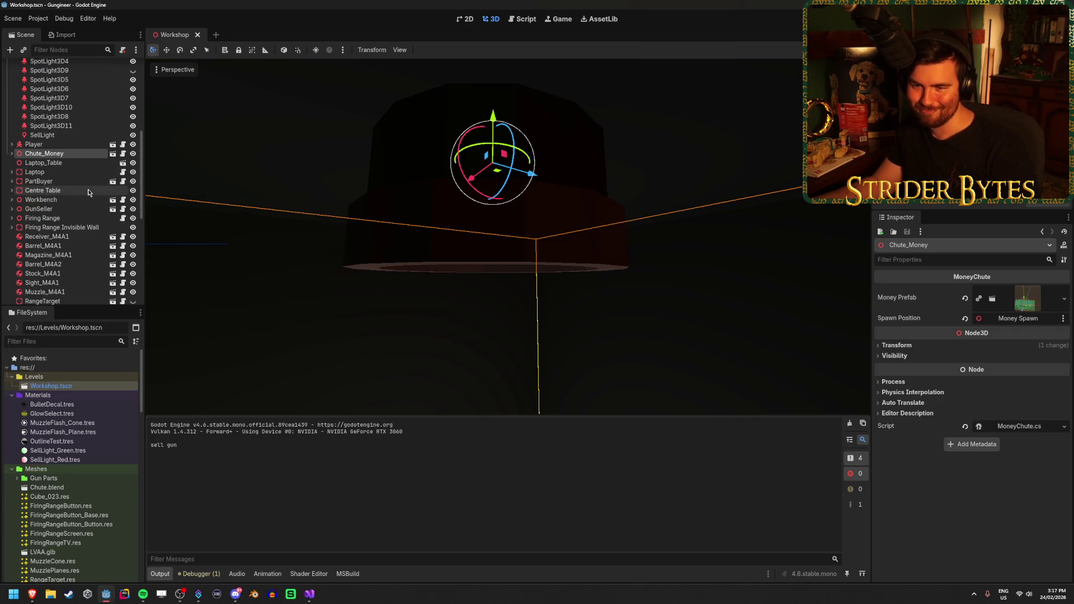
scroll(88, 192, "down", 10)
scroll(88, 193, "up", 10)
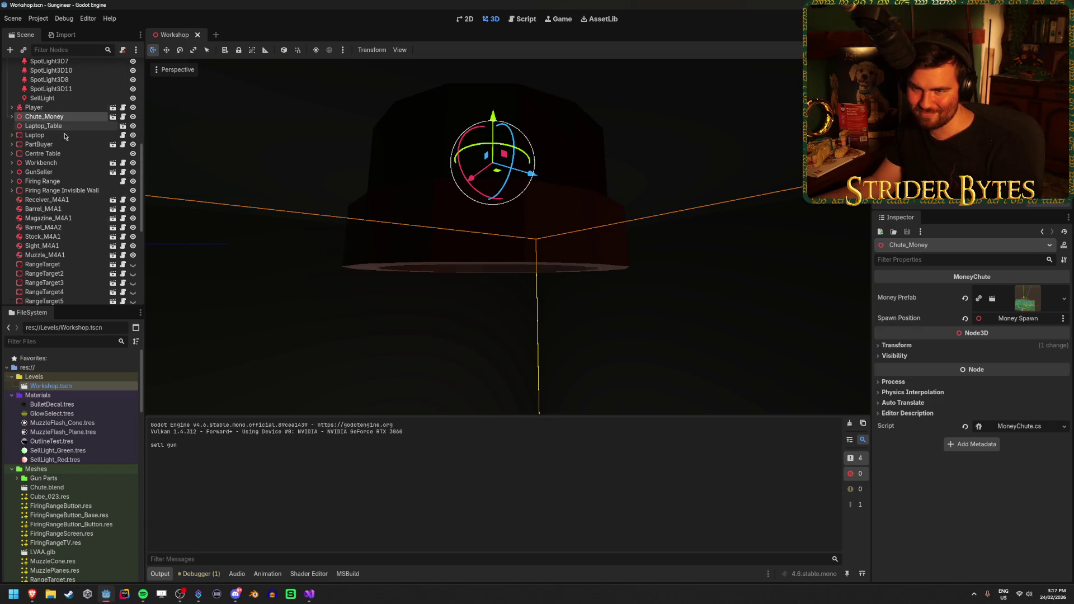
left_click_drag(504, 307, 511, 302)
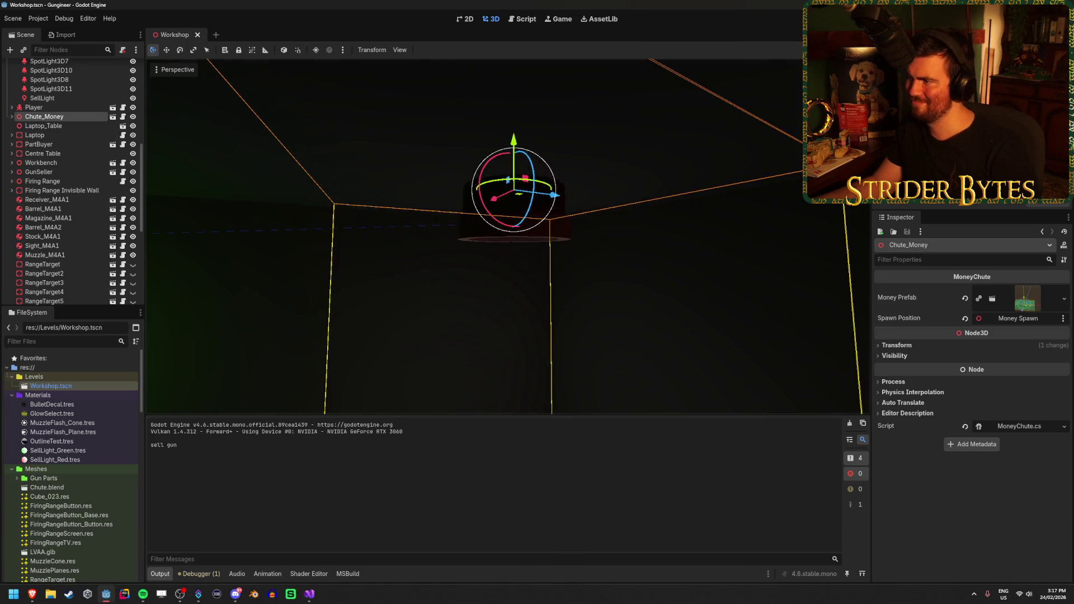
left_click(133, 117)
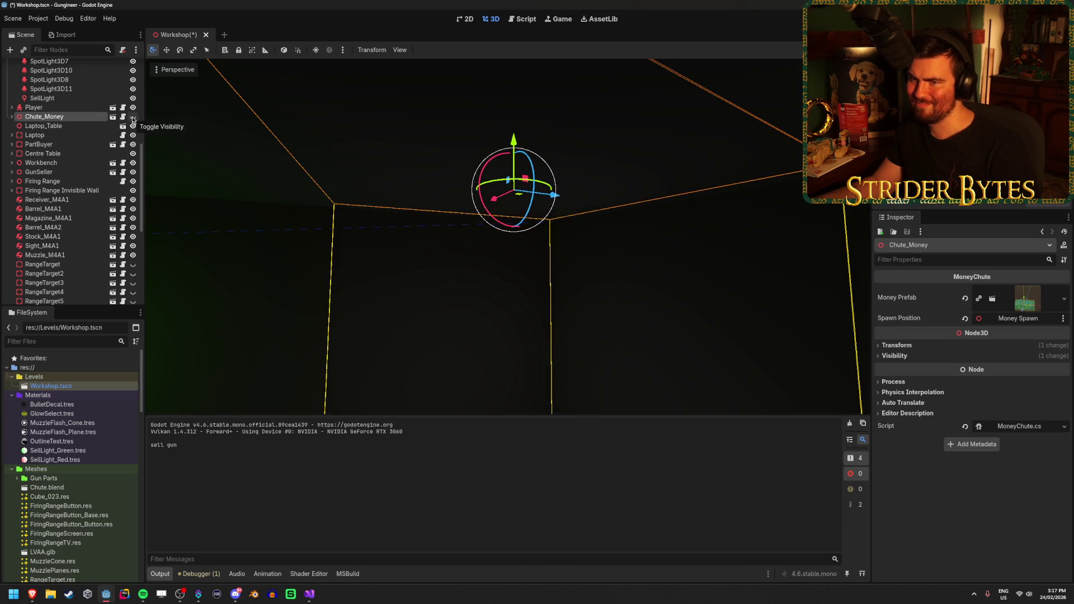
left_click(133, 118)
Enable Editable Children on Chute_Money, keeping it enabled when prompted
right_click(110, 119)
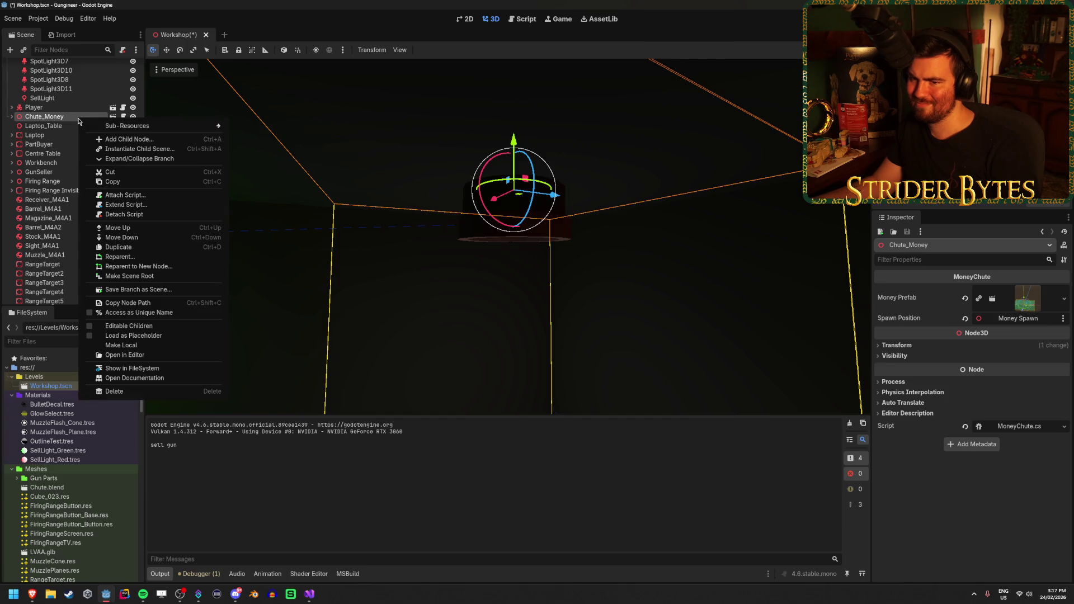
left_click(162, 334)
right_click(69, 117)
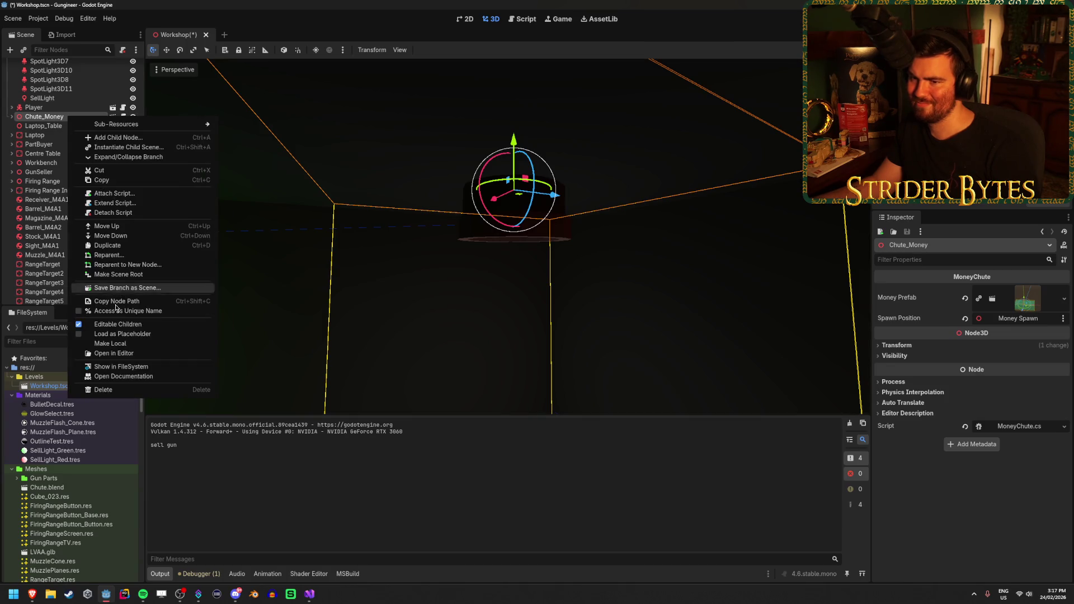
left_click(112, 326)
left_click(601, 312)
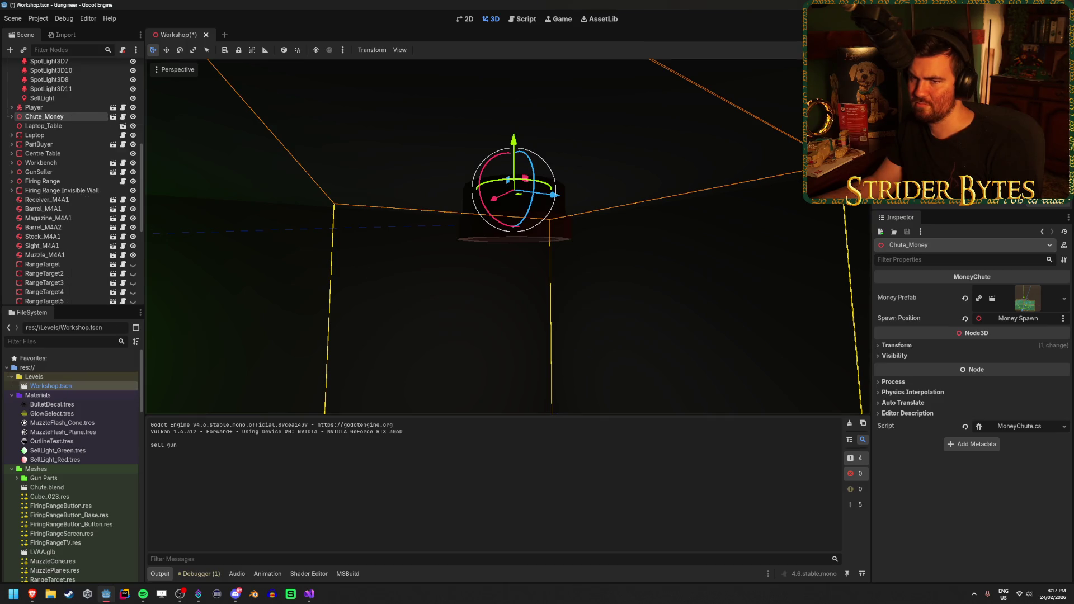
left_click(11, 117)
right_click(51, 116)
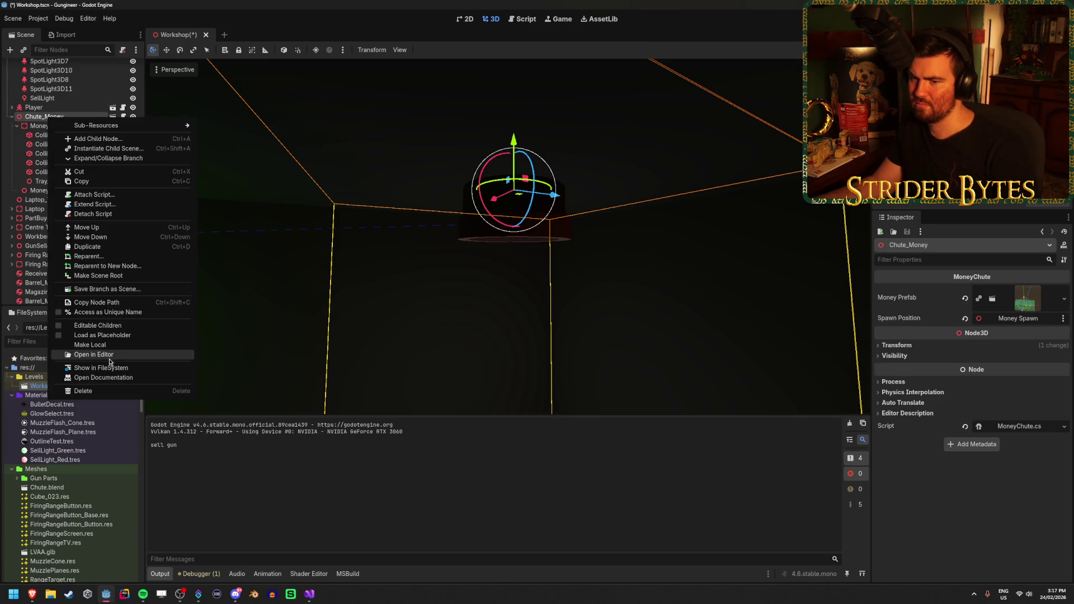
left_click(100, 327)
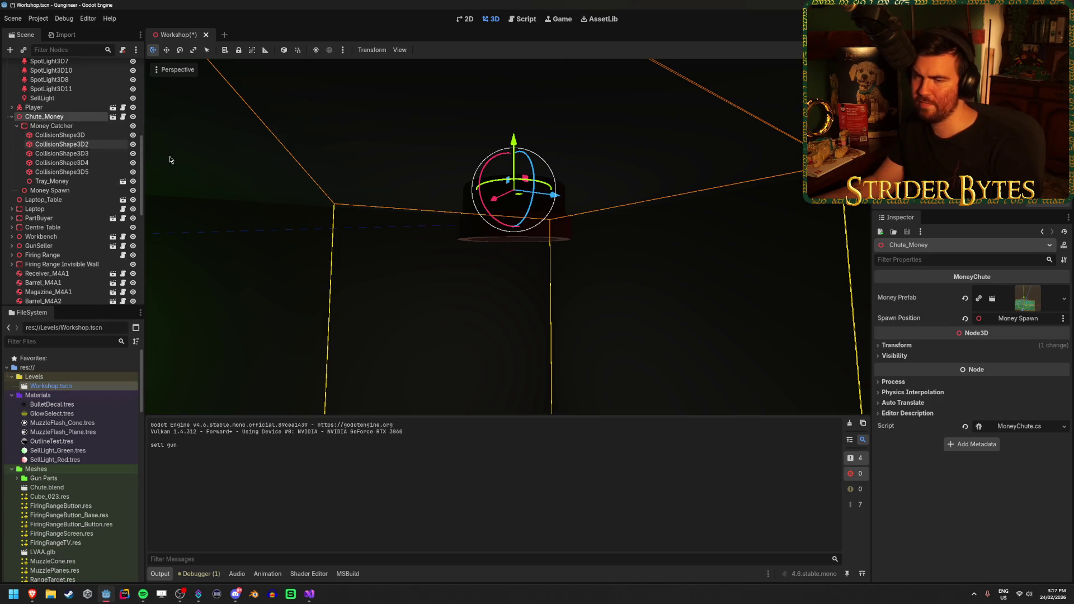
Save Workshop.tscn and dismiss the Chute_Money context menu
scroll(167, 163, "up", 3)
scroll(525, 247, "down", 3)
key("ctrl+s")
right_click(71, 117)
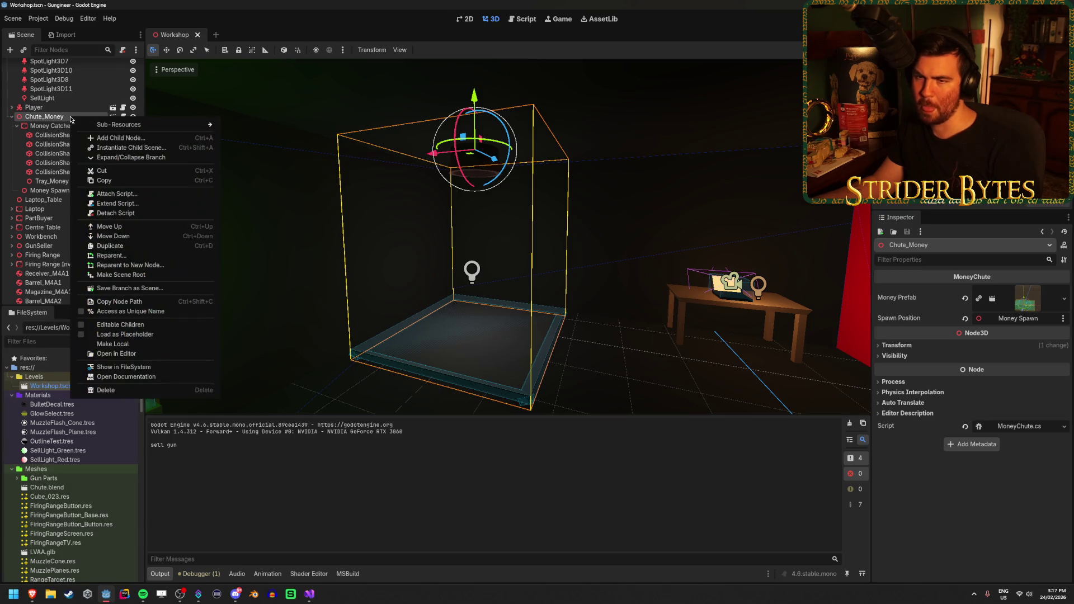
left_click(65, 119)
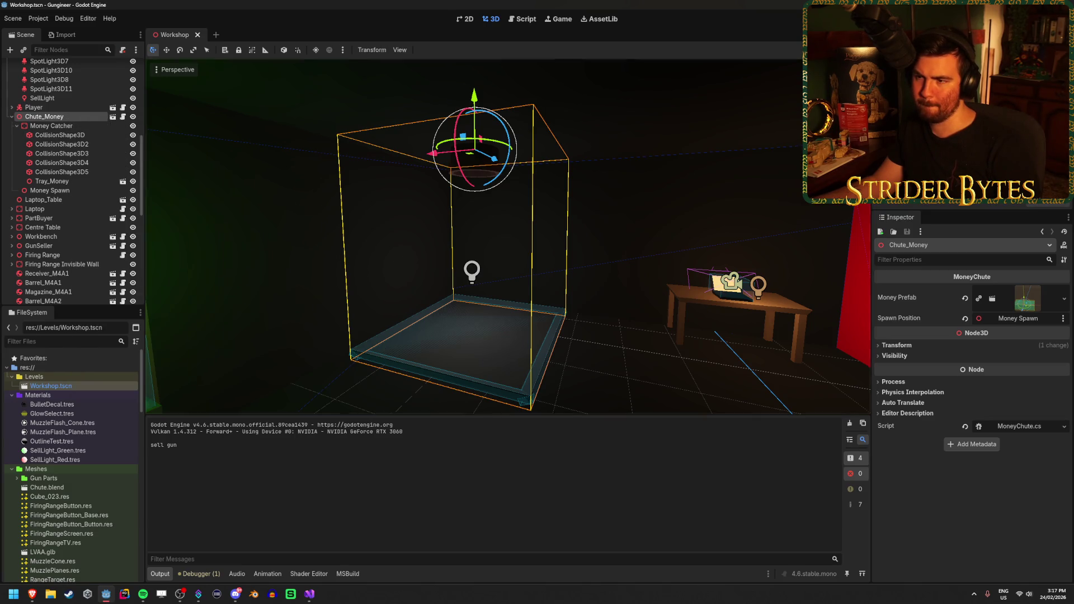
scroll(392, 223, "up", 3)
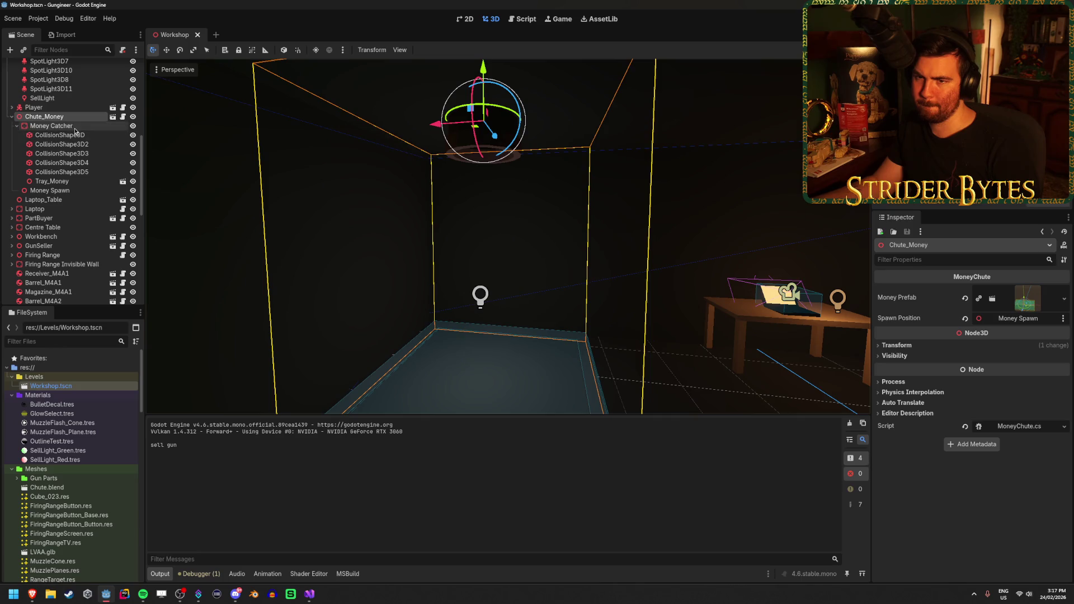
Add a MeshInstance3D child to Chute_Money with a new QuadMesh
right_click(79, 119)
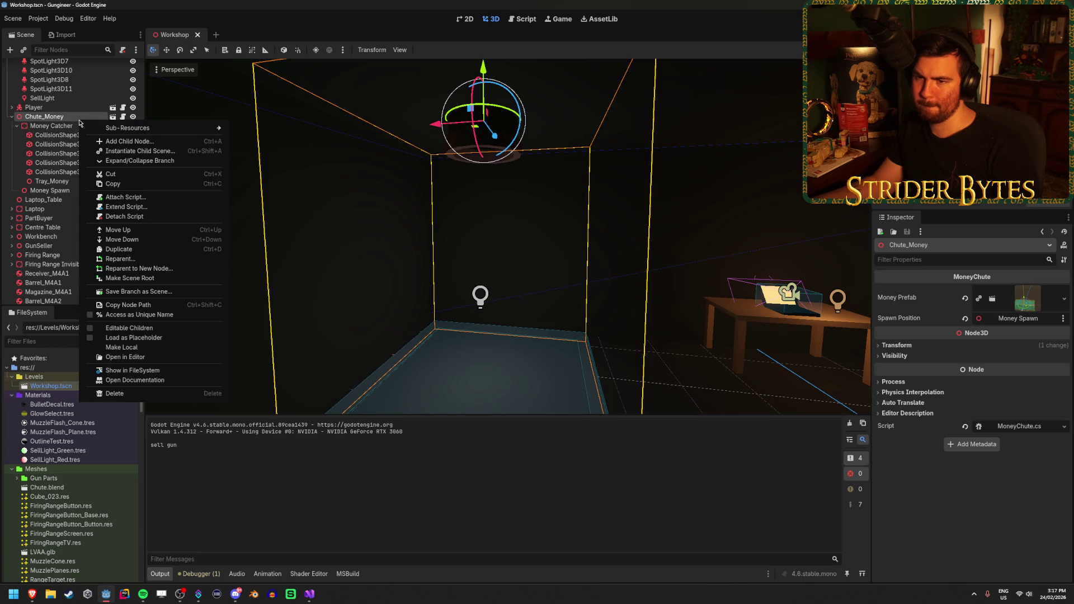
left_click(122, 141)
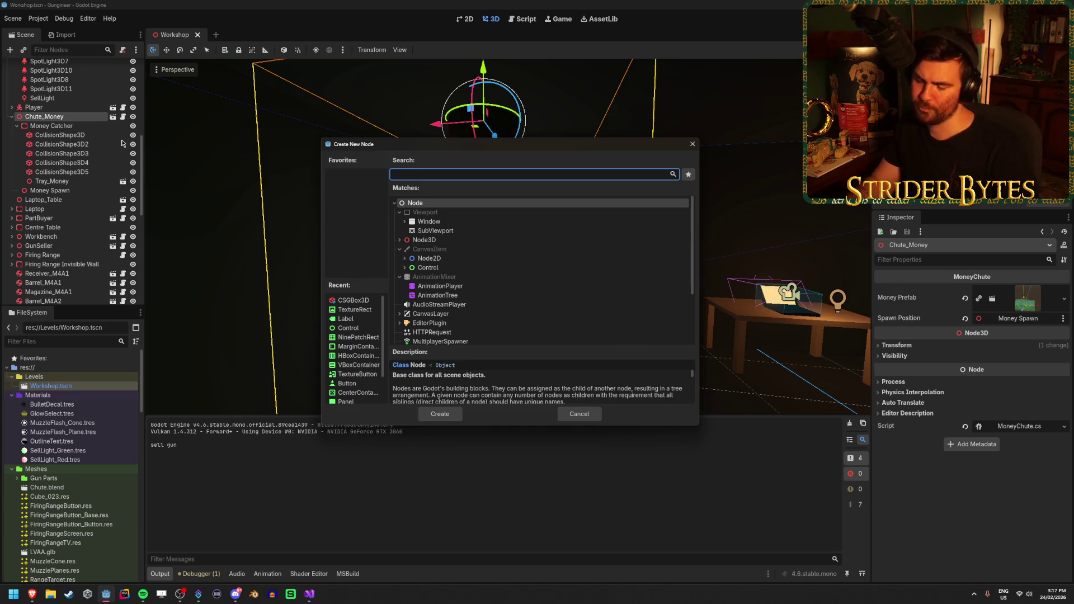
type("mesh")
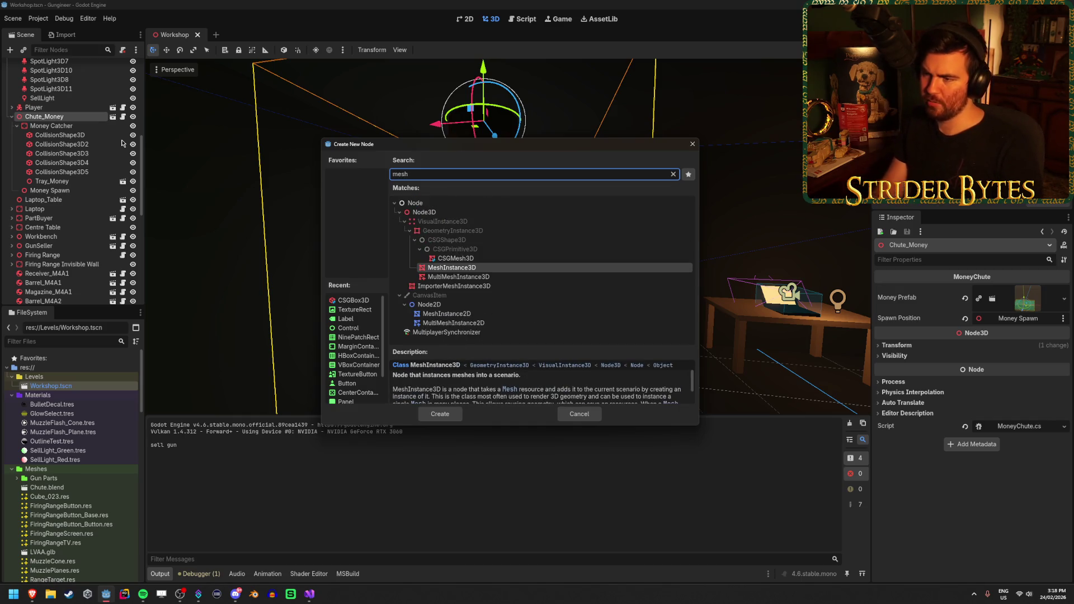
key("Return")
left_click(1063, 290)
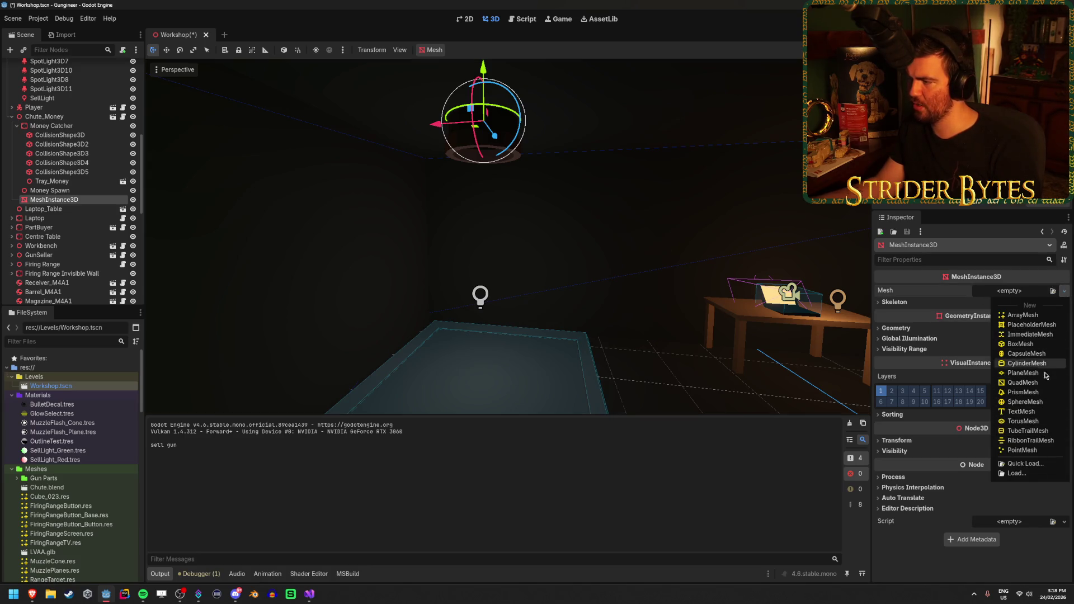
left_click(1022, 382)
Lower the quad, turn it to face forward, slide it along depth, and save Workshop
left_click_drag(672, 331, 605, 251)
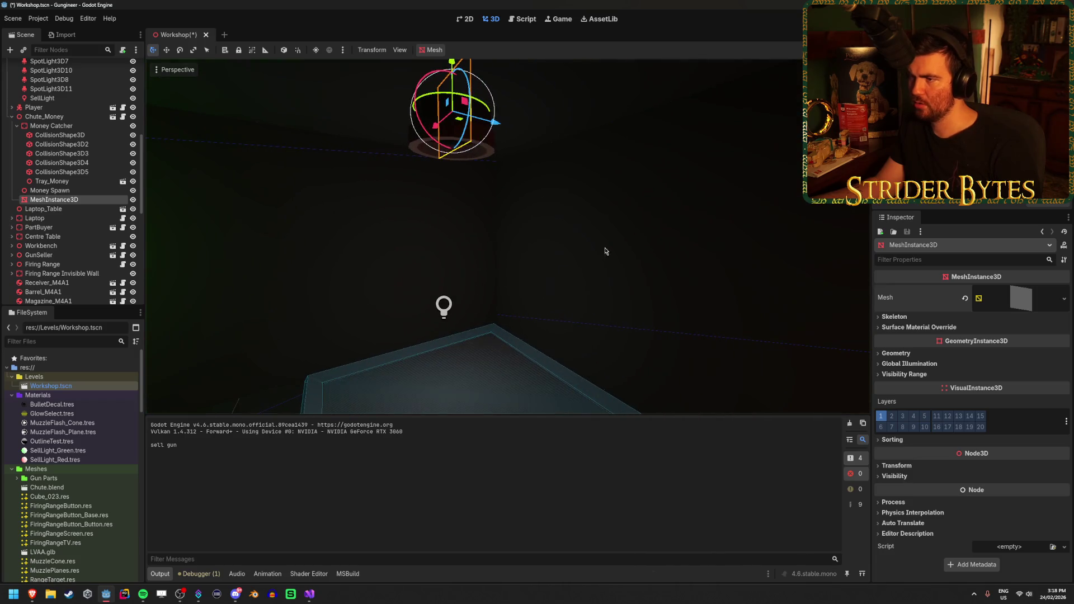
left_click_drag(452, 62, 454, 271)
mouse_move(392, 251)
left_mouse_down()
mouse_move(148, 125)
mouse_move(462, 272)
mouse_move(542, 259)
mouse_move(497, 173)
mouse_move(474, 175)
mouse_move(498, 179)
left_mouse_up()
key("e")
key("w")
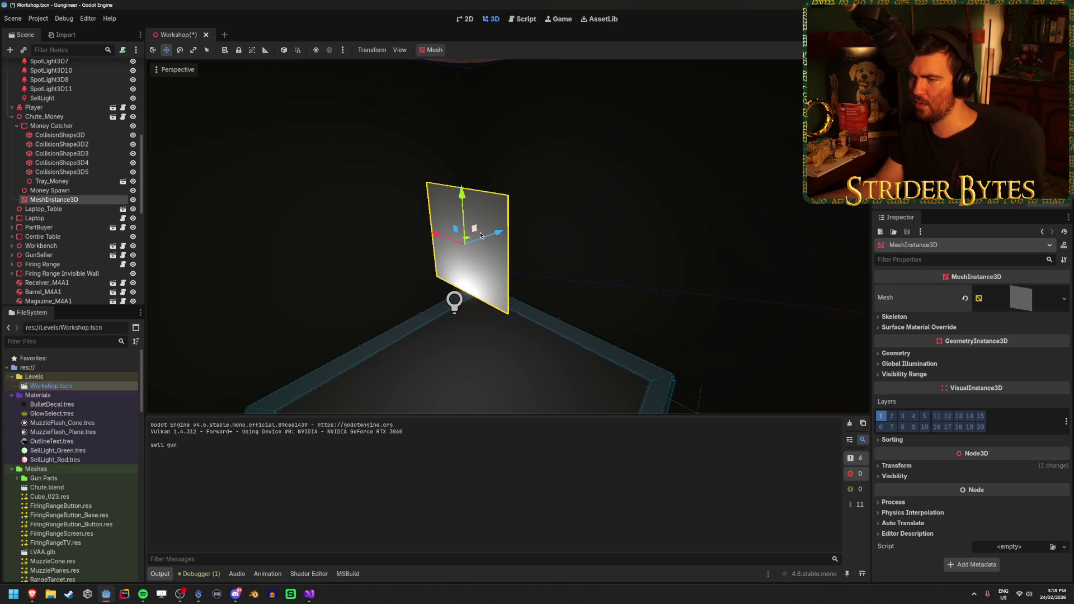
mouse_move(497, 239)
left_mouse_down()
mouse_move(615, 190)
mouse_move(582, 201)
left_mouse_up()
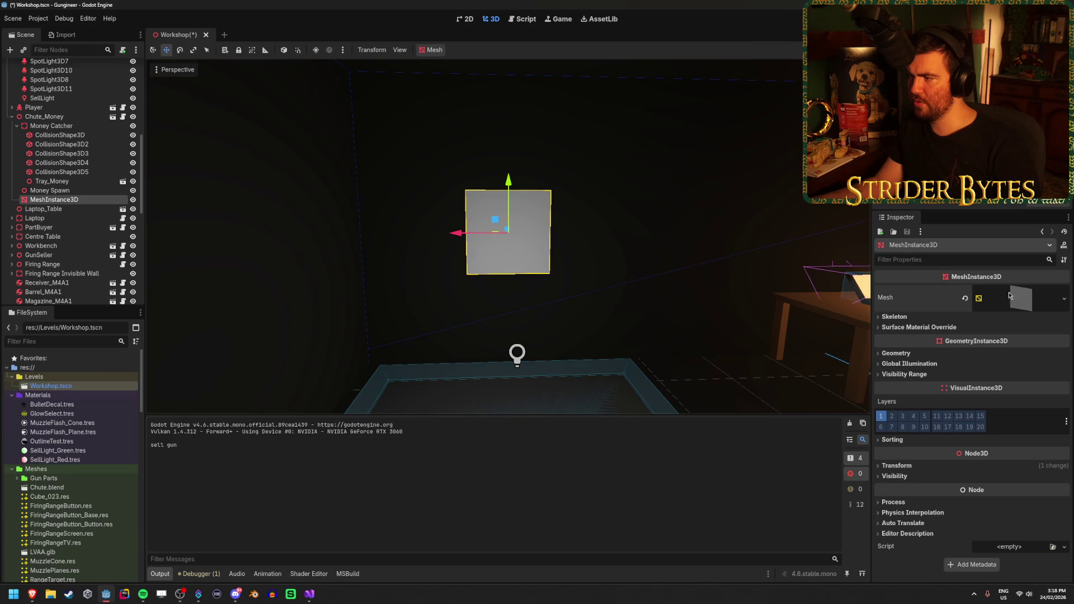
key("ctrl+s")
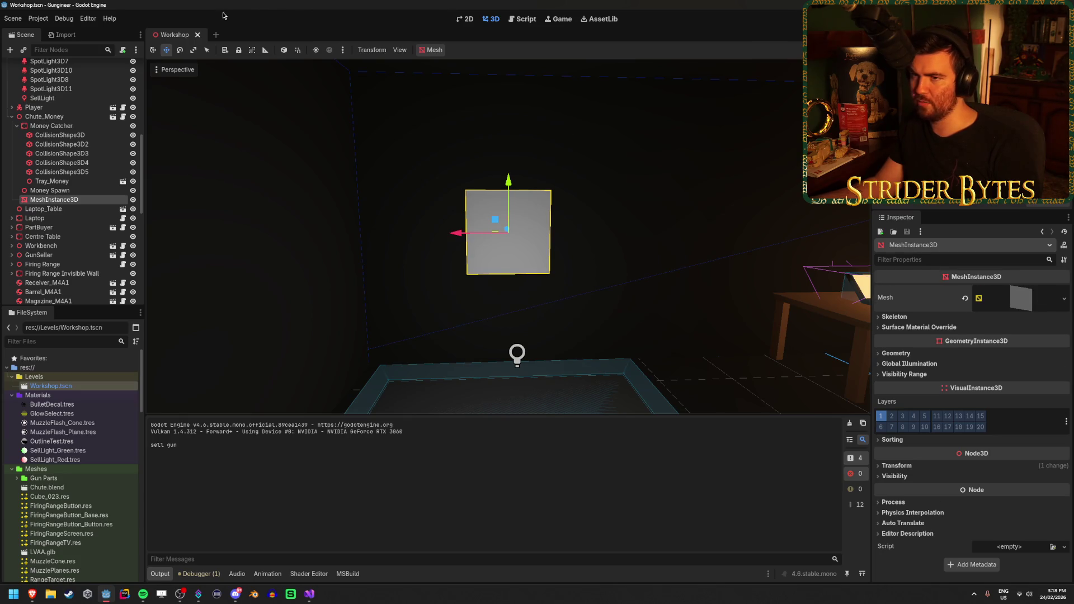
left_click(216, 31)
Create a new scene with a User Interface Control root, leaving it unsaved
left_click(81, 114)
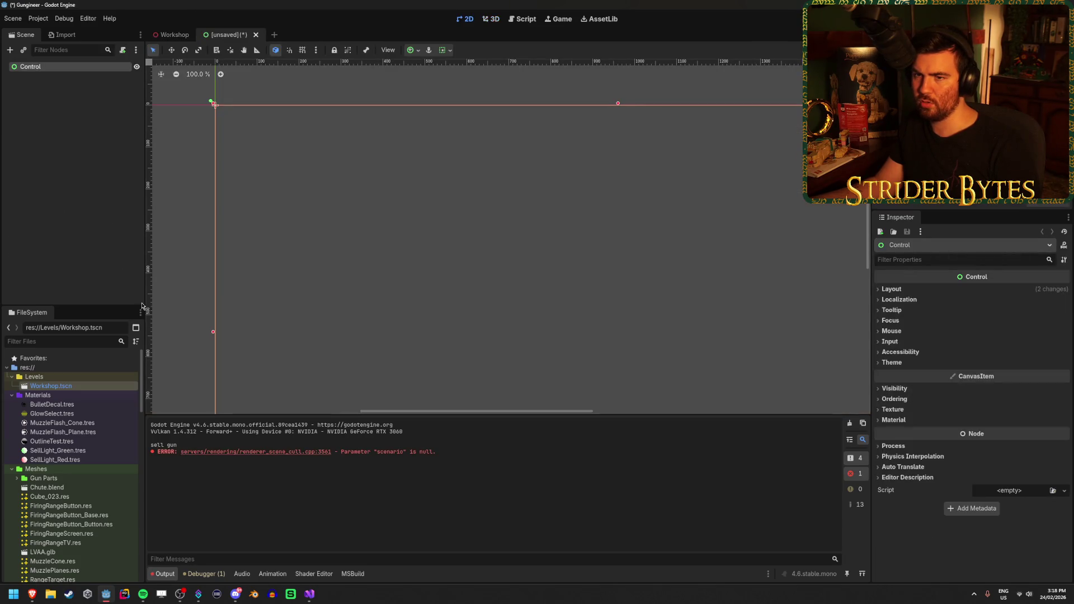
right_click(95, 71)
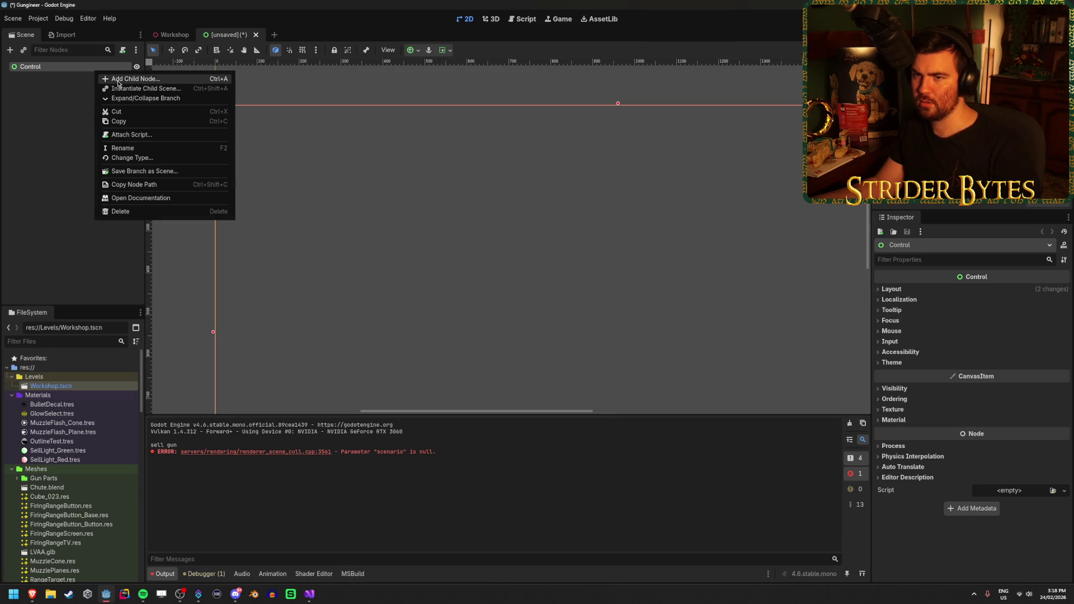
left_click(53, 140)
key("ctrl+s")
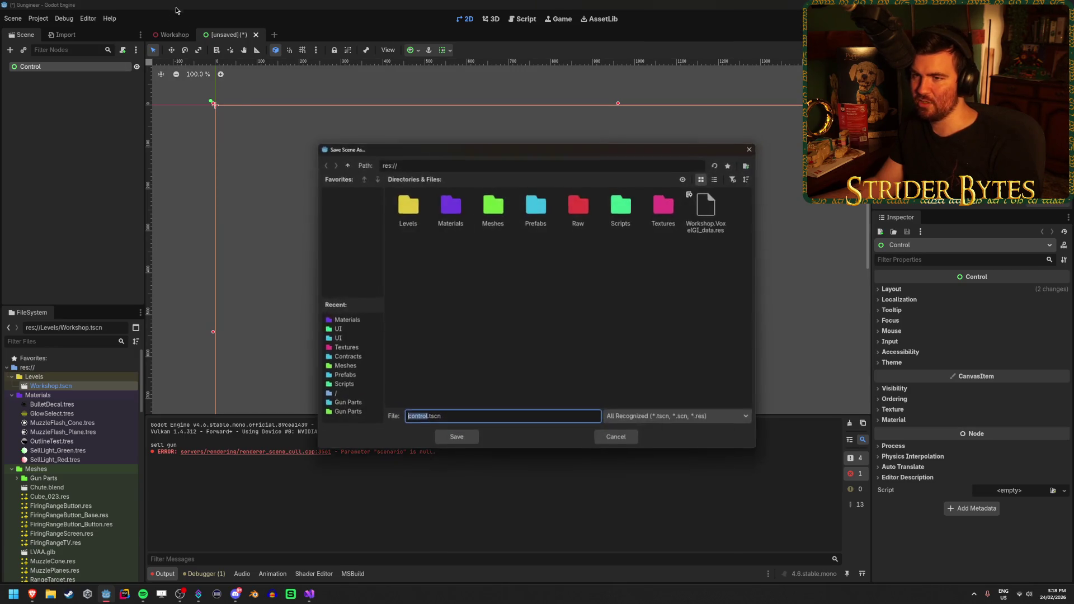
left_click(616, 438)
left_click(175, 34)
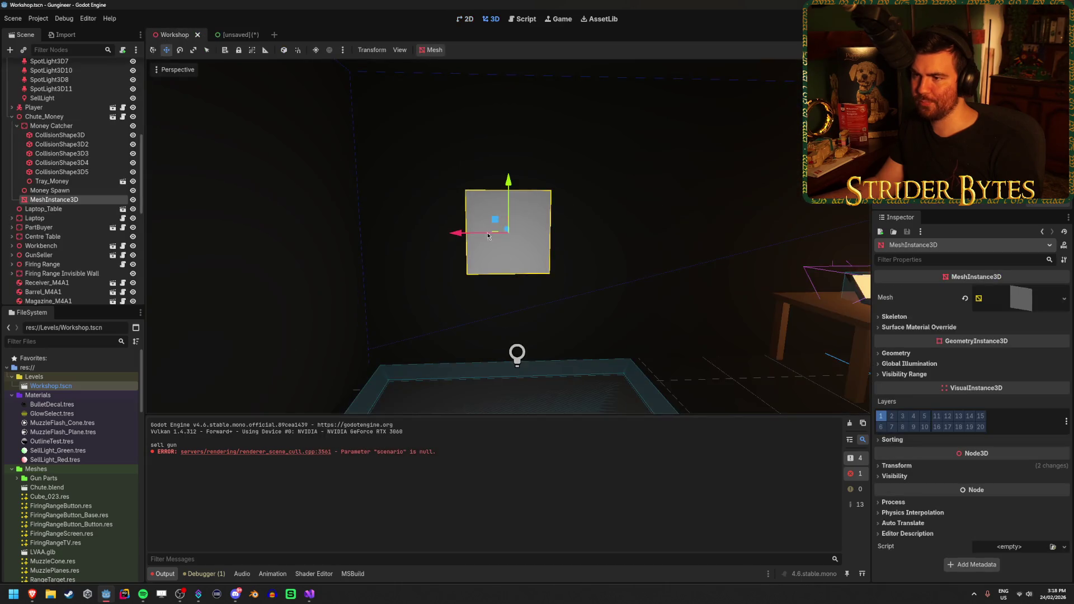
left_click(235, 36)
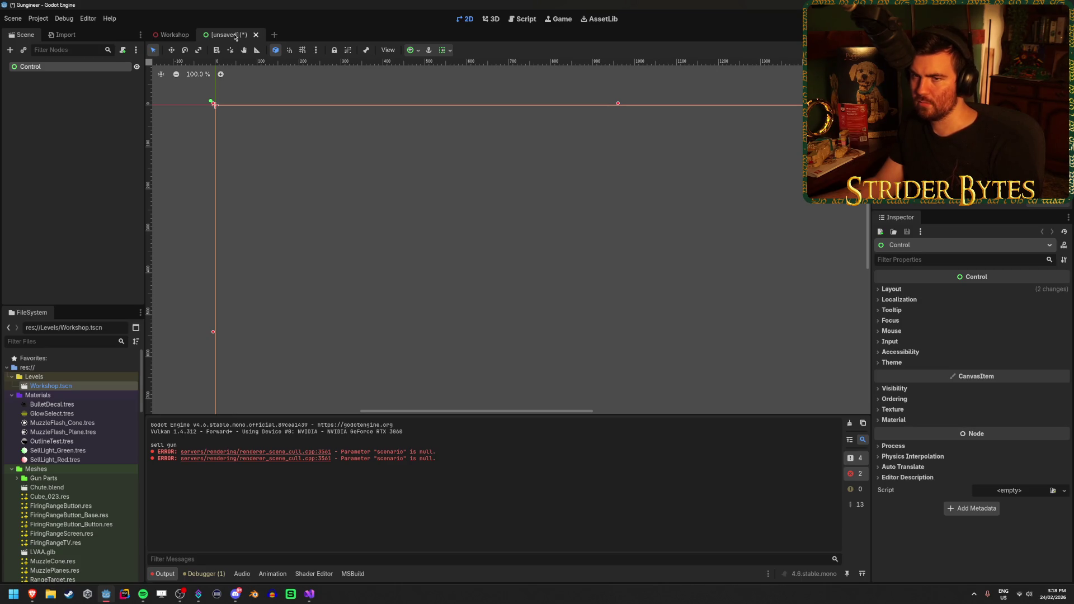
Add a Label child node under the Control root
right_click(84, 73)
left_click(95, 76)
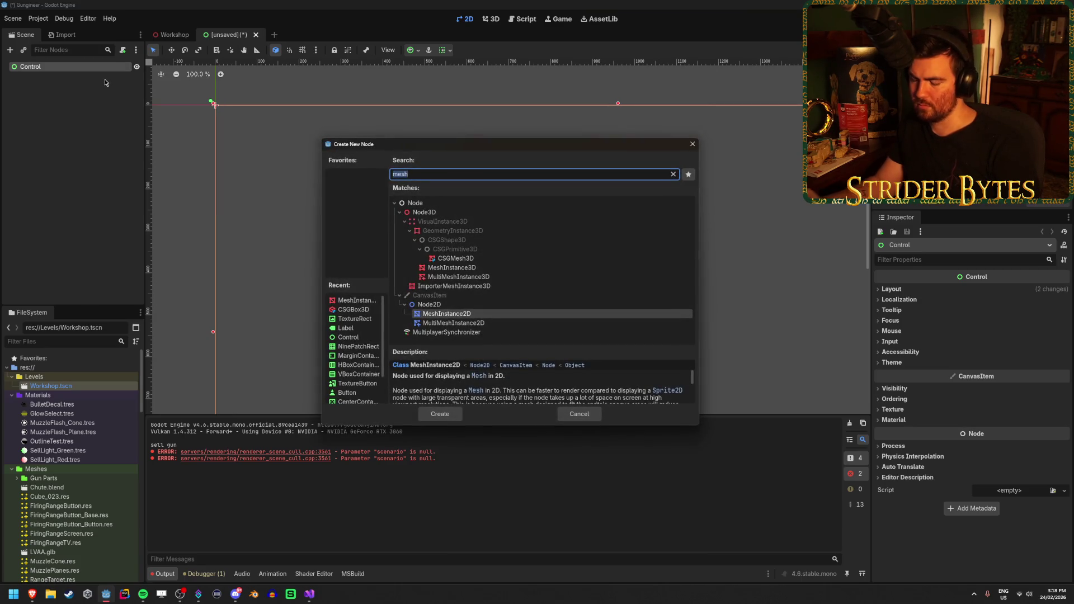
type("label")
key("Return")
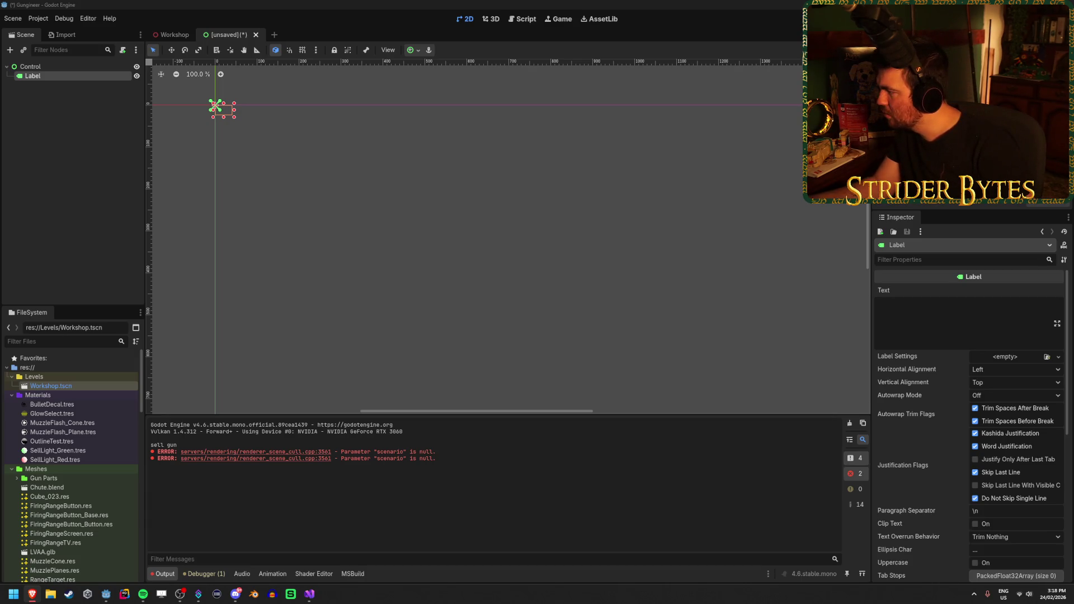
key("alt+Tab")
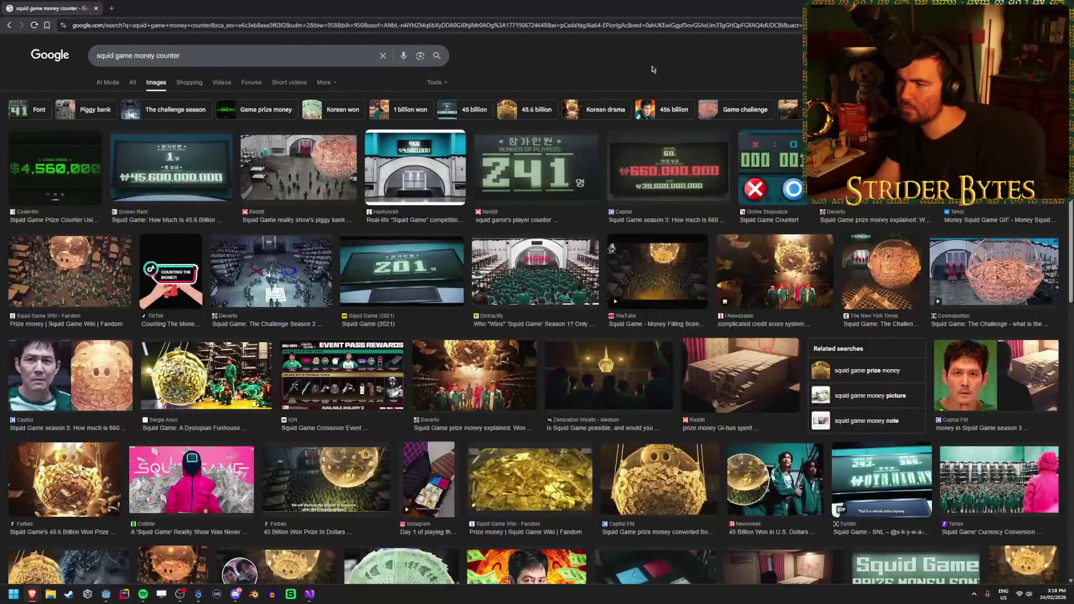
left_click(426, 185)
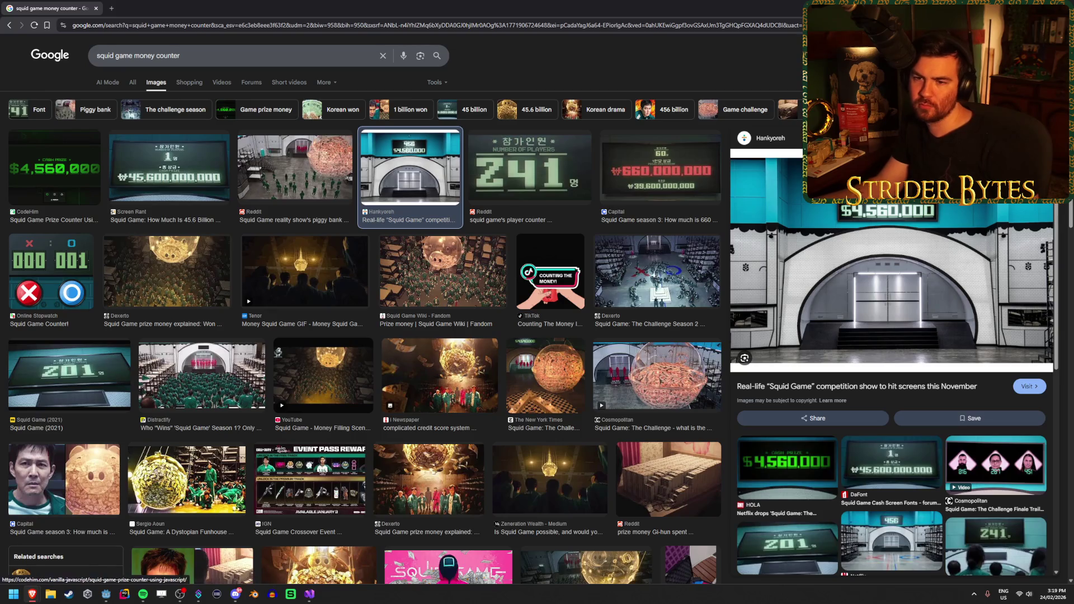
left_click(56, 171)
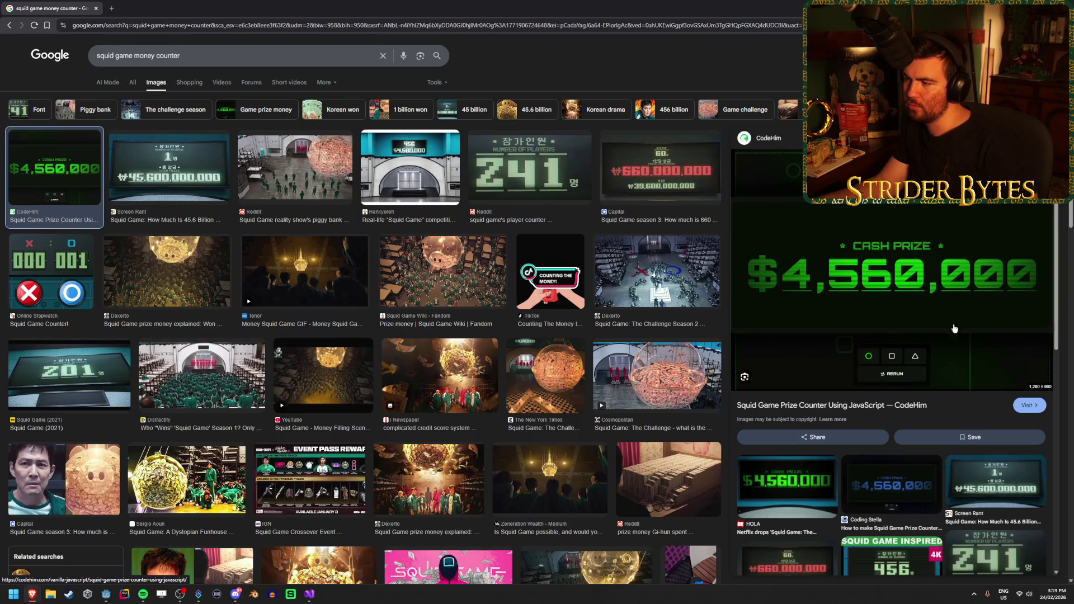
right_click(913, 271)
left_click(962, 369)
middle_click(122, 3)
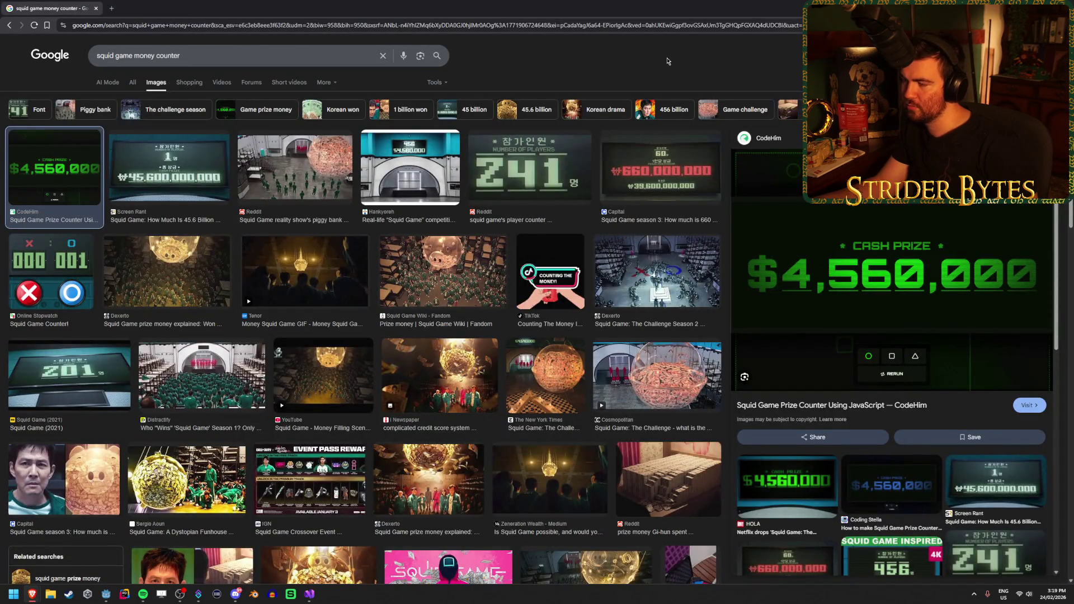
left_click(197, 173)
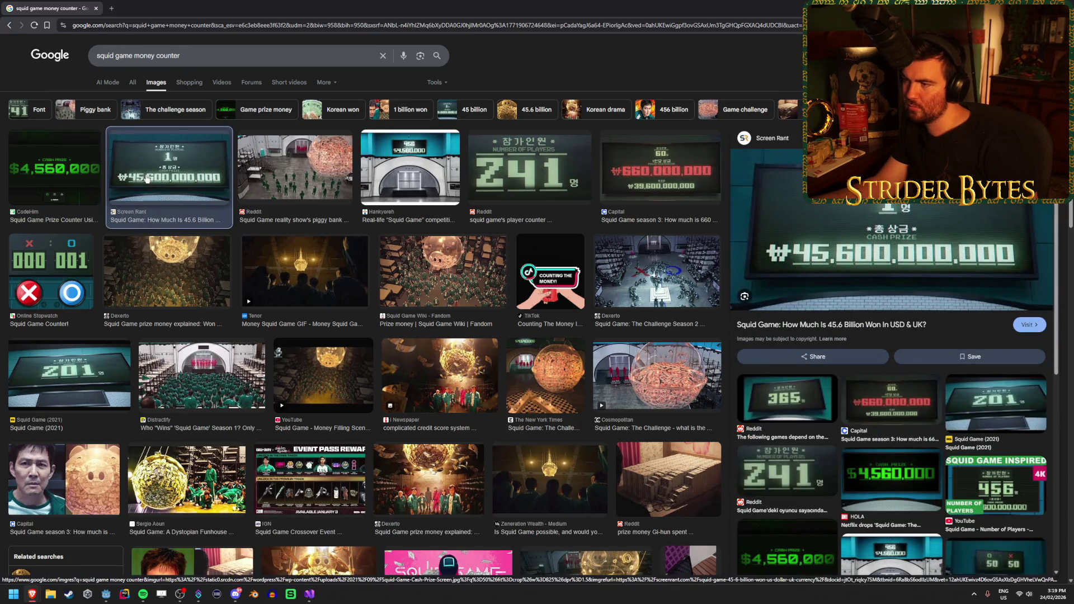
key("Left")
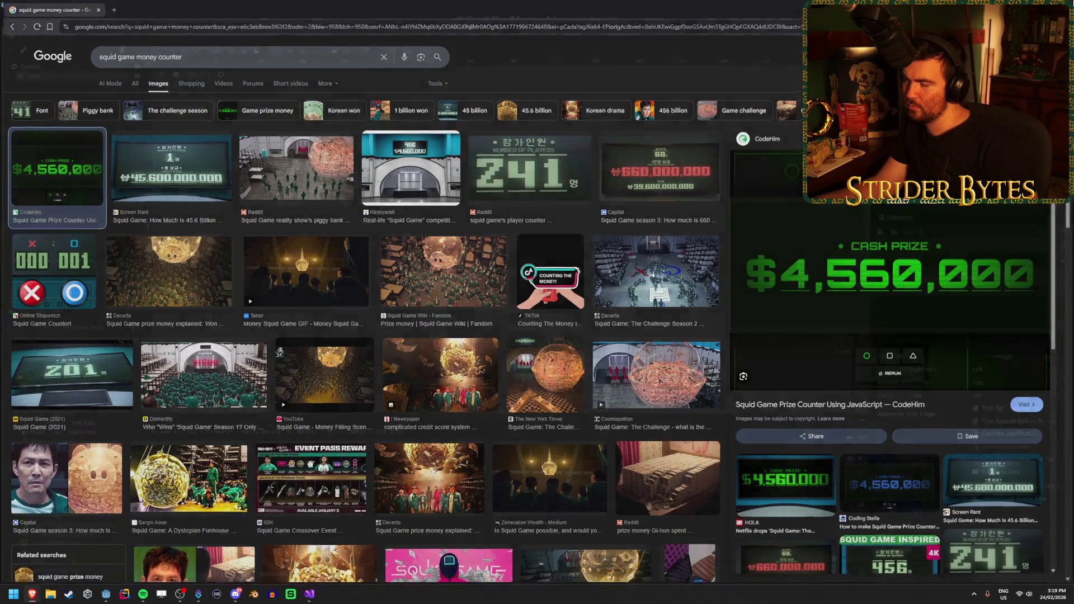
key("alt+Tab")
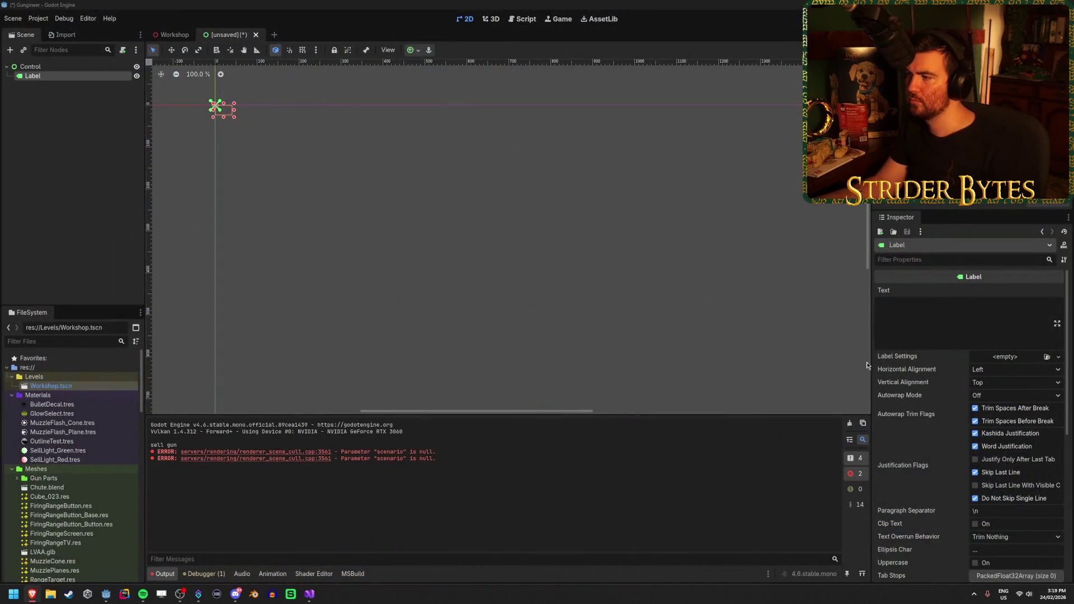
Set the Label's text to $1,000,000
left_click(954, 327)
type("$1,000,000")
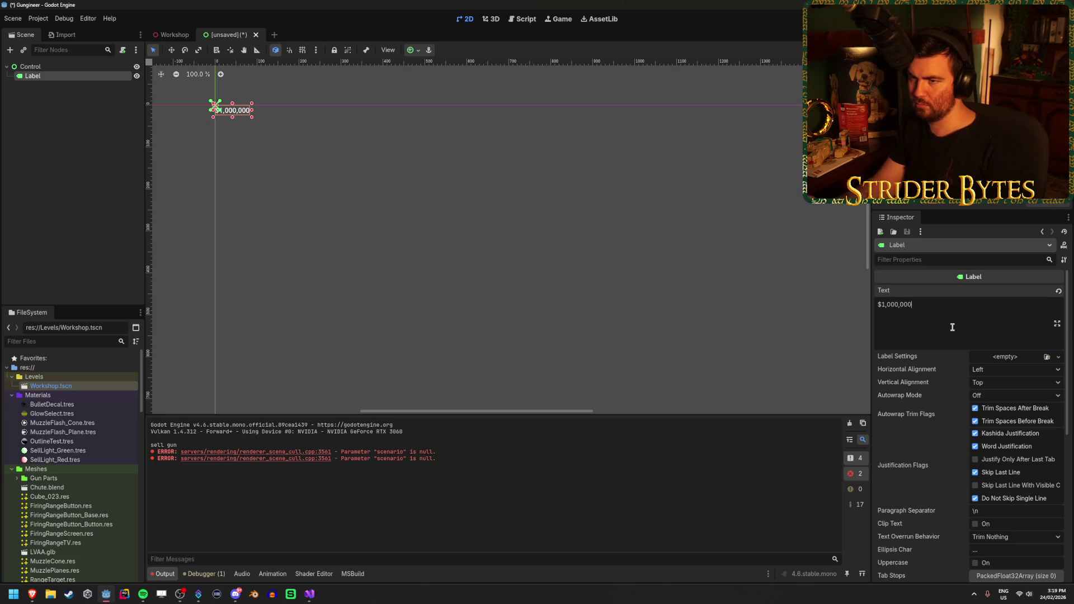
scroll(420, 235, "up", 3)
scroll(437, 288, "up", 9)
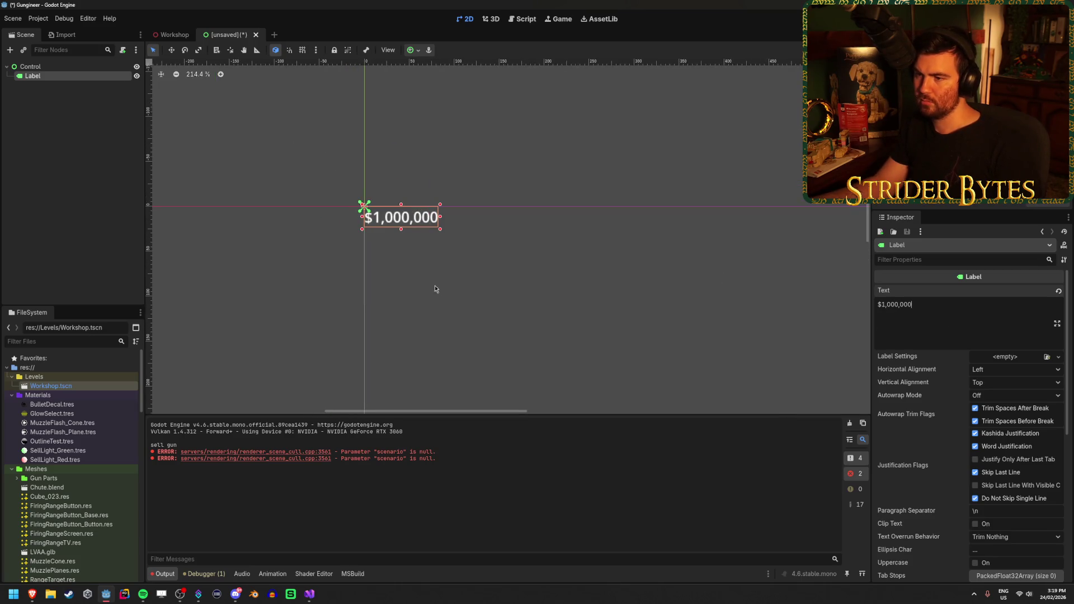
scroll(439, 286, "down", 5)
scroll(414, 271, "up", 4)
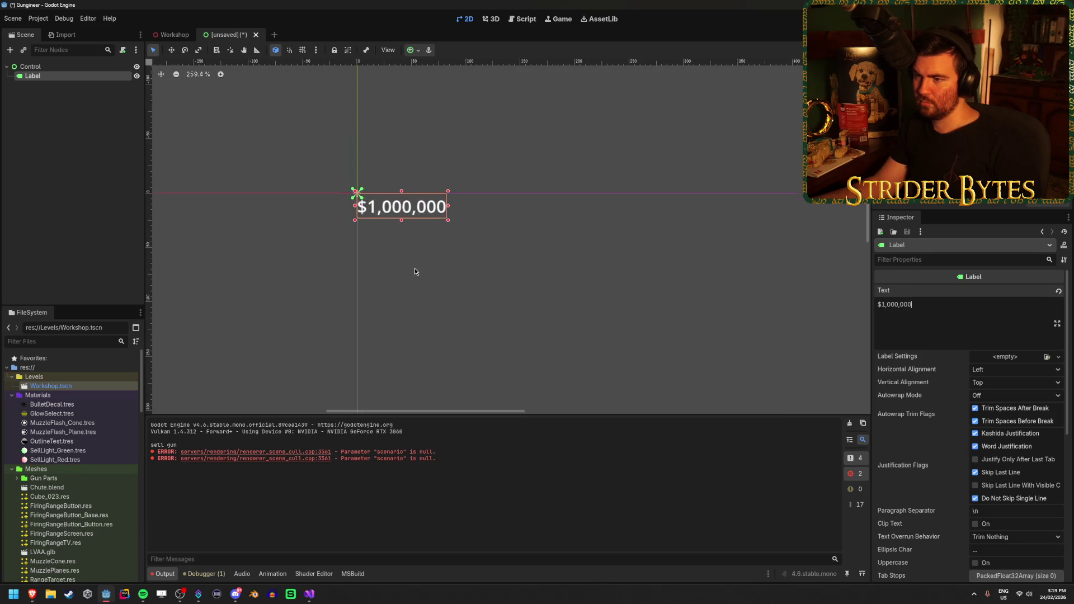
Set the Label's horizontal alignment to Right and vertical alignment to Center
left_click(1016, 370)
left_click(995, 394)
left_click(1011, 384)
left_click(1010, 385)
left_click(1008, 370)
left_click(1005, 404)
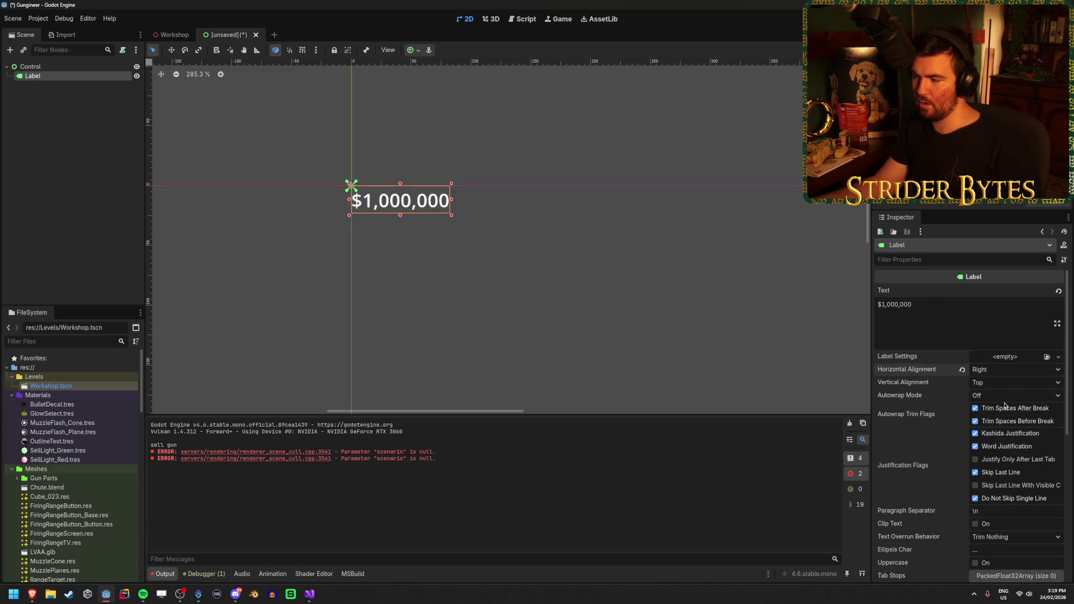
left_click(998, 385)
left_click(999, 408)
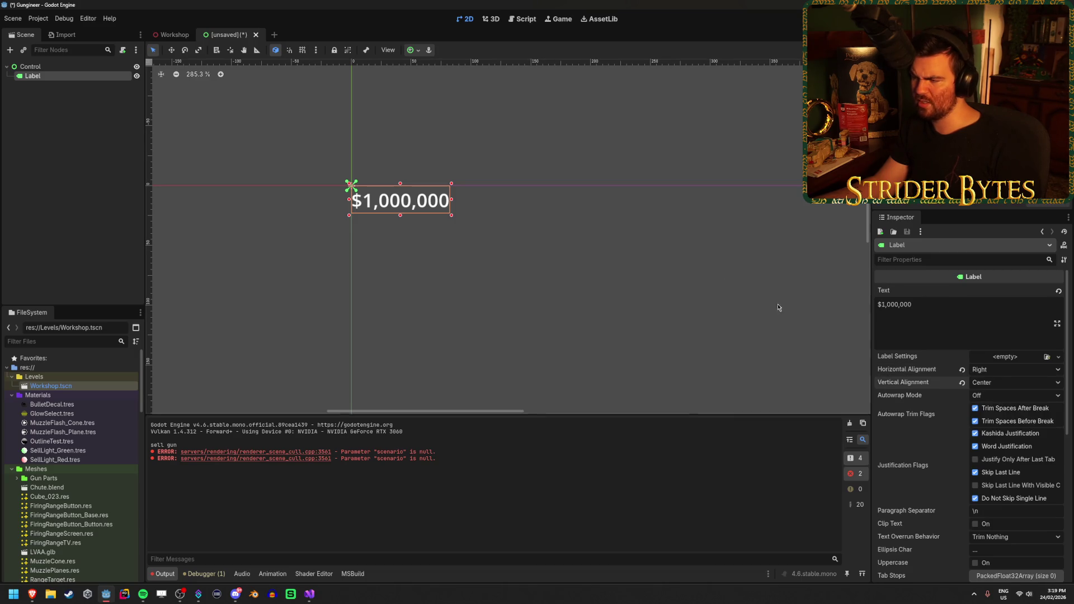
Cancel saving, reselect the Control root, and close the unsaved scene tab
key("ctrl+s")
left_click(617, 437)
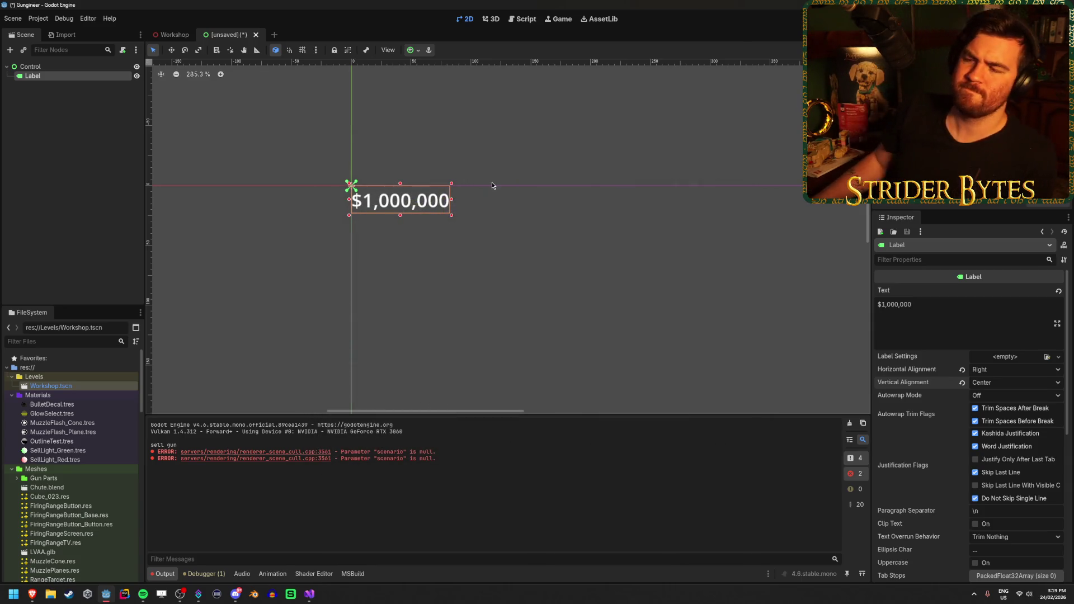
left_click(76, 66)
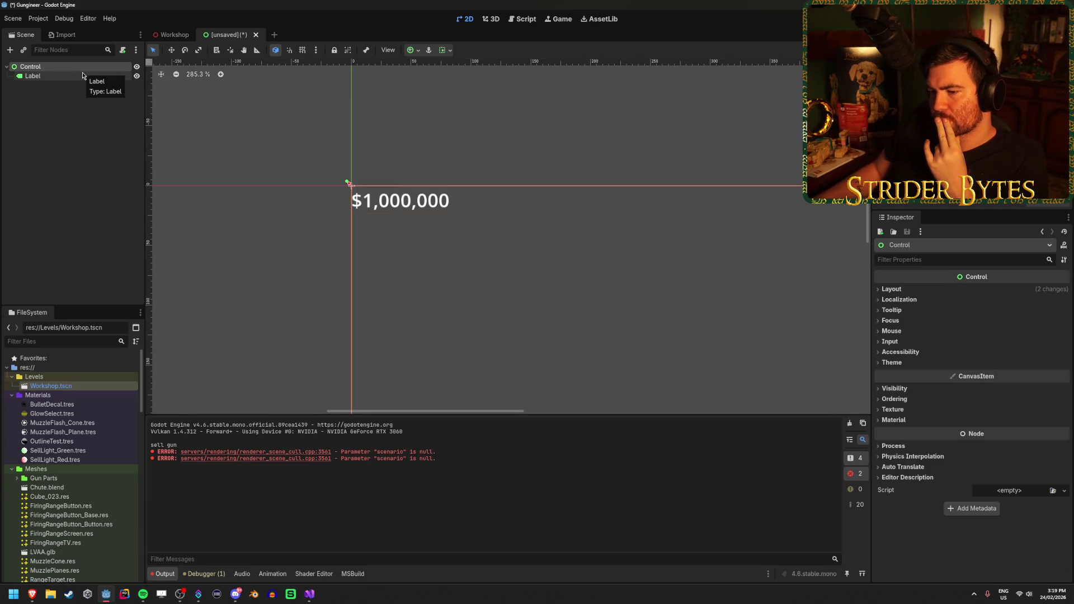
left_click(83, 75)
left_click(82, 66)
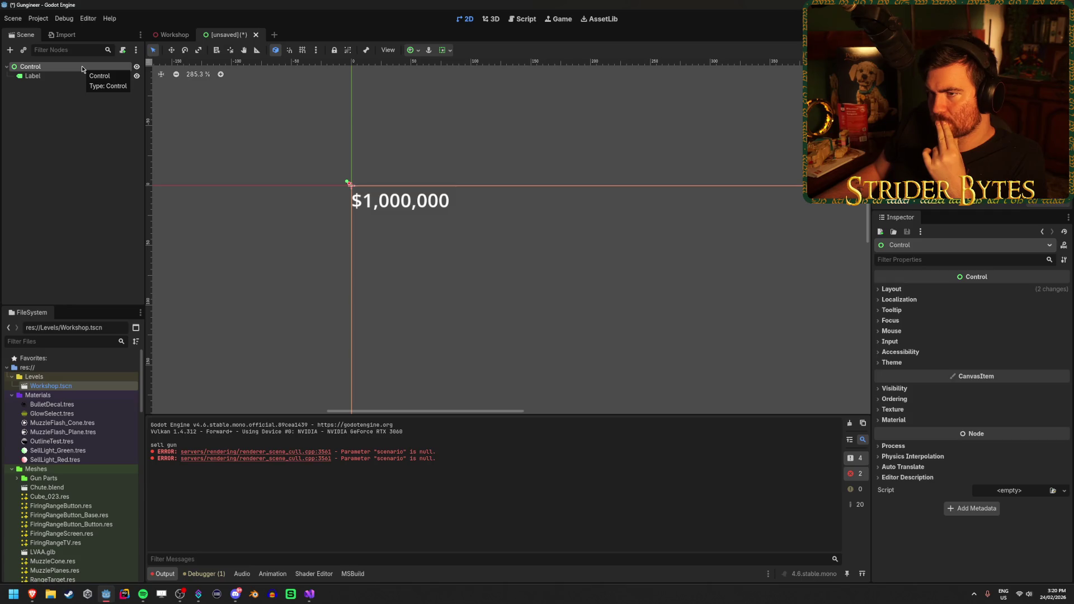
left_click(255, 35)
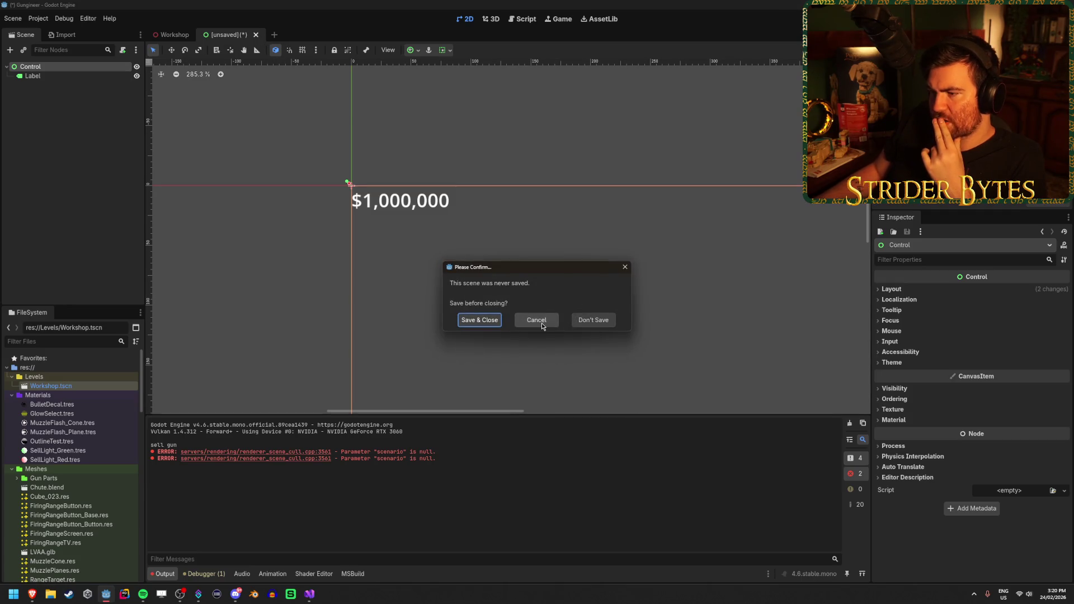
Discard the unsaved label scene and add a SubViewport child under Chute_Money
left_click(608, 322)
left_click(50, 191)
left_click(67, 200)
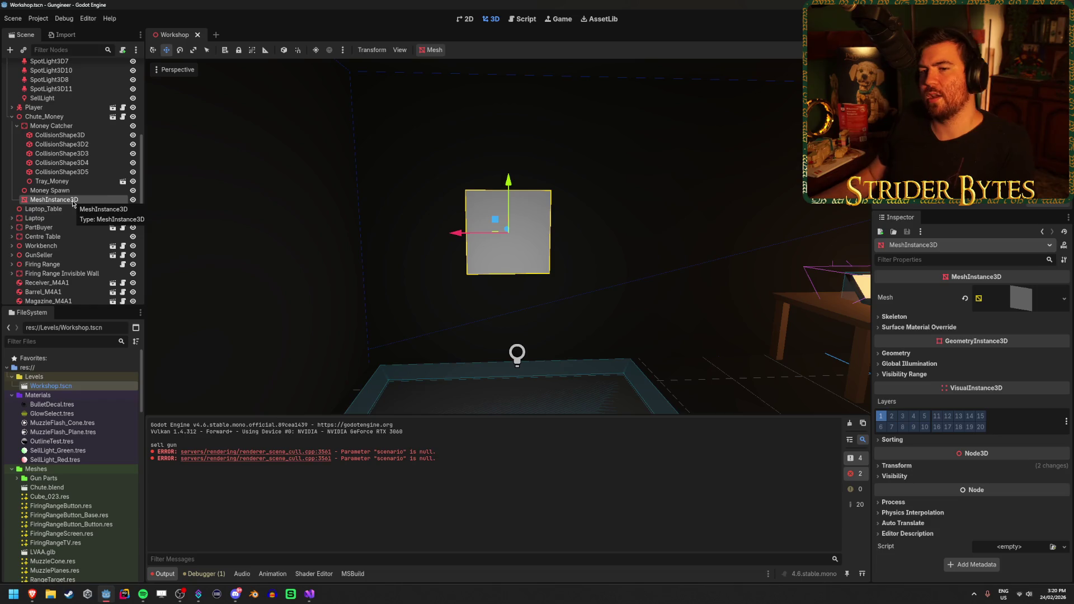
left_click(78, 118)
right_click(78, 122)
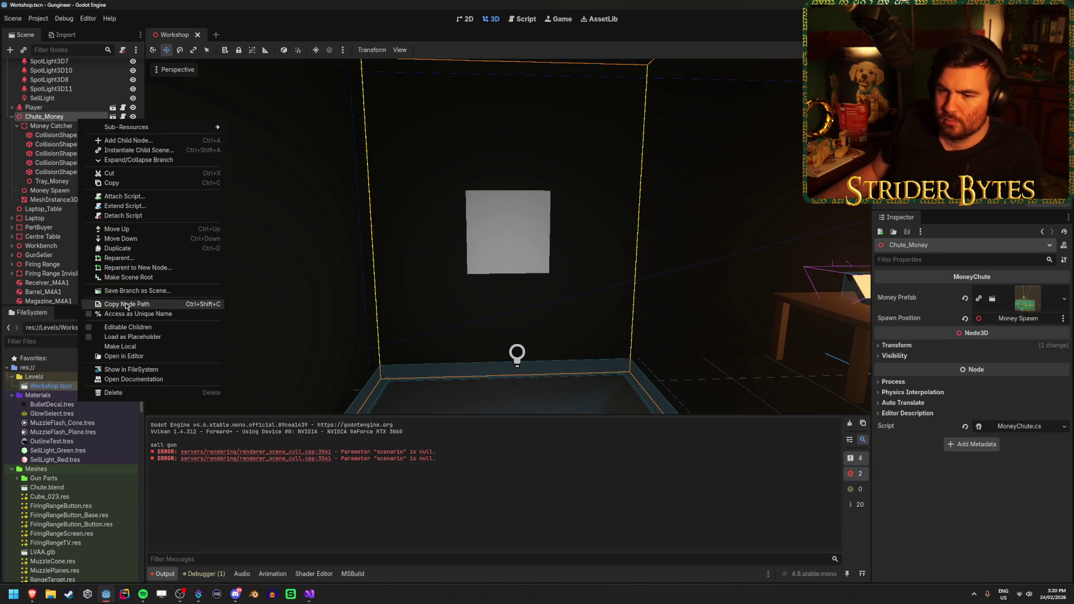
left_click(127, 138)
type("subviewport")
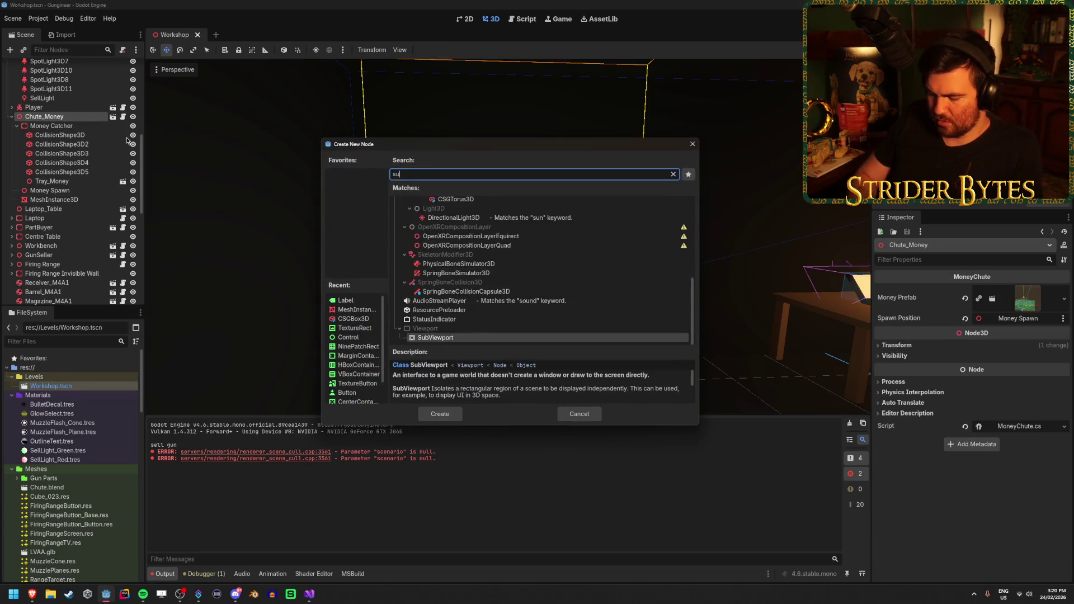
key("Return")
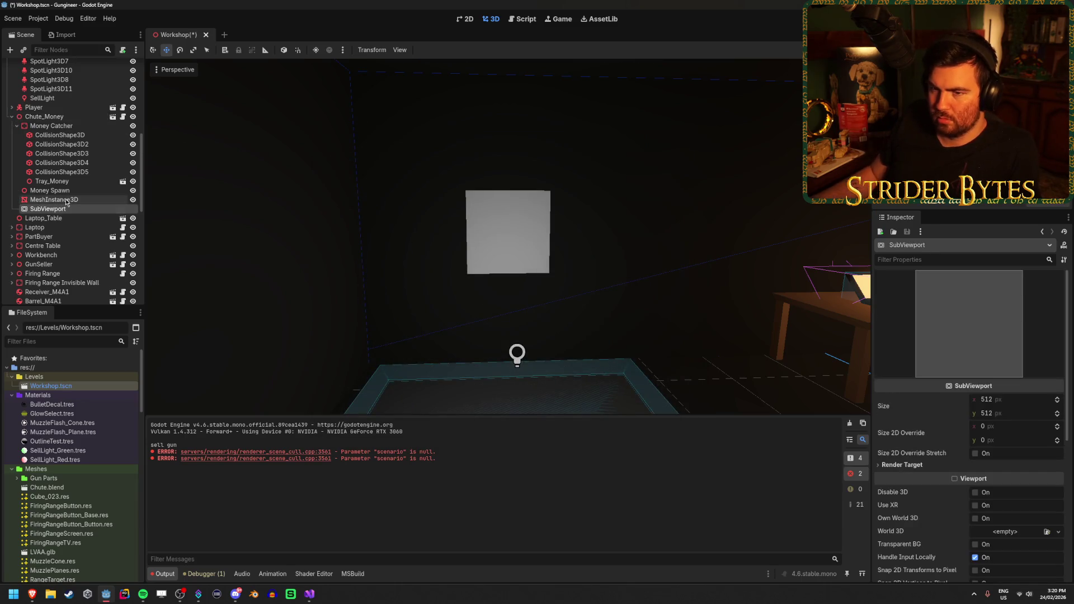
Add a Control under the SubViewport and a Label under that Control
right_click(66, 208)
left_click(112, 217)
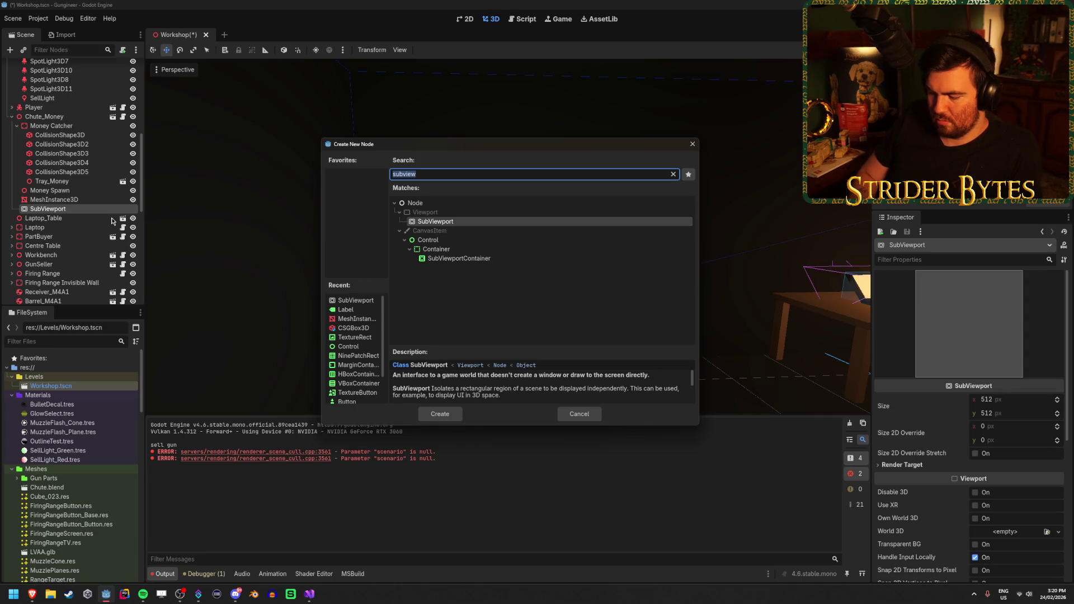
type("co")
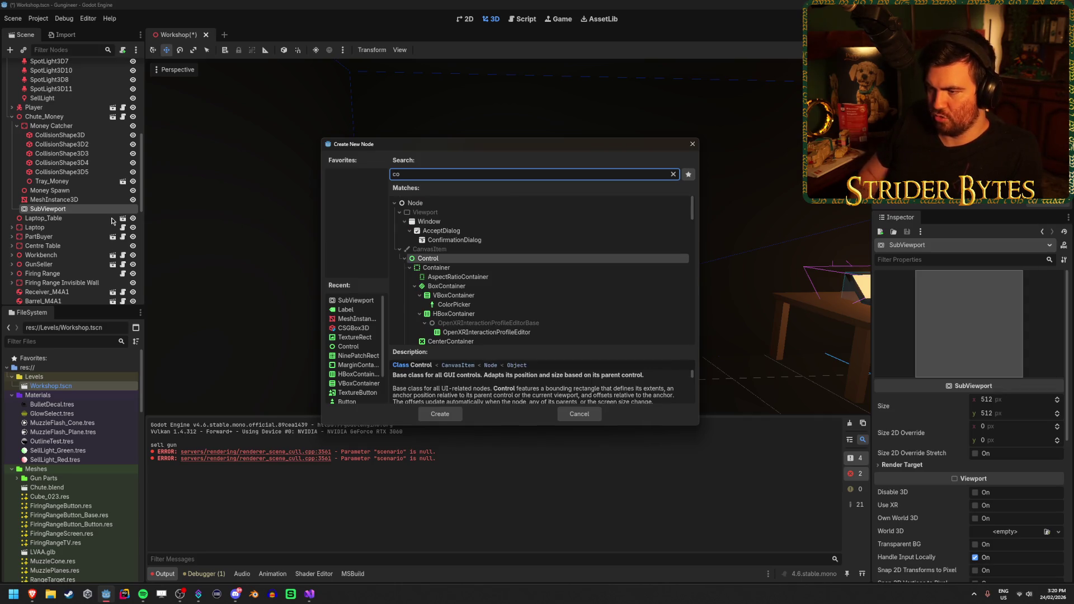
key("Return")
right_click(67, 218)
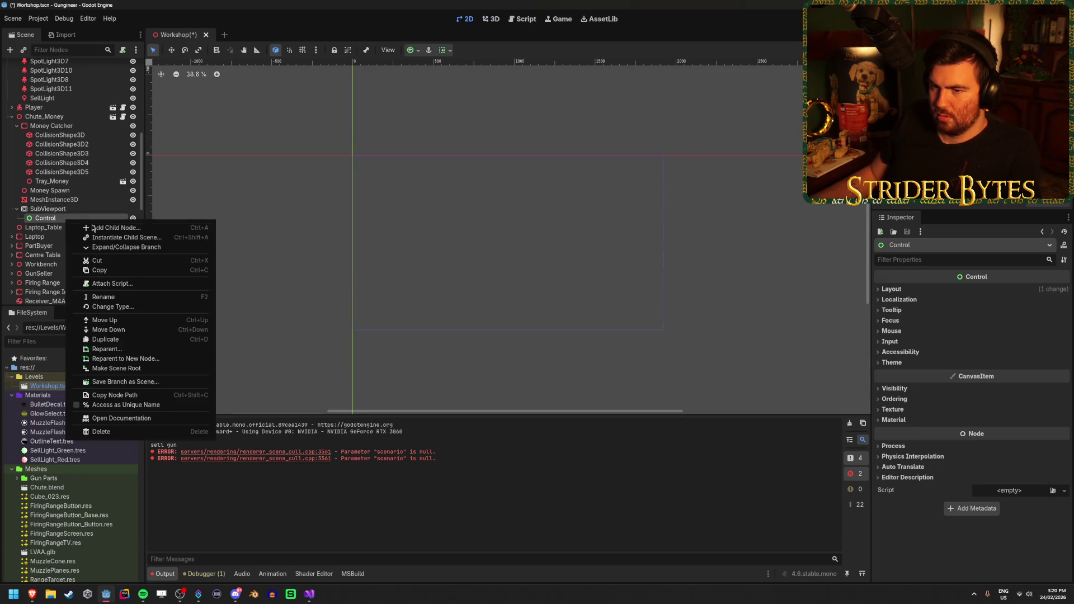
left_click(93, 227)
type("label")
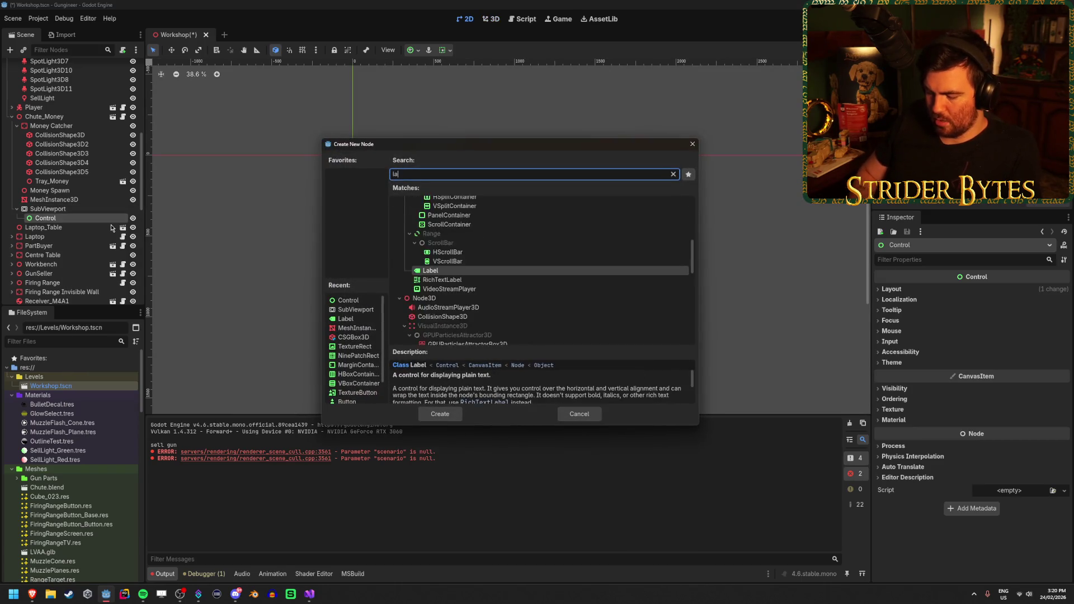
key("Return")
type("sdasdasdsad")
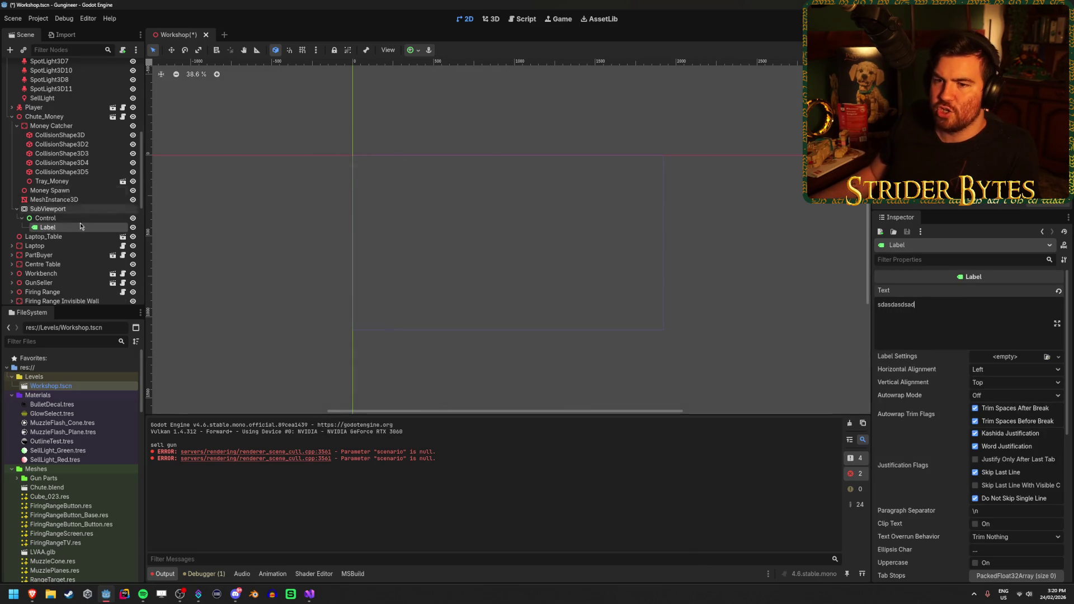
Select the Control node and delete it along with its Label
left_click(80, 218)
left_click(81, 209)
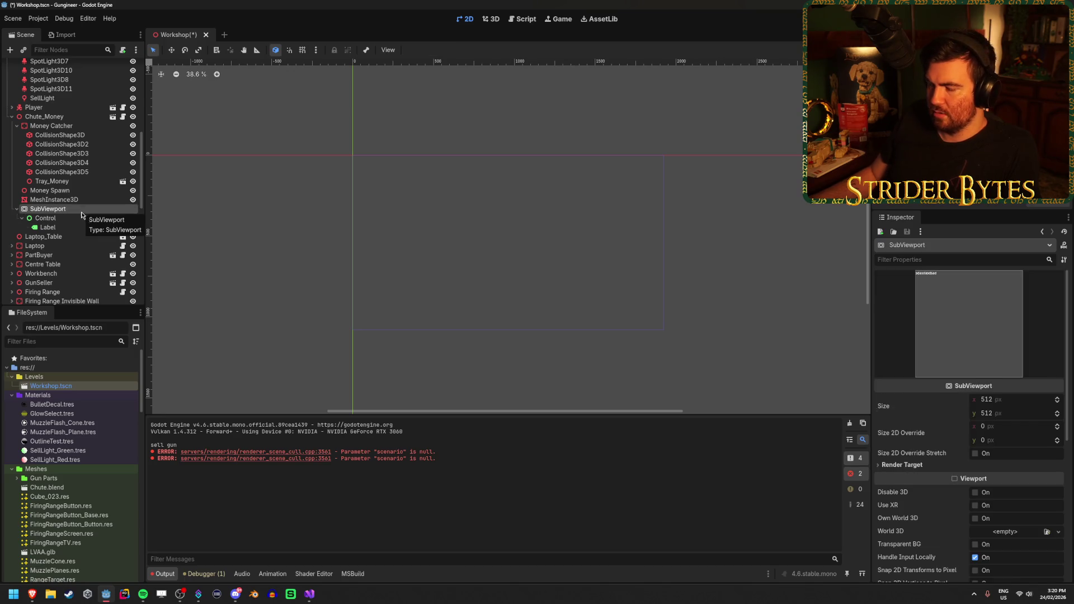
left_click(76, 228)
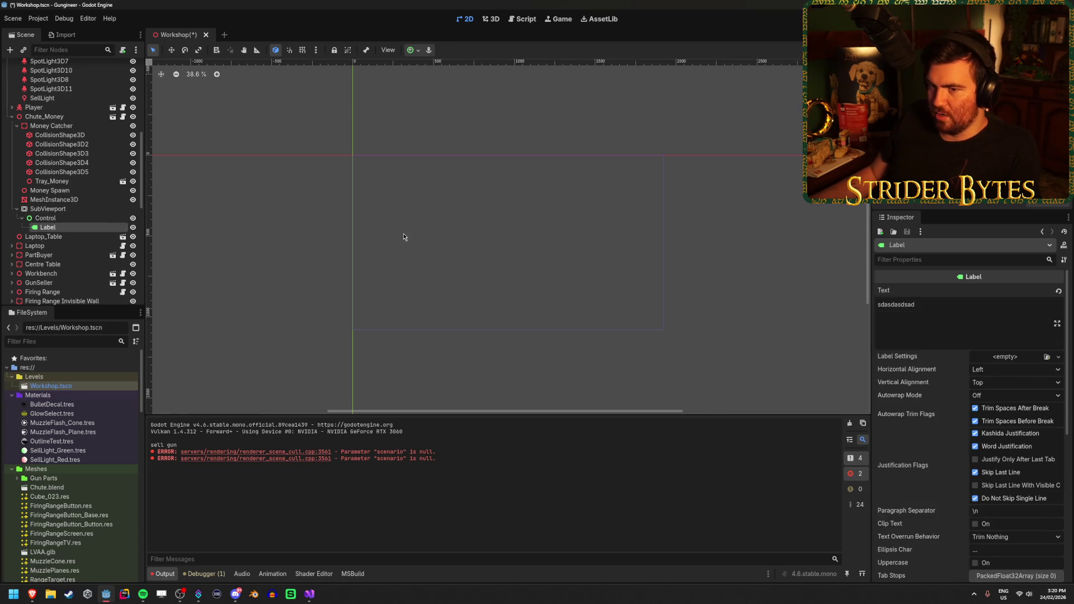
key("Up")
key("Delete")
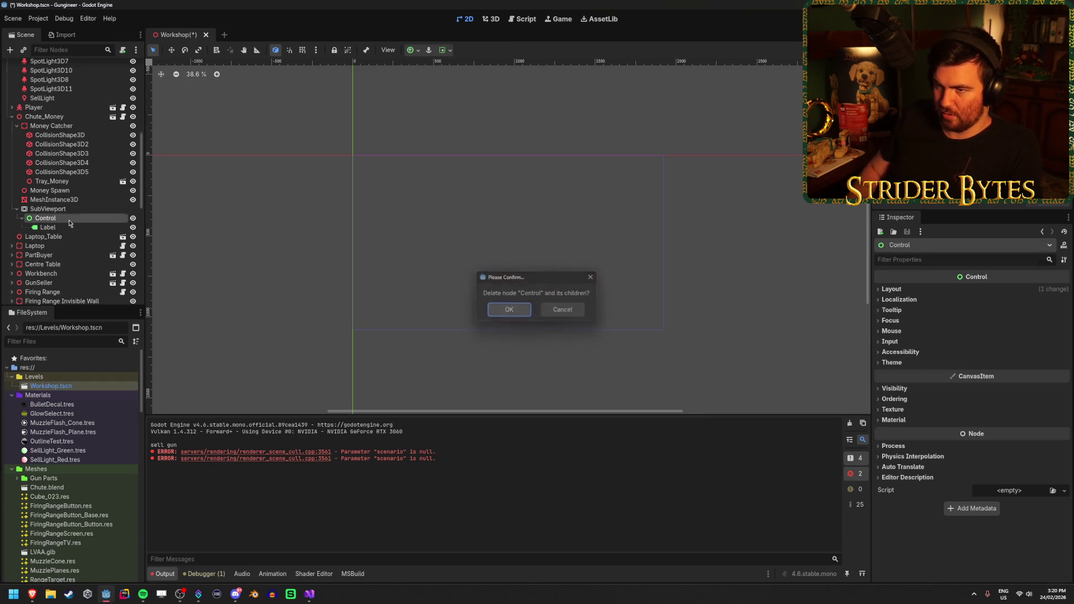
key("Return")
Create a new scene with a Control root and add a Label child node
left_click(226, 35)
left_click(99, 114)
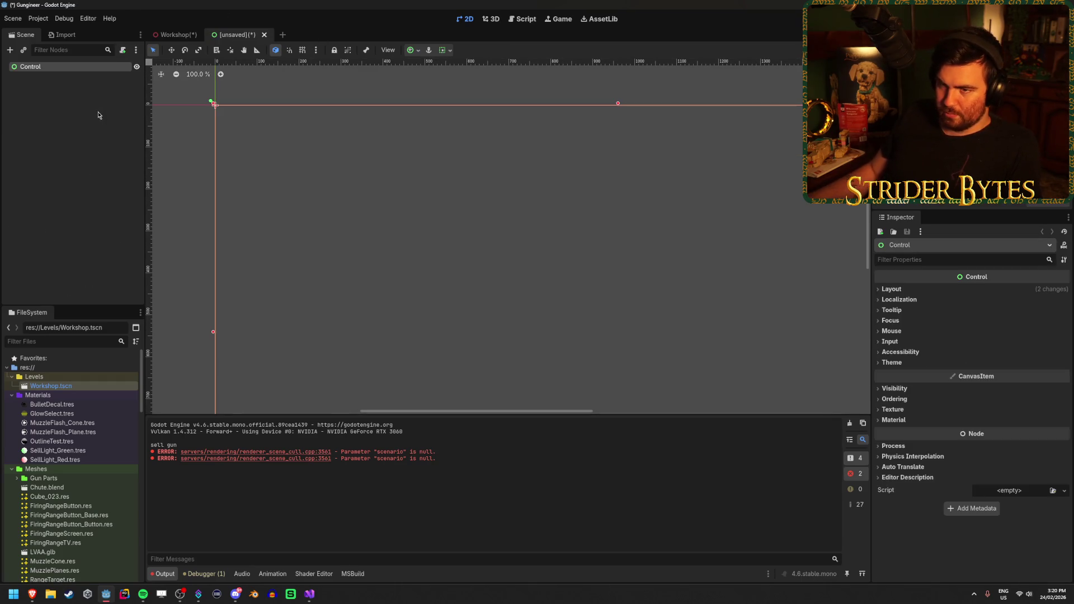
right_click(99, 68)
left_click(134, 72)
type("label")
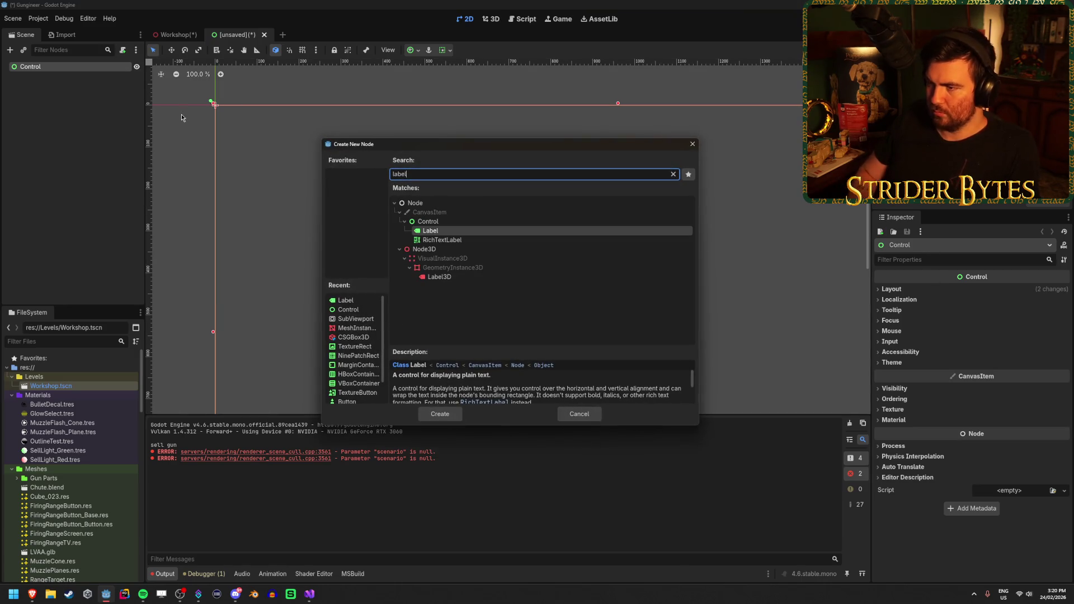
key("Return")
Give the Label the text 1,000,000, vertically centred and right-aligned
left_click(938, 298)
type("1,000,000")
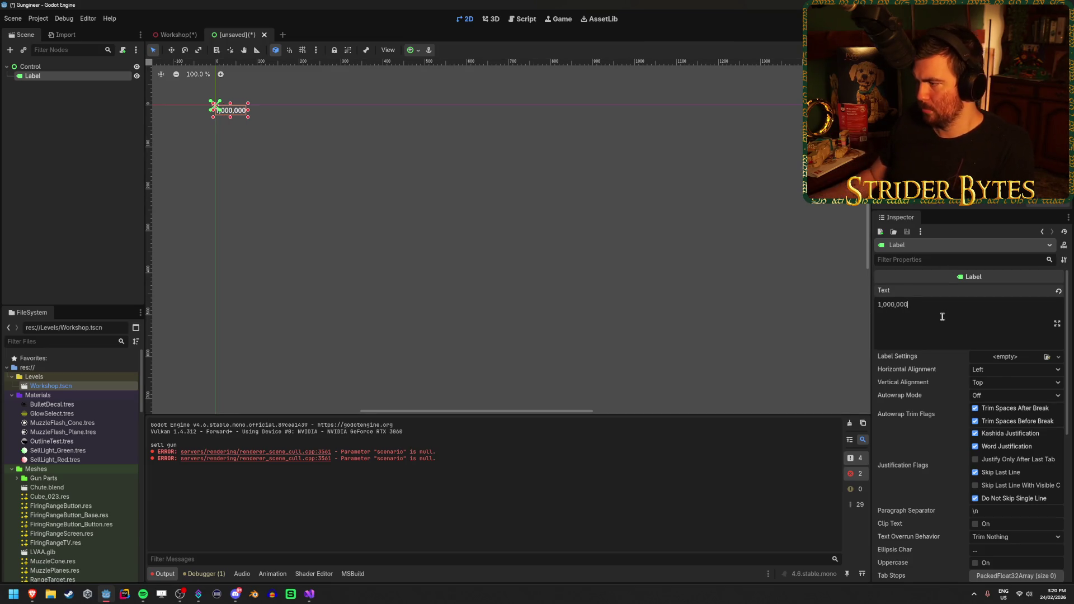
left_click(1018, 383)
left_click(1007, 407)
left_click(1007, 371)
left_click(1014, 407)
Save the scene as MoneyCounterUI in Prefabs/UI, check the Control's bounds, then return to Workshop
key("ctrl+s")
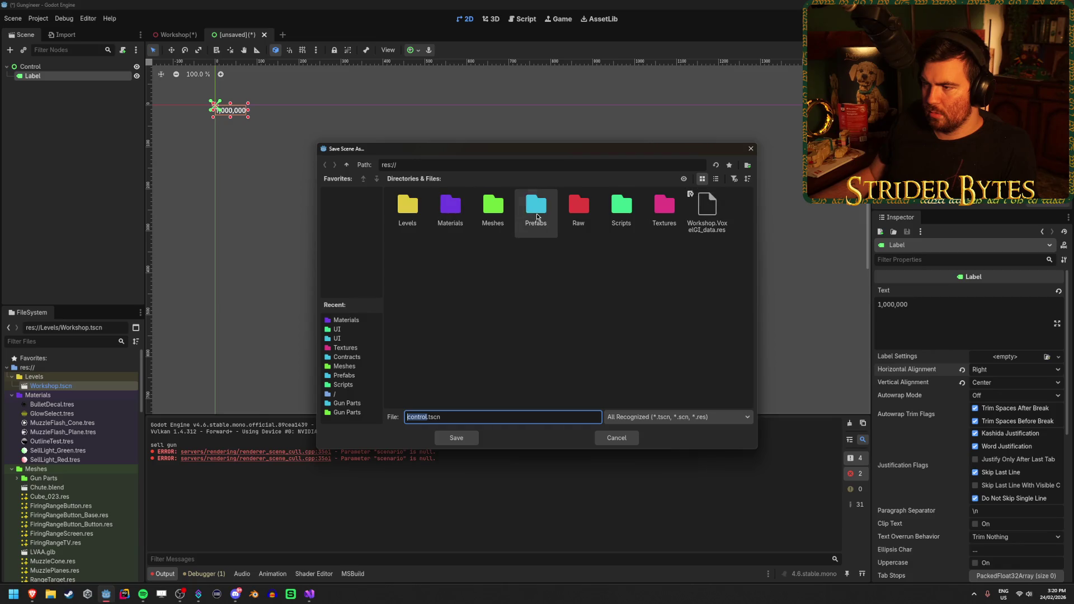
double_click(537, 212)
double_click(493, 208)
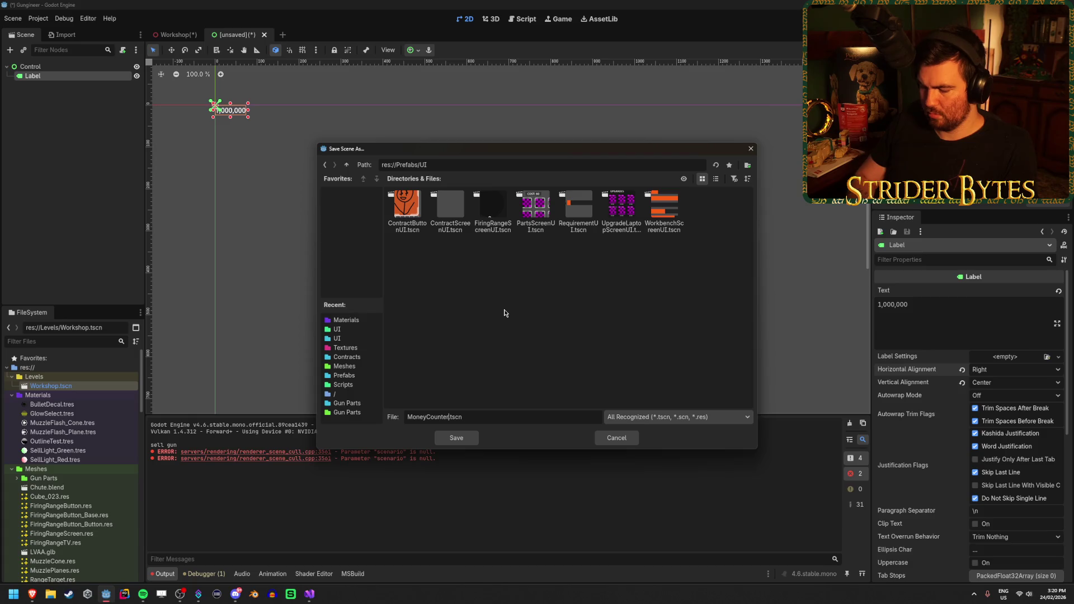
key("Return")
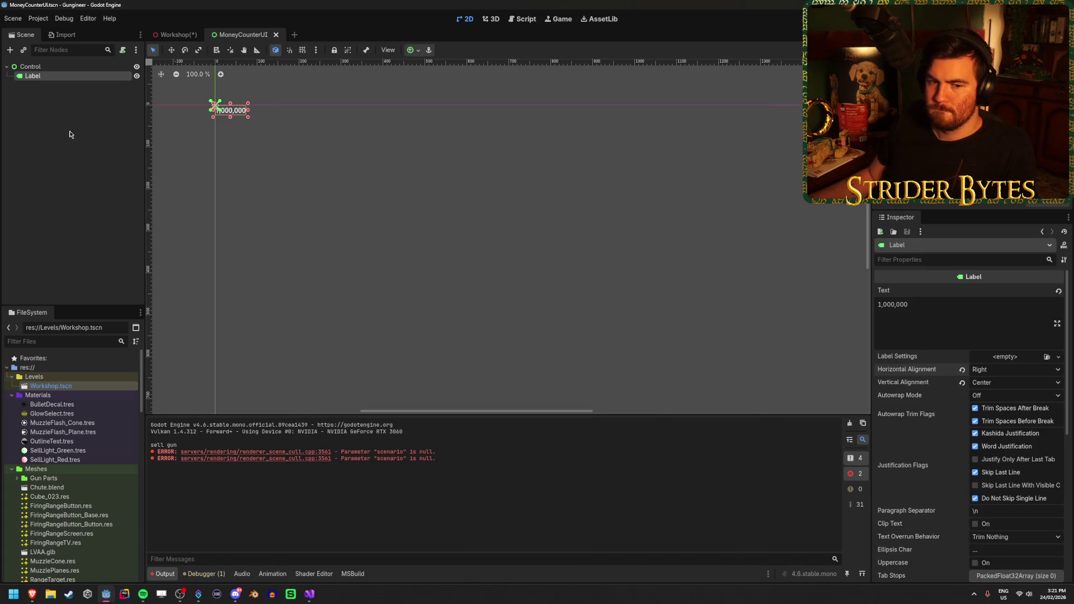
left_click(75, 67)
left_click_drag(362, 184, 458, 227)
scroll(456, 229, "down", 2)
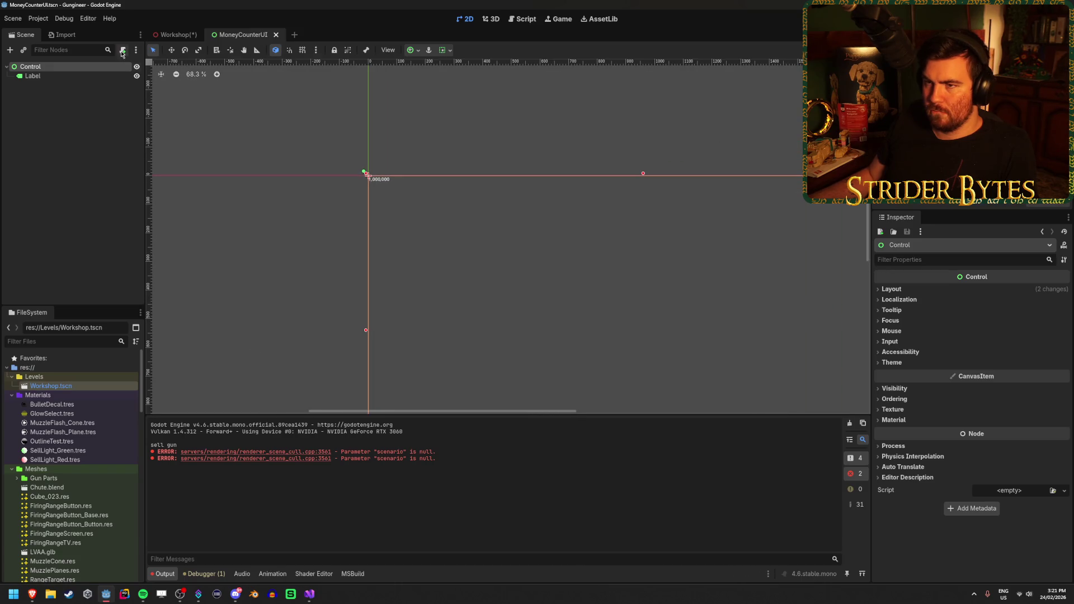
left_click(173, 36)
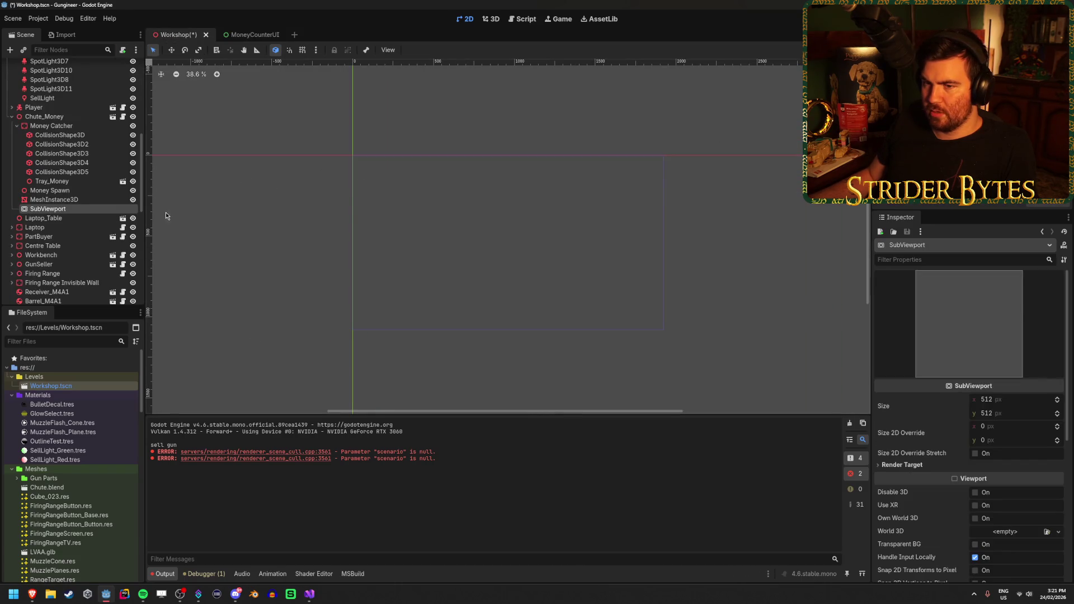
Select the display quad and widen its plane mesh in the Inspector
left_click(66, 200)
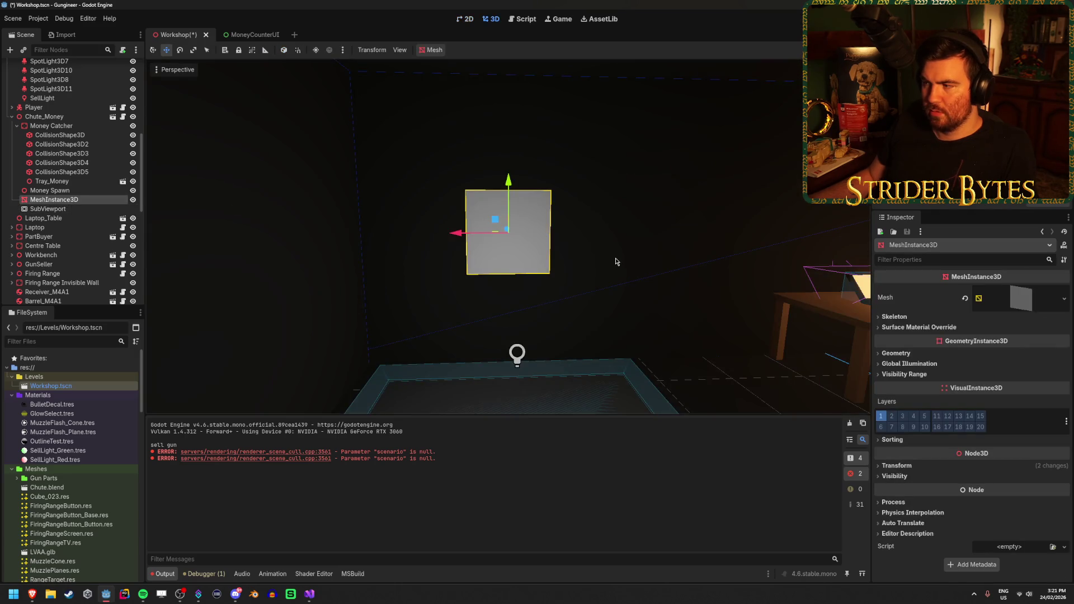
left_click(1017, 298)
left_click_drag(1001, 386, 1052, 386)
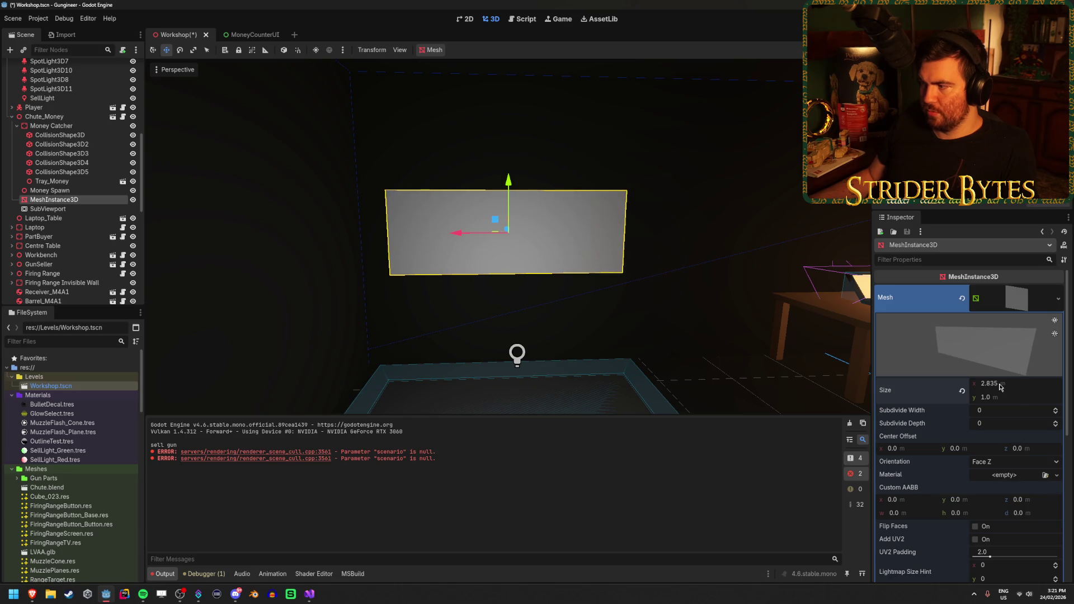
type("3")
key("Return")
mouse_move(503, 252)
left_mouse_down()
mouse_move(402, 251)
mouse_move(725, 307)
left_mouse_up()
scroll(725, 307, "up", 2)
key("e")
key("w")
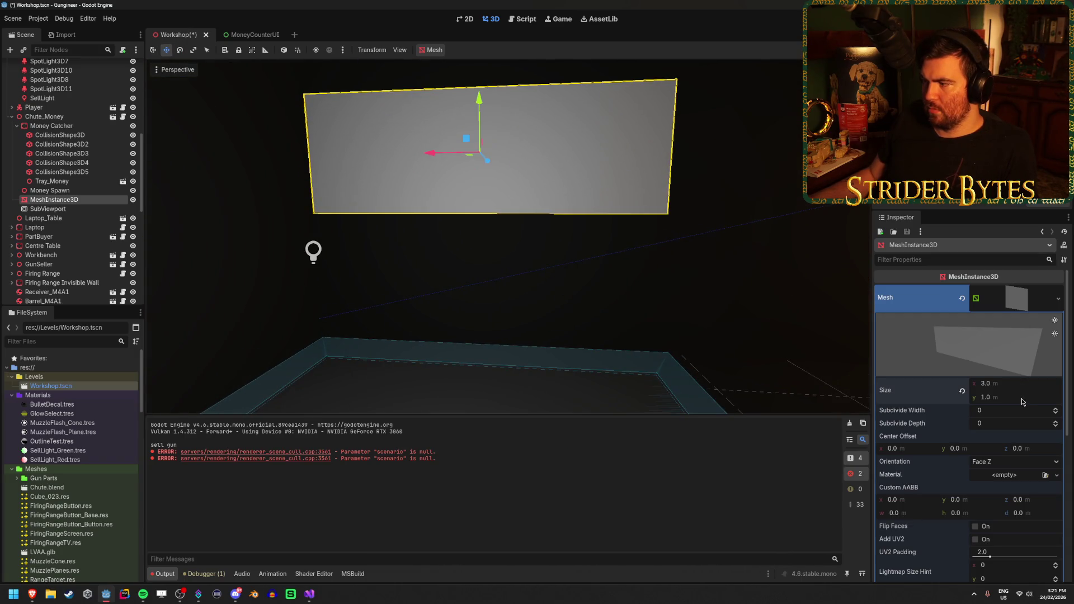
Set the plane mesh size to 2 m wide by 0.5 m high
left_click_drag(1021, 398, 1006, 399)
scroll(481, 235, "down", 6)
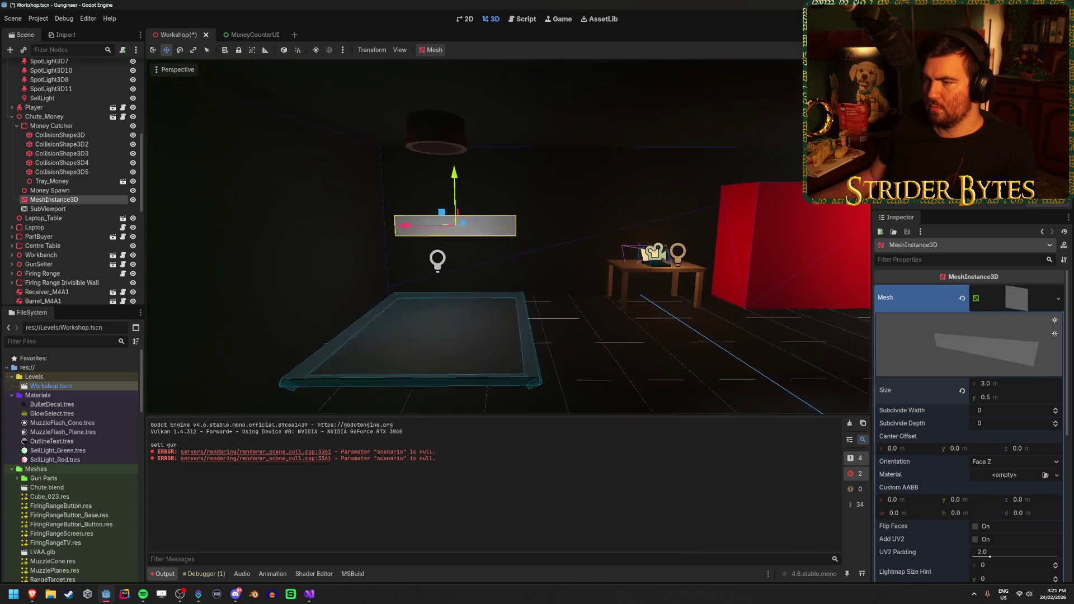
scroll(652, 301, "up", 3)
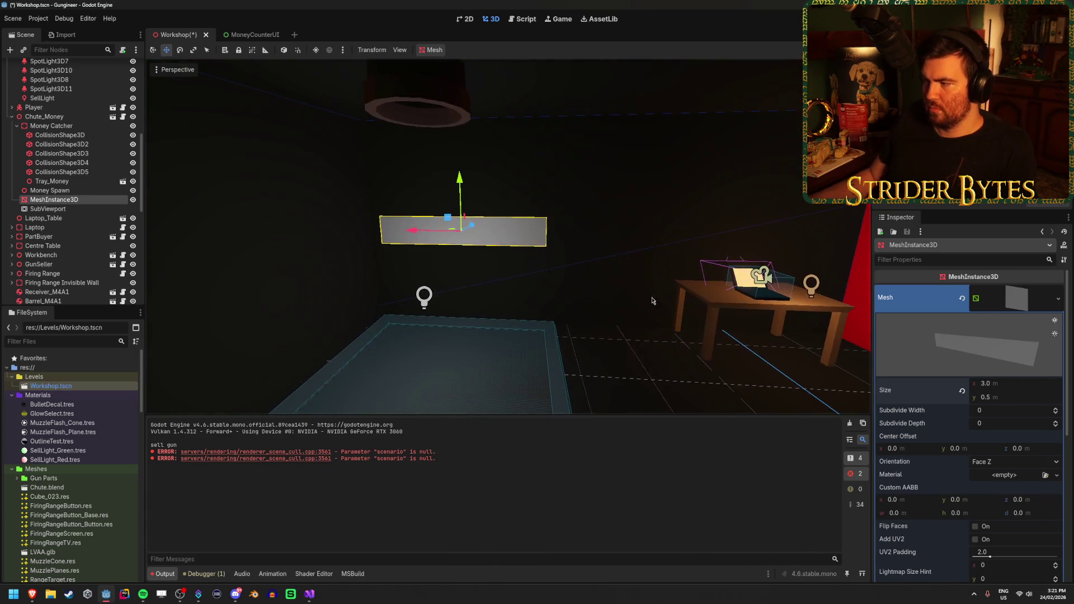
key("ctrl+z")
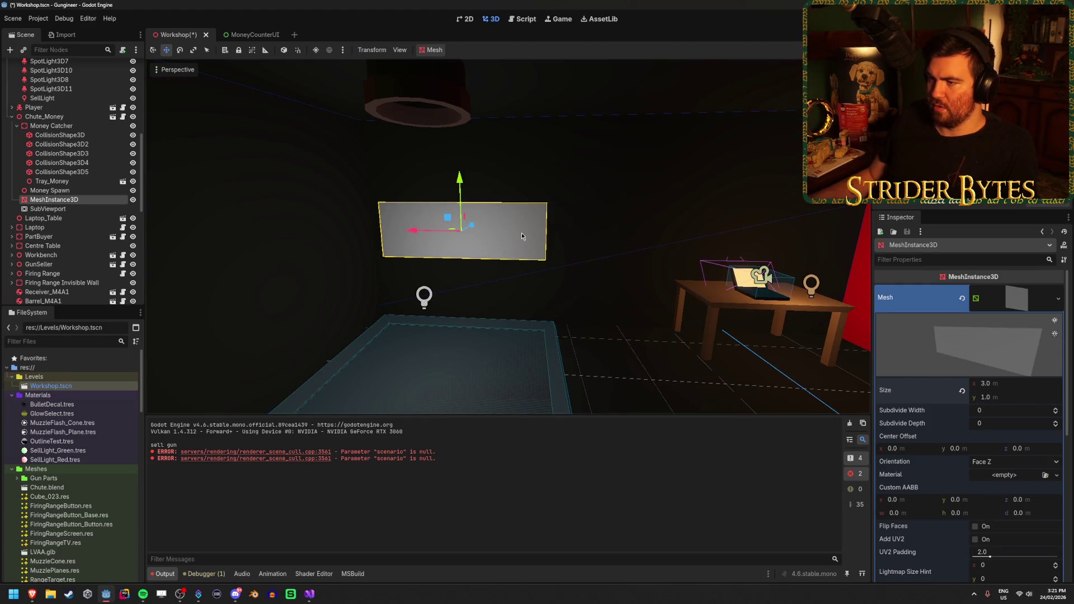
scroll(522, 236, "up", 4)
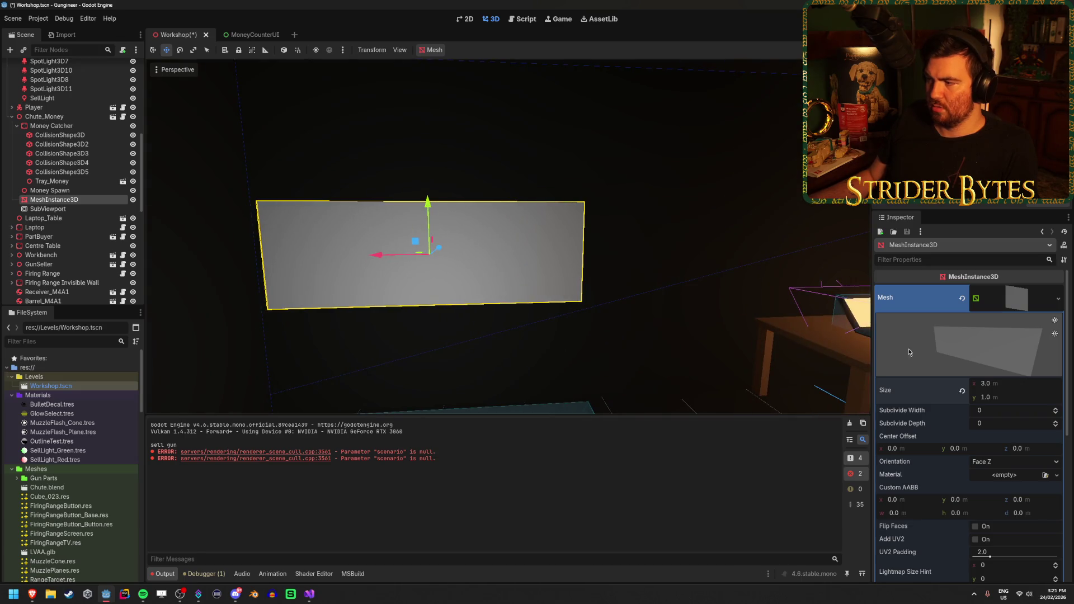
left_click(1026, 394)
type("0.5")
key("Return")
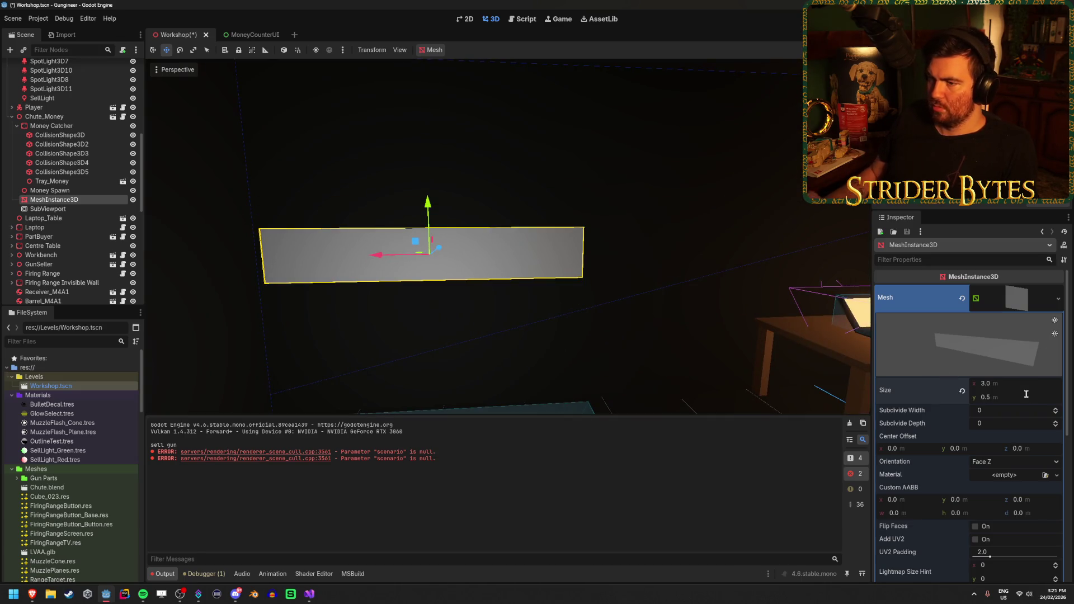
type("2")
key("Return")
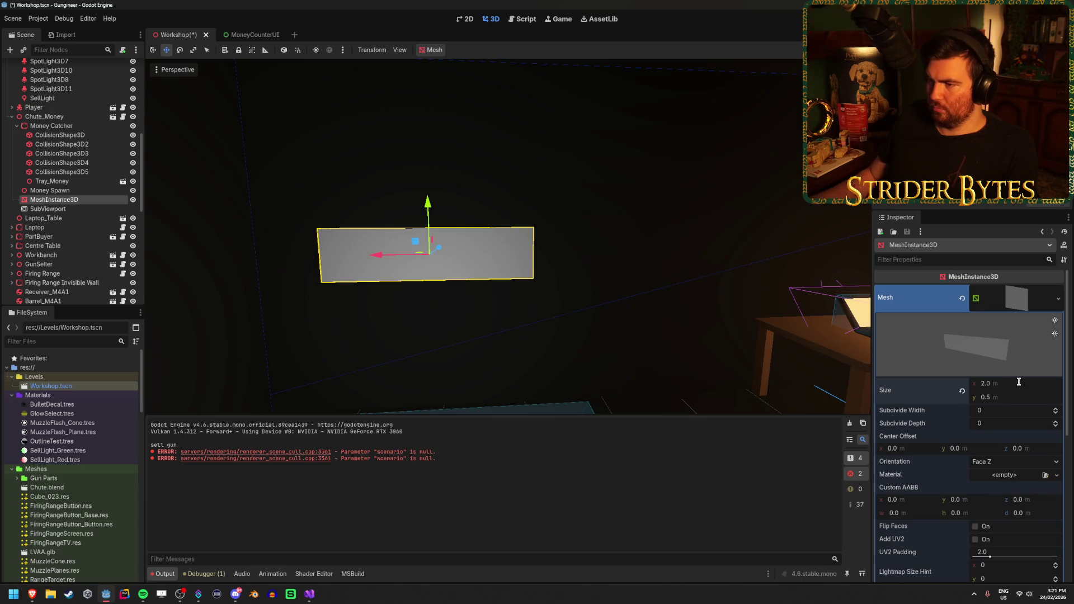
scroll(798, 343, "down", 5)
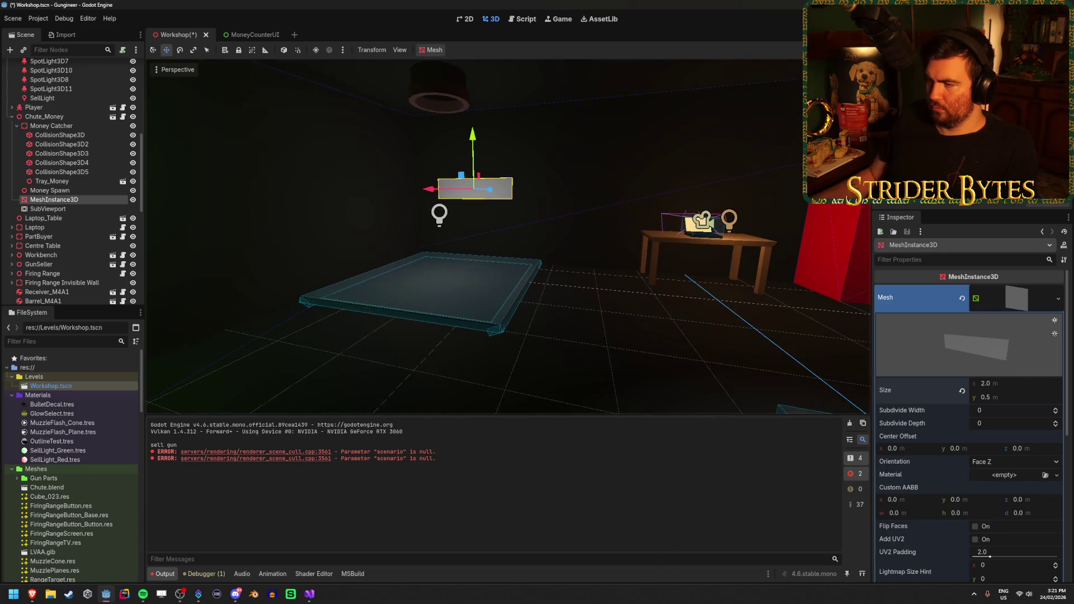
scroll(639, 316, "up", 5)
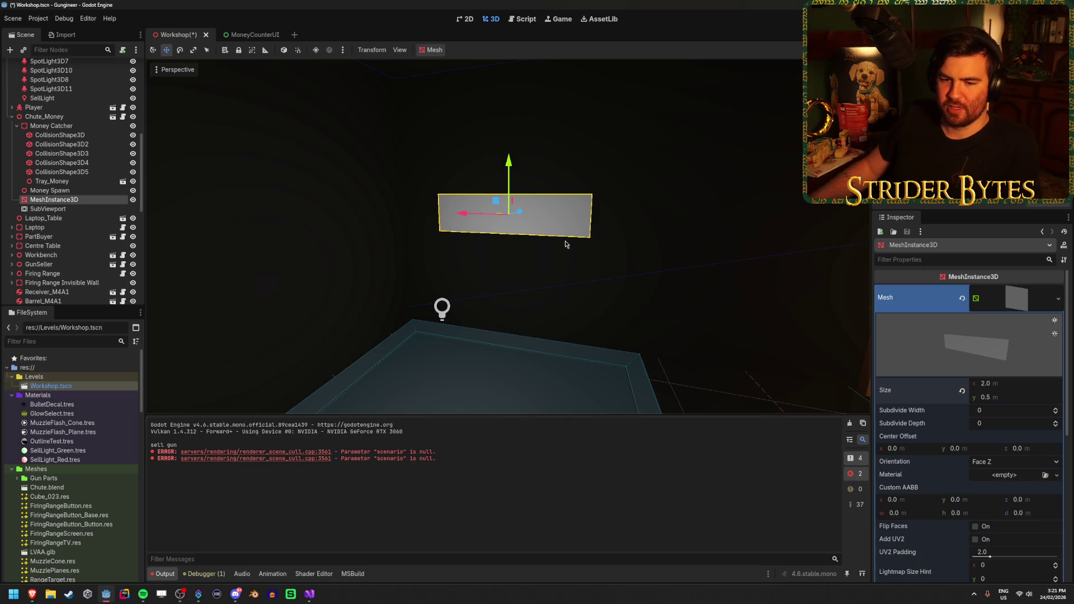
Move the plane about 0.5 m forward along Z and save the Workshop scene
left_click_drag(559, 304, 391, 305)
mouse_move(488, 216)
left_mouse_down()
mouse_move(523, 215)
mouse_move(512, 215)
left_mouse_up()
mouse_move(498, 371)
left_mouse_down()
mouse_move(419, 371)
mouse_move(363, 307)
left_mouse_up()
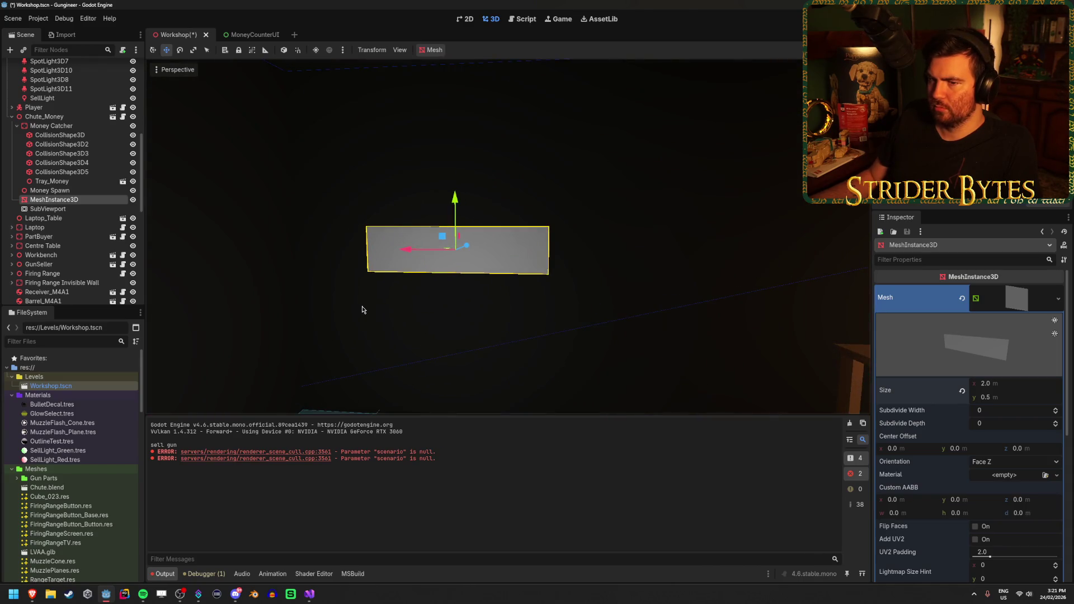
key("ctrl+s")
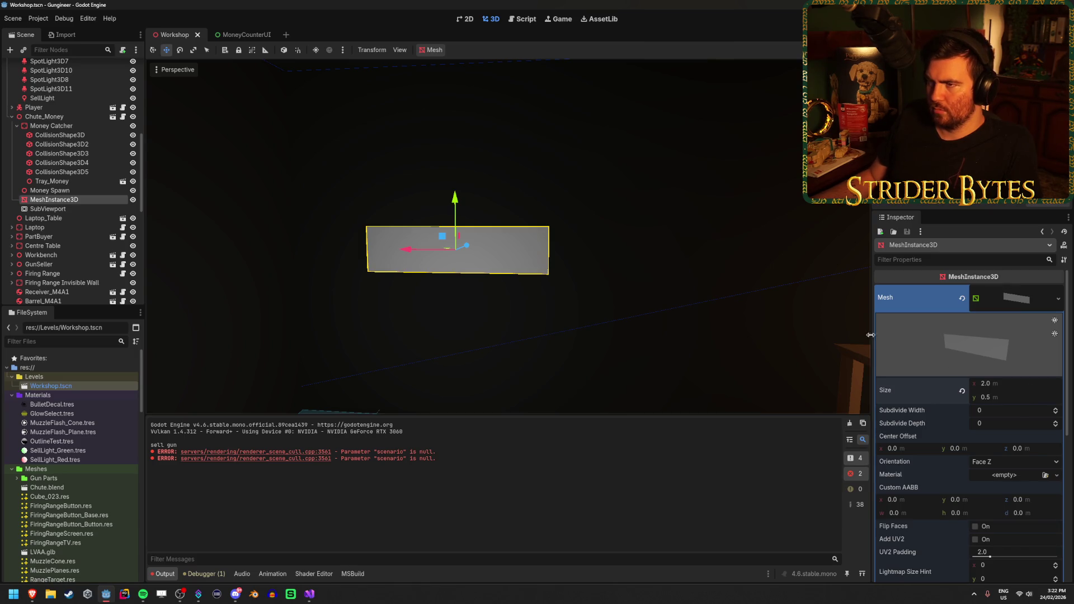
Run the game from the Workshop scene to preview the display plane
left_click(241, 35)
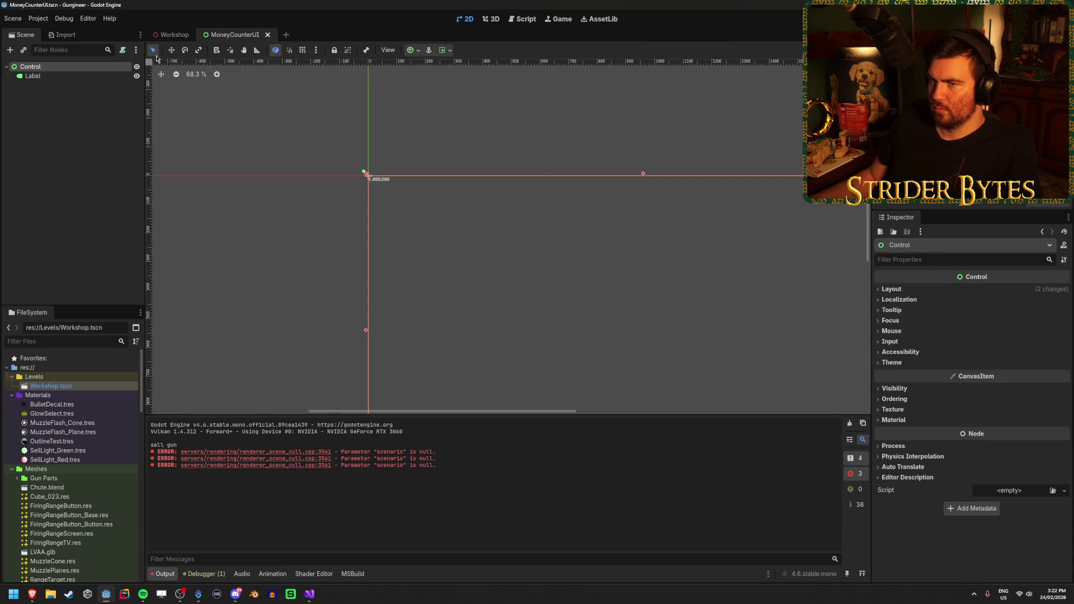
left_click(170, 35)
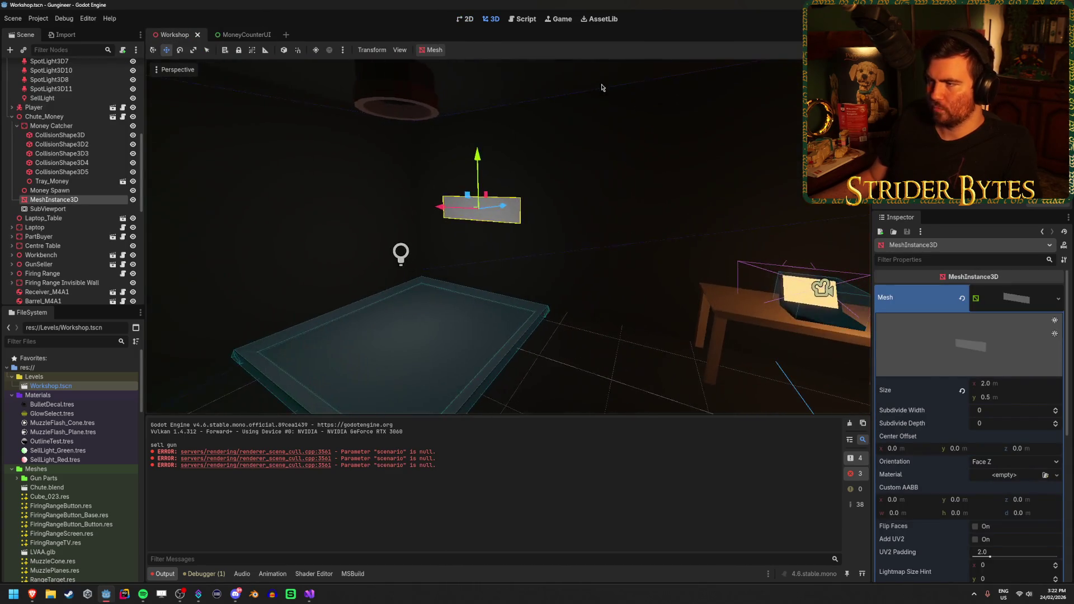
key("F5")
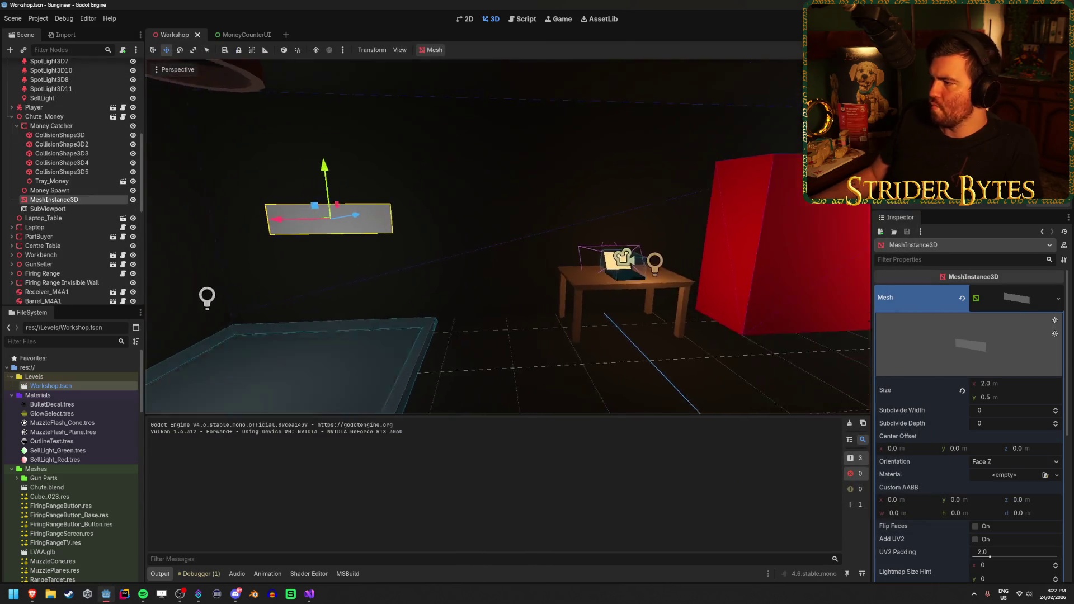
Resize the plane mesh to 3 m wide by 1 m high, then save and run again
left_click(1018, 384)
type("3")
key("Return")
type(".75")
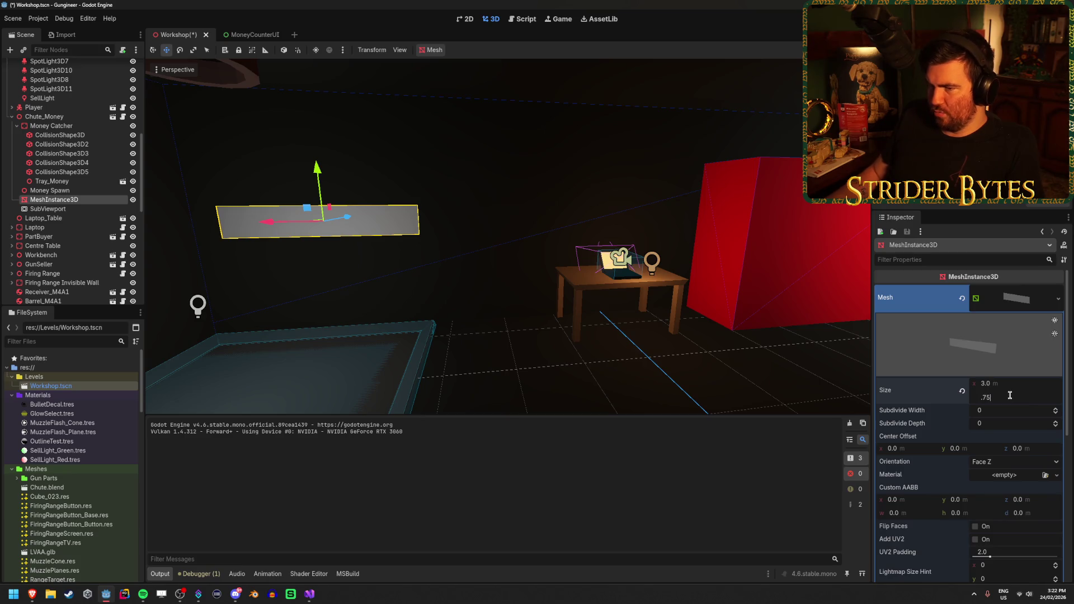
key("Return")
type("1")
key("Return")
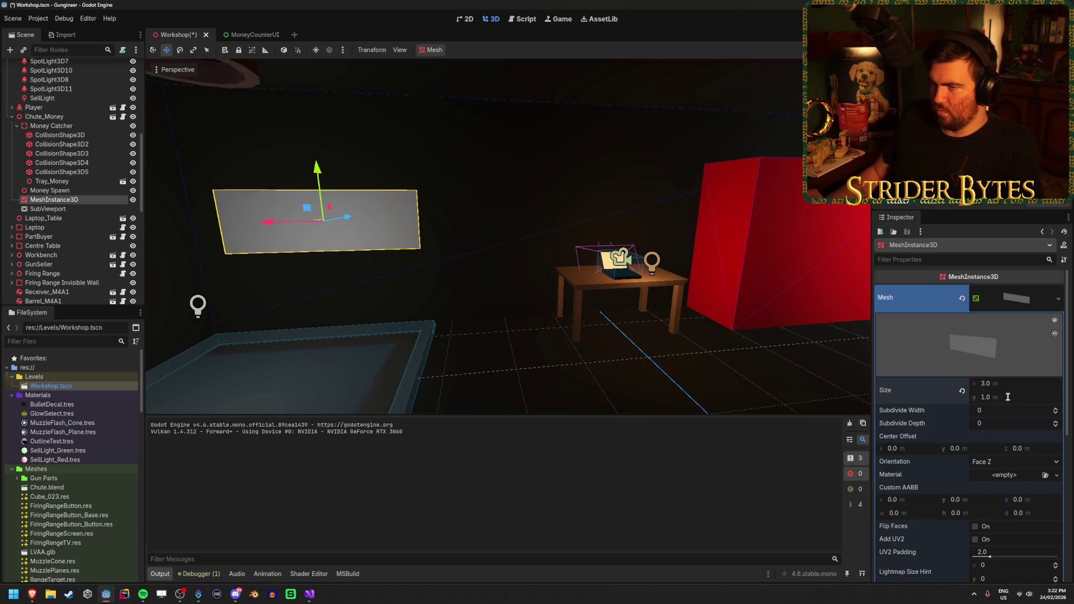
key("F5")
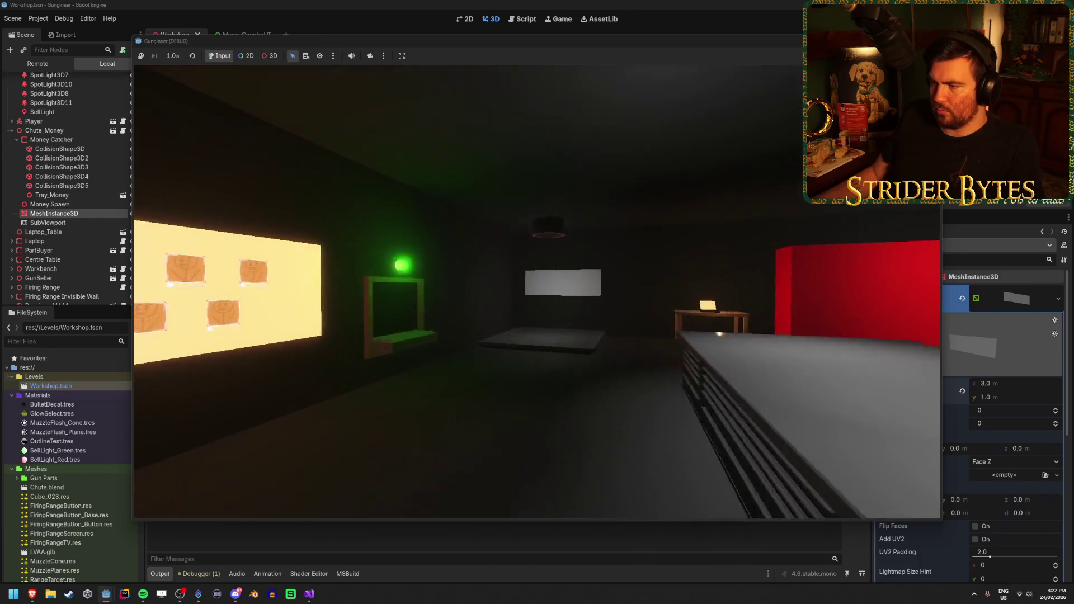
Walk around the display plane in the running game, close it, and select the SubViewport
key("w")
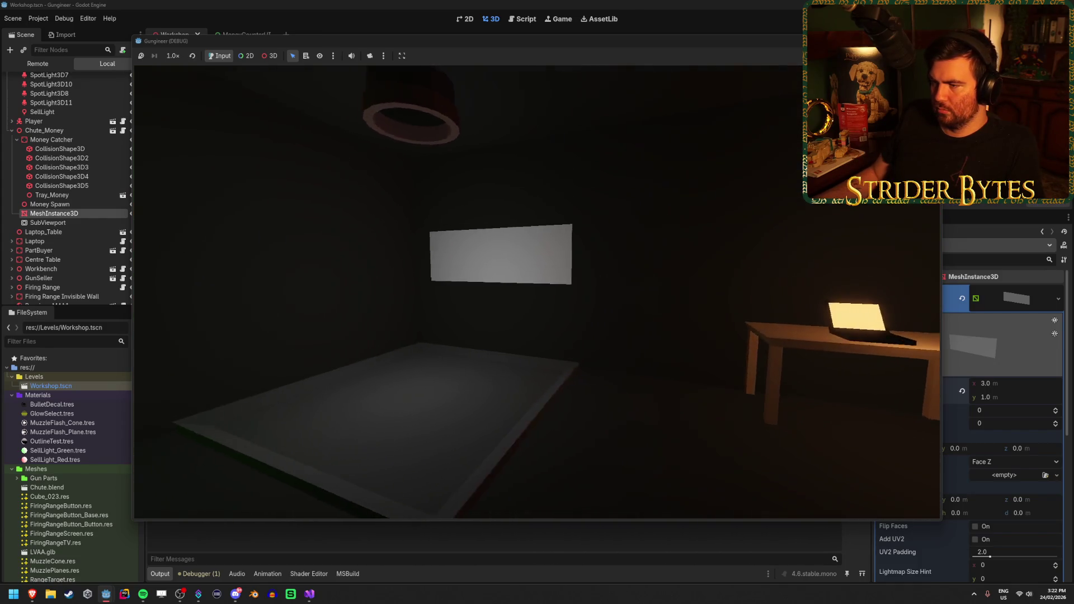
key("a")
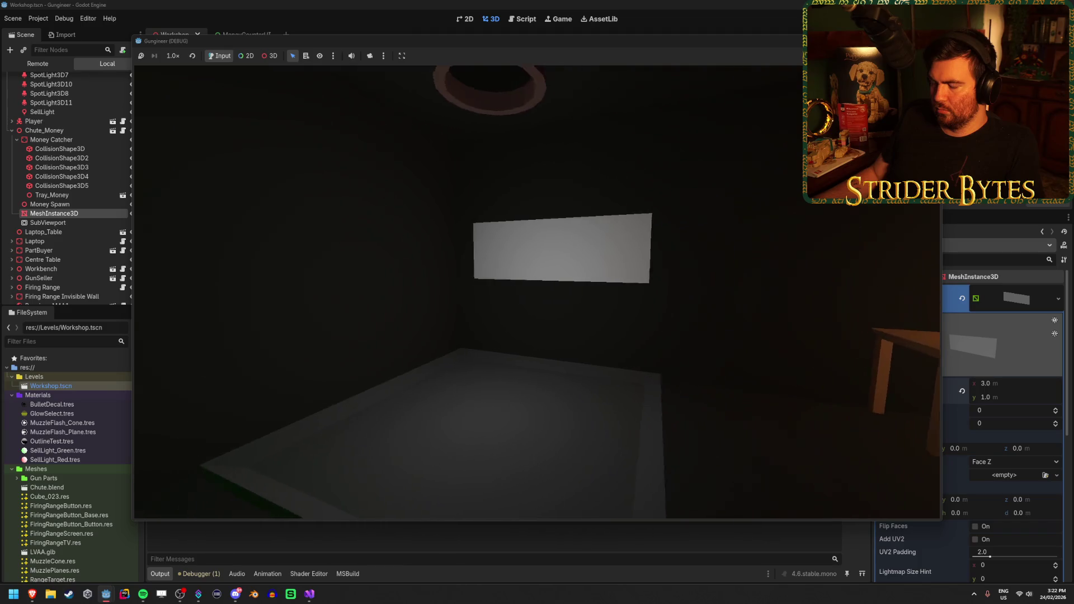
key("s")
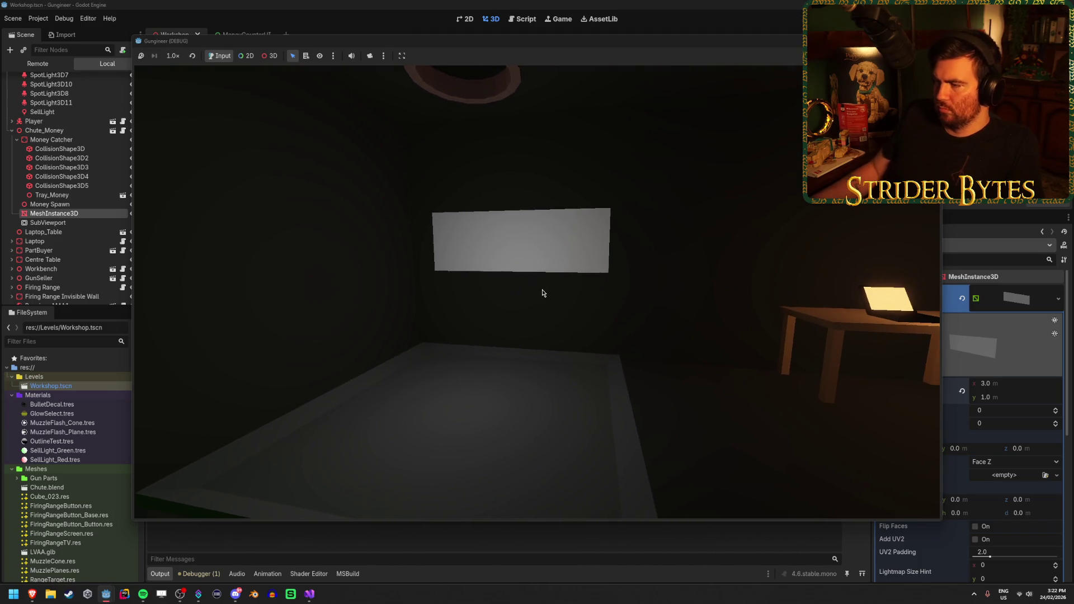
key("F8")
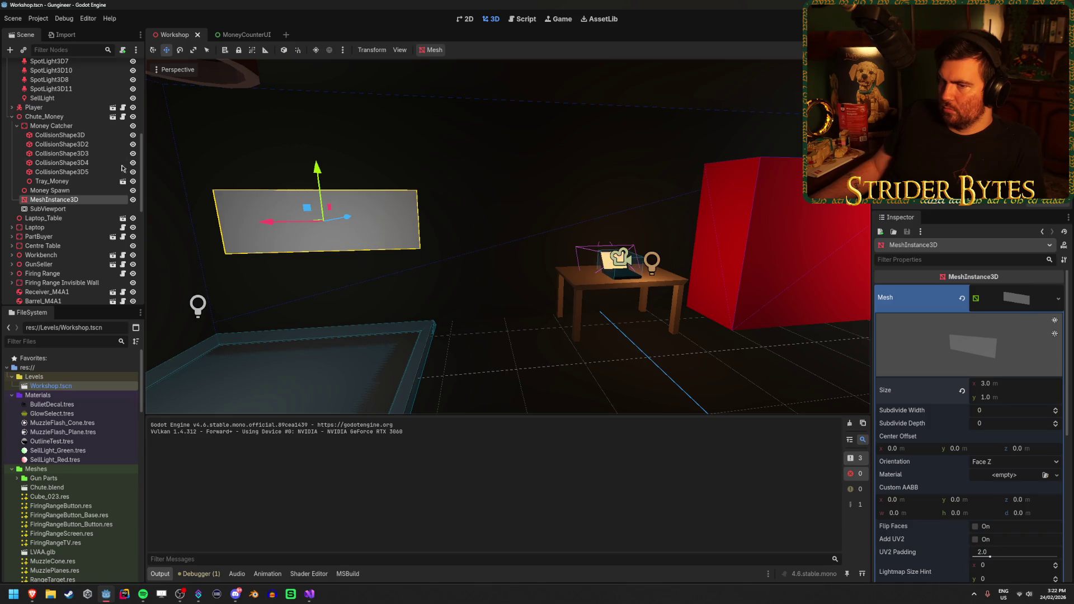
left_click(48, 209)
Set the SubViewport size to 3000 × 1000 and save the Workshop scene
left_click(1000, 401)
type("3000")
key("Tab")
type("100")
key("Return")
key("Escape")
type("1000")
key("Return")
key("ctrl+s")
Resize the MoneyCounterUI root Control to 3000 × 1000 in Layout > Transform and save
left_click(242, 34)
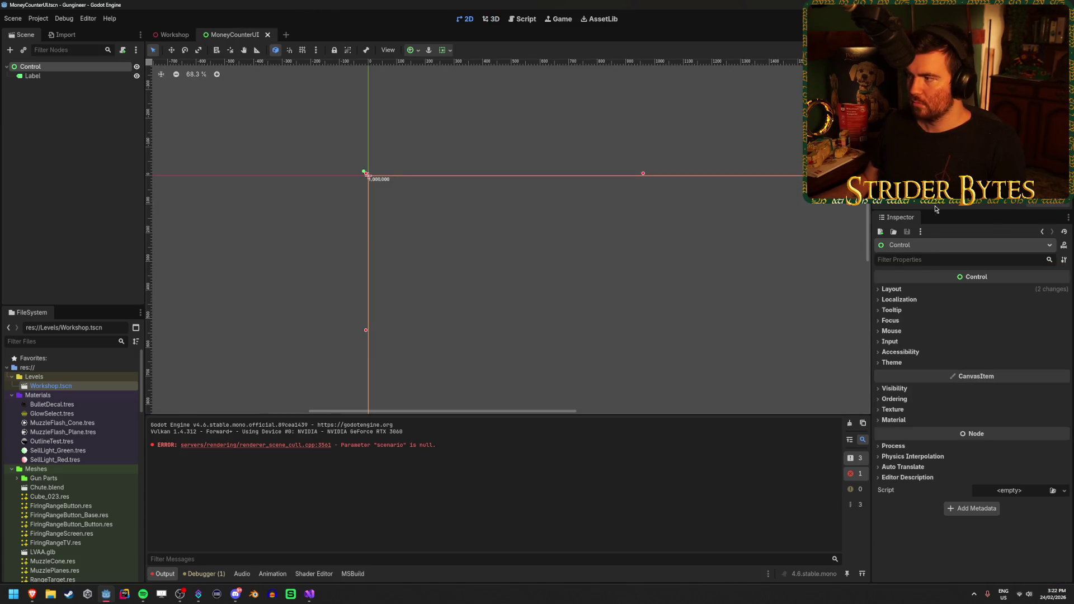
left_click(892, 290)
left_click(901, 395)
left_click(1028, 403)
type("000")
key("Tab")
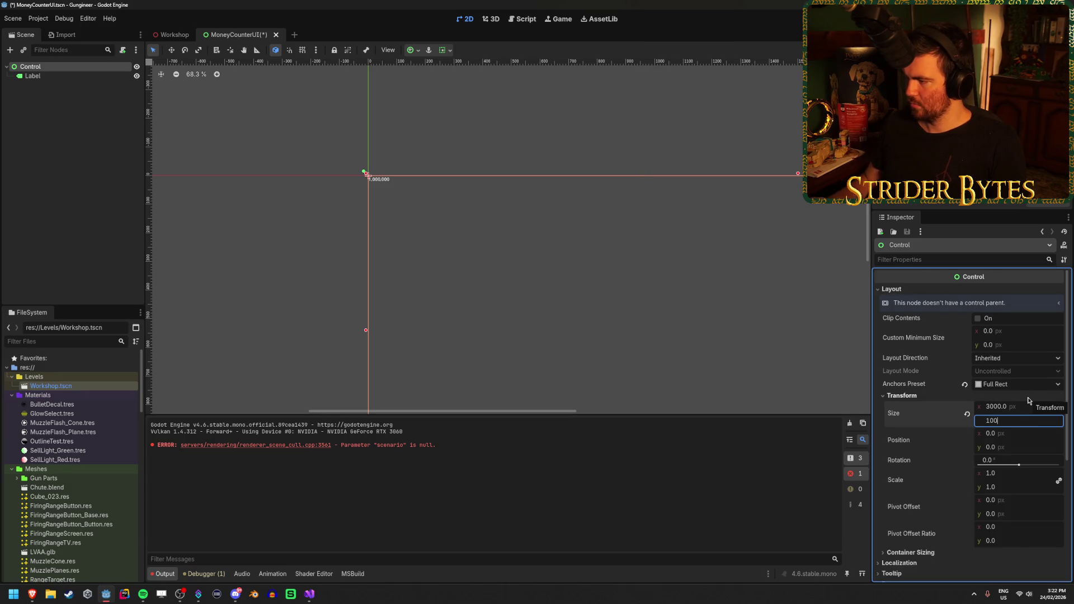
key("Return")
key("ctrl+s")
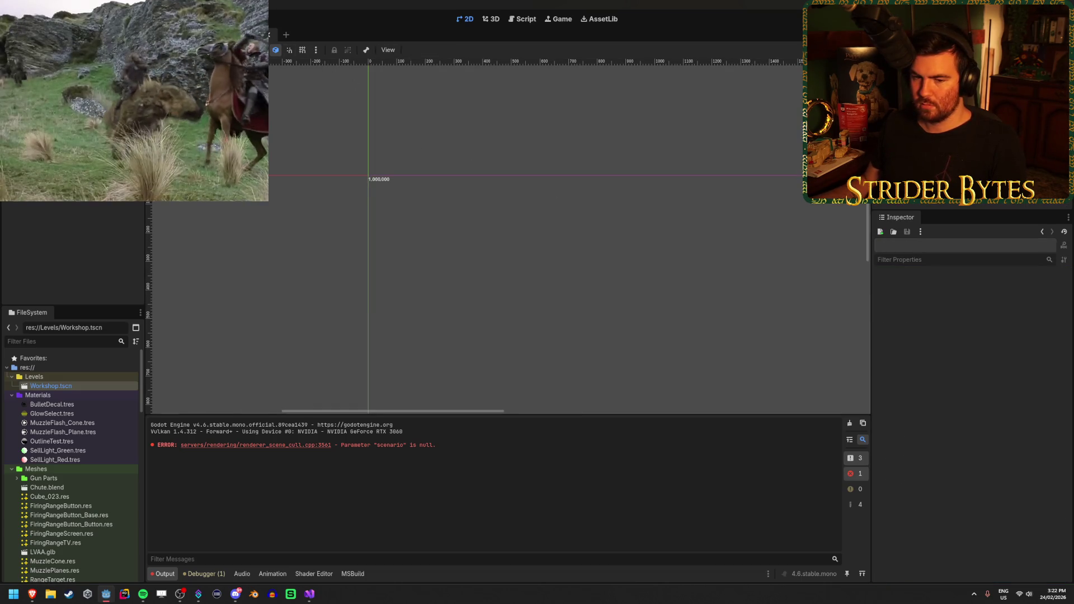
left_click(61, 78)
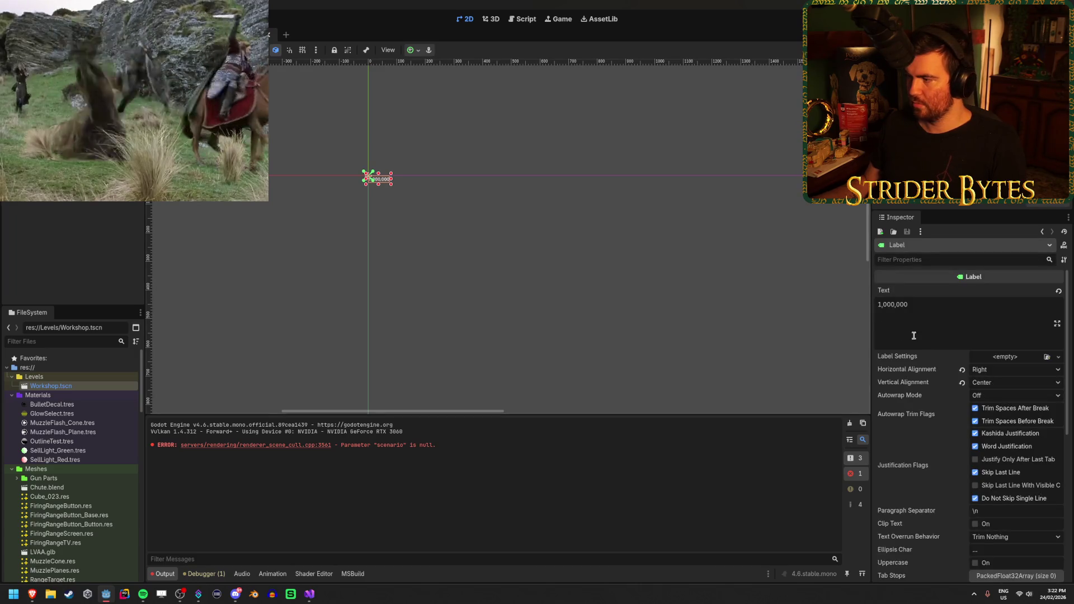
left_click(559, 303)
scroll(560, 302, "down", 3)
scroll(561, 302, "down", 3)
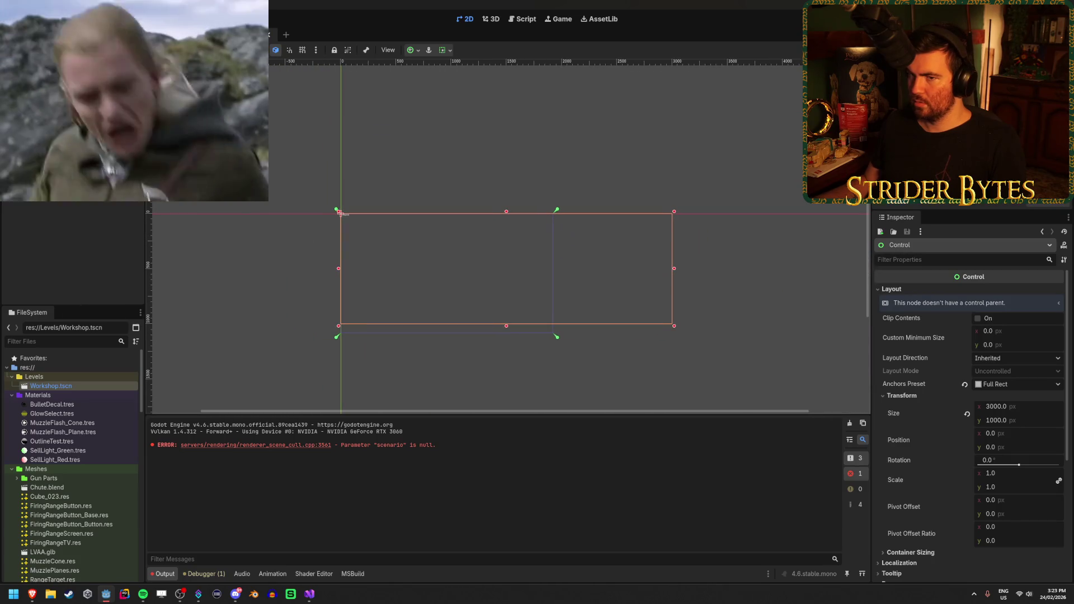
Add a full-rect CenterContainer under the Control and move the Label into it
key("ctrl+a")
type("ce")
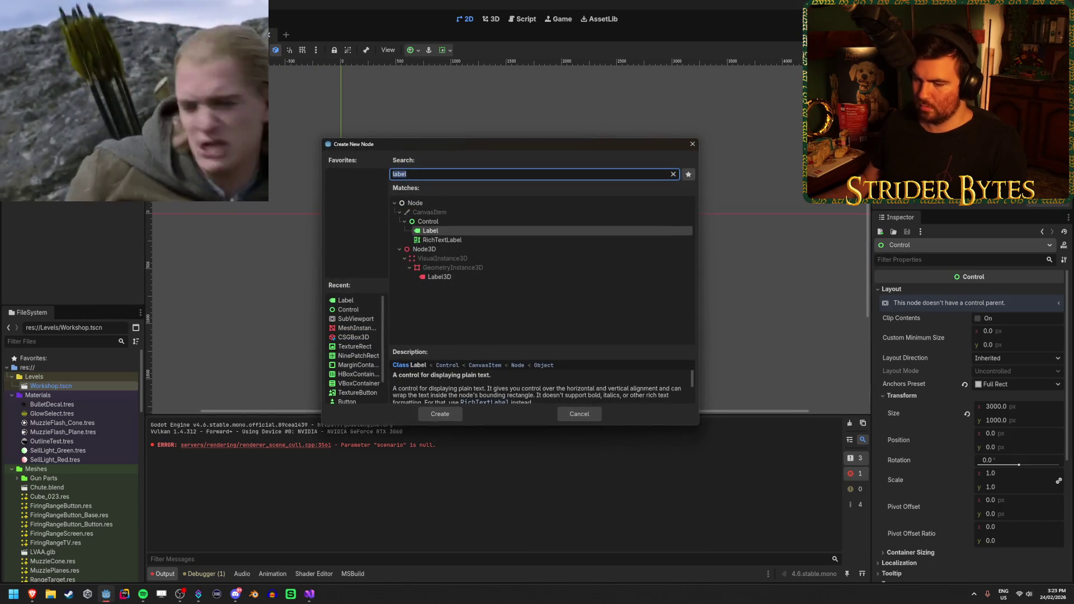
key("Return")
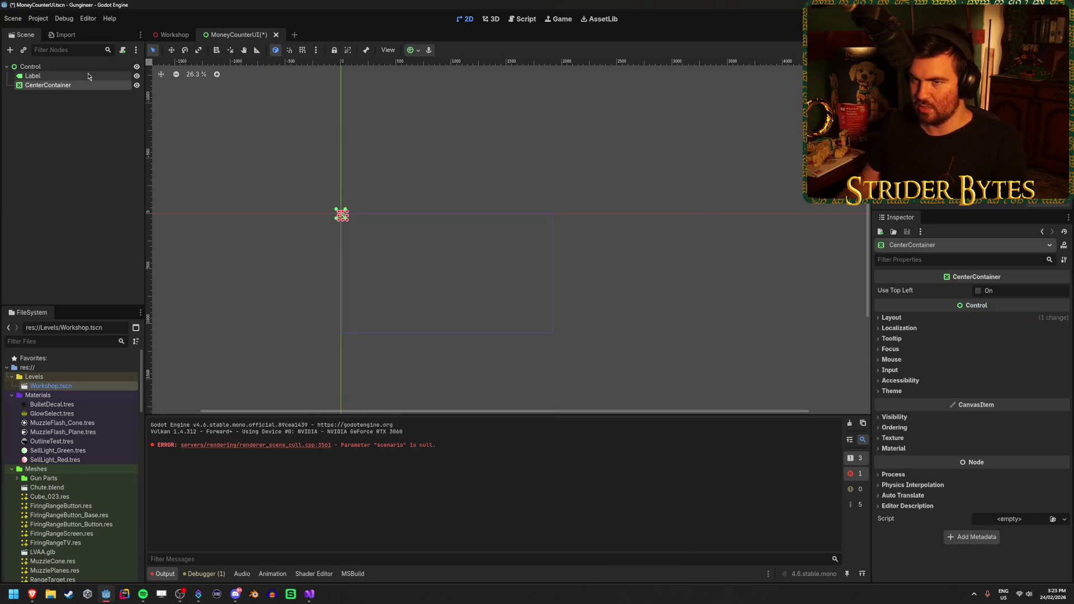
left_click_drag(87, 76, 87, 87)
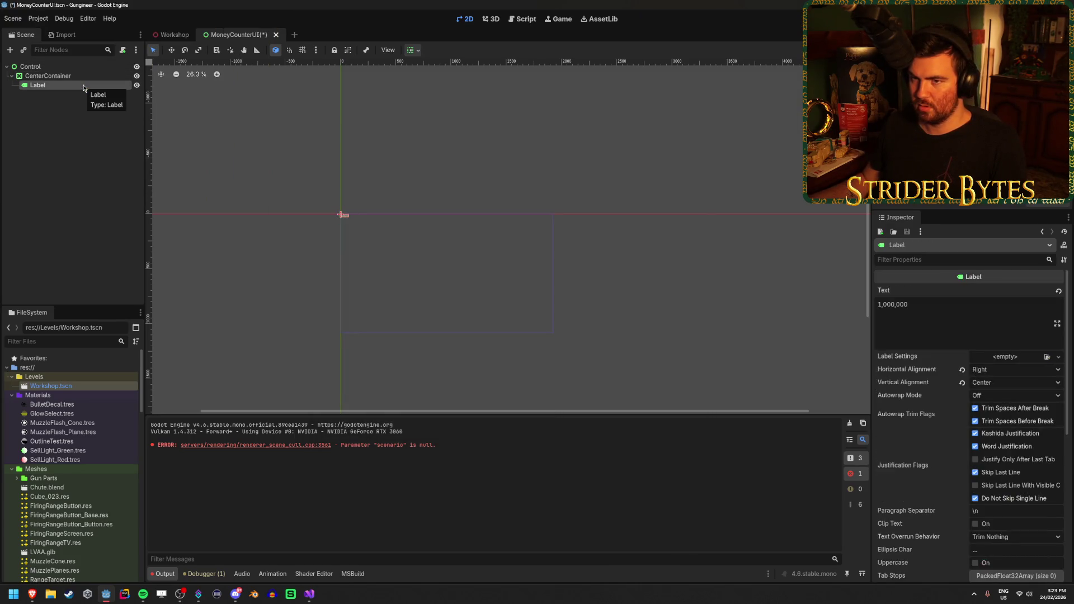
left_click(77, 77)
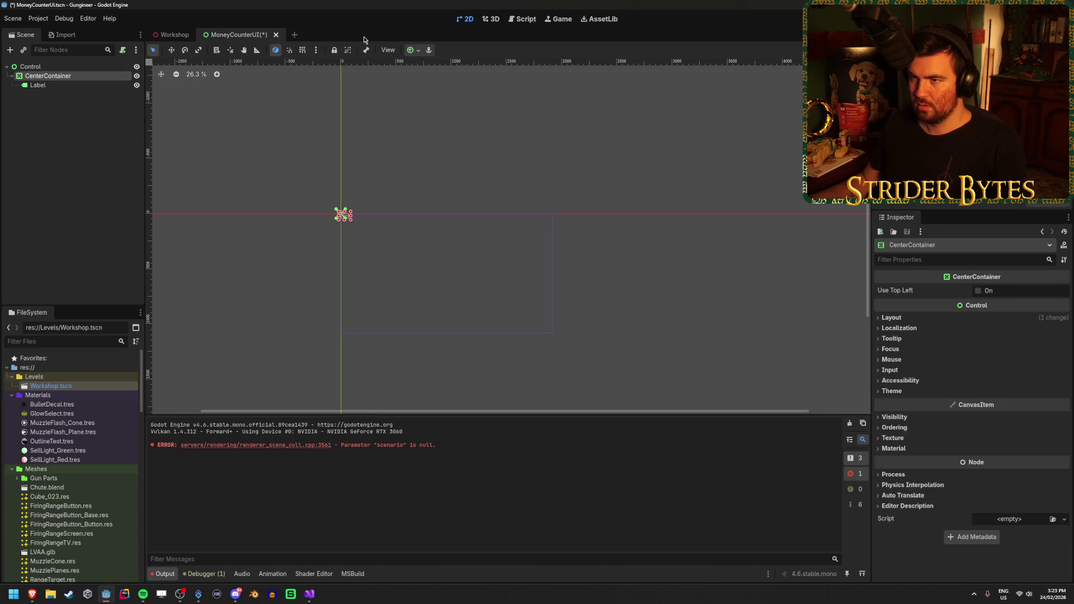
left_click(416, 51)
left_click(460, 127)
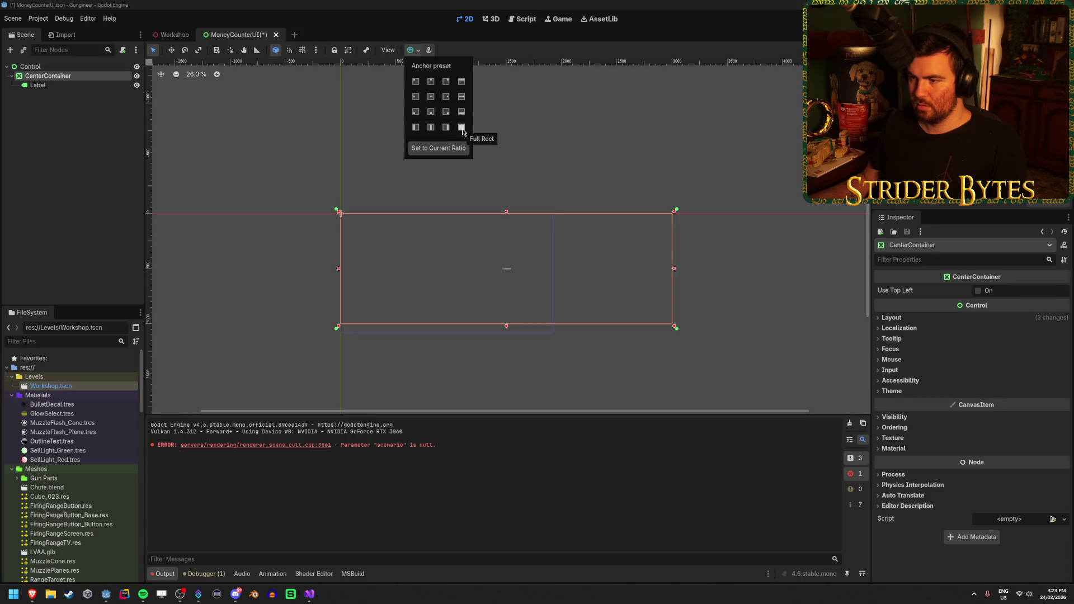
Give the Label new LabelSettings with font size 512 and save the scene
left_click(67, 85)
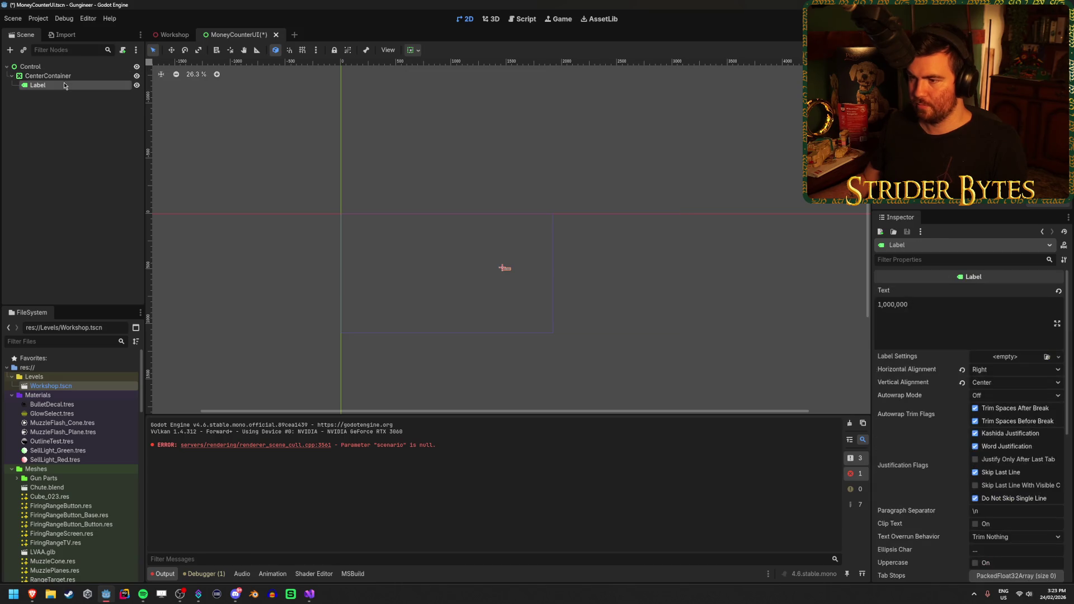
scroll(514, 274, "up", 8)
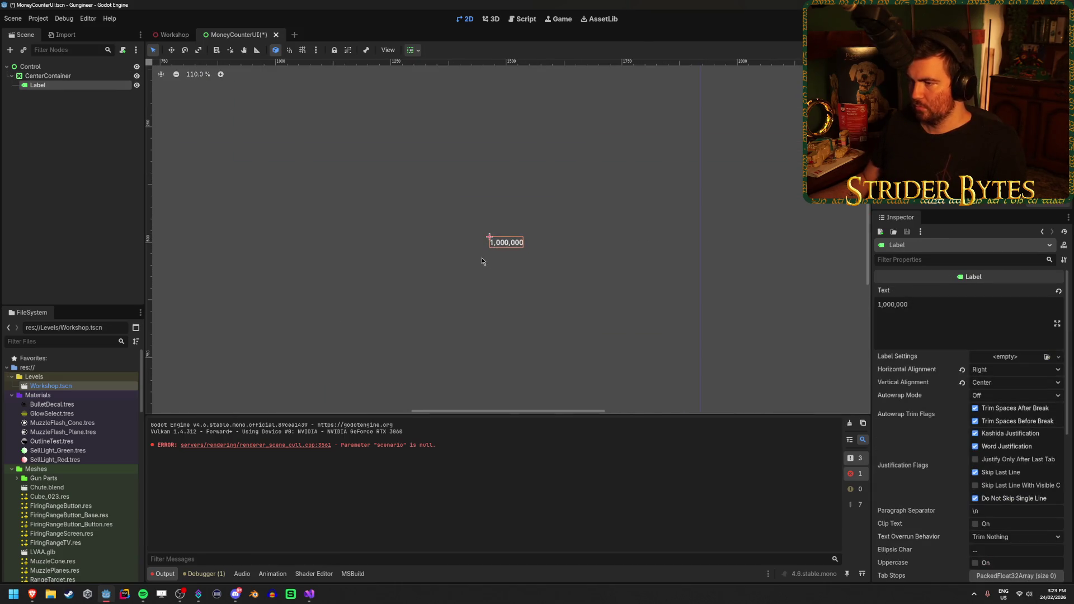
scroll(463, 255, "down", 6)
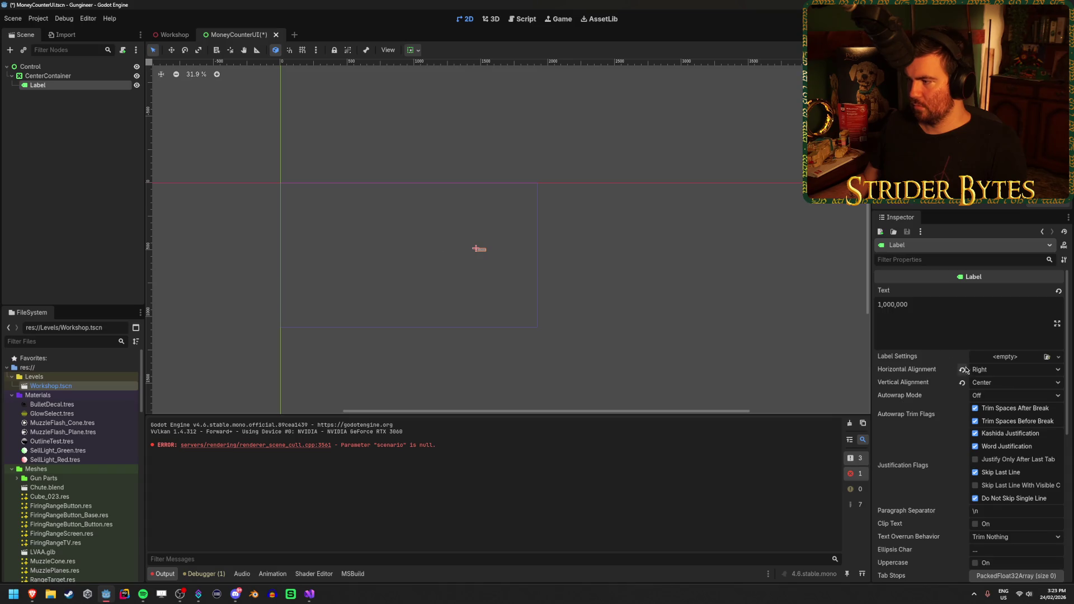
left_click(1026, 360)
left_click(1035, 374)
left_click(1017, 358)
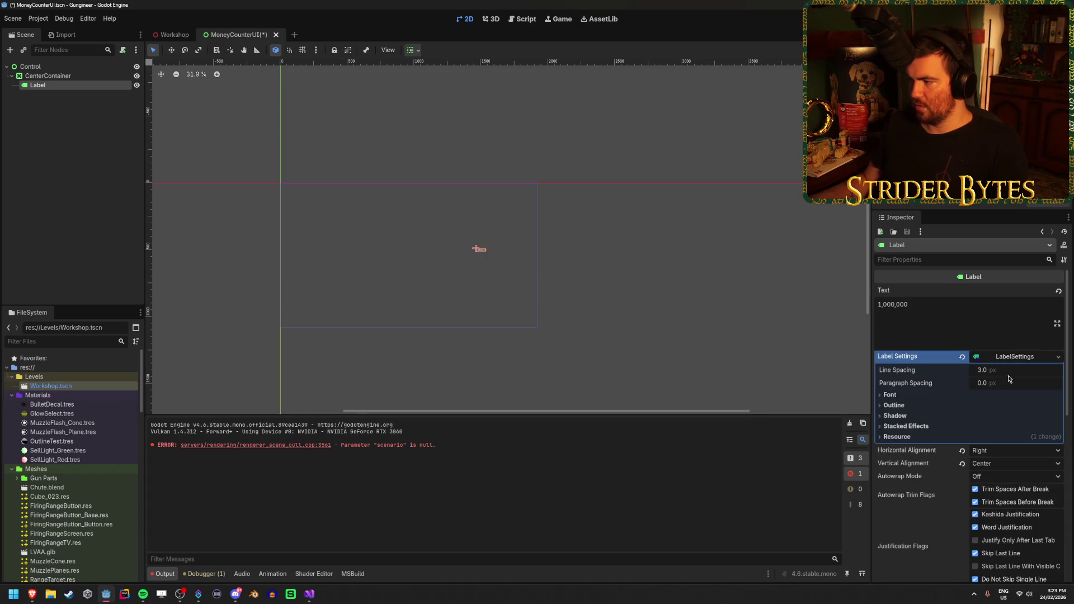
left_click(915, 394)
left_click(1009, 422)
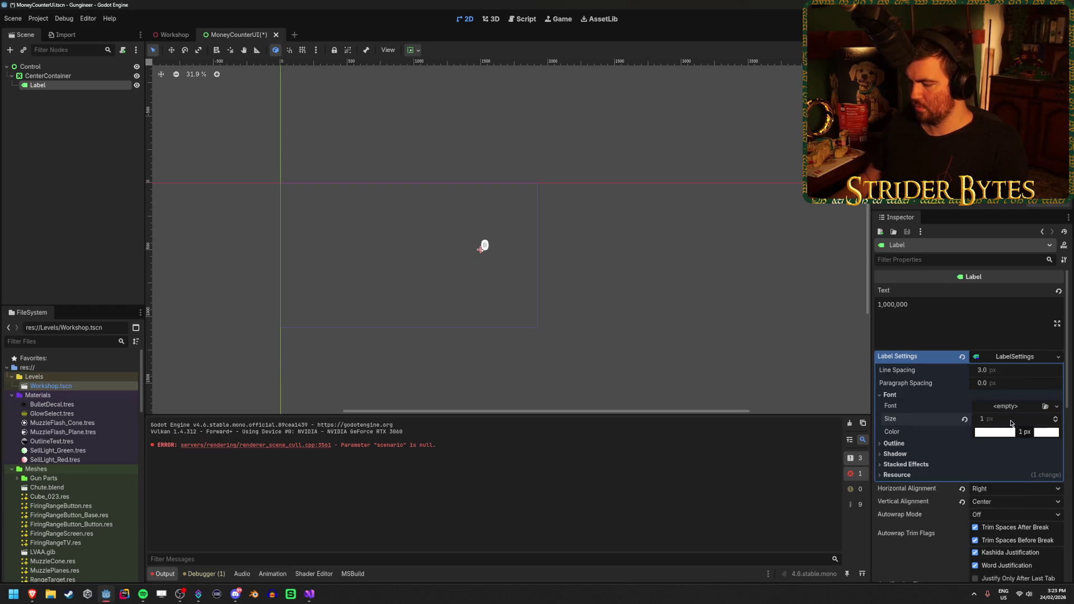
type("500")
key("Return")
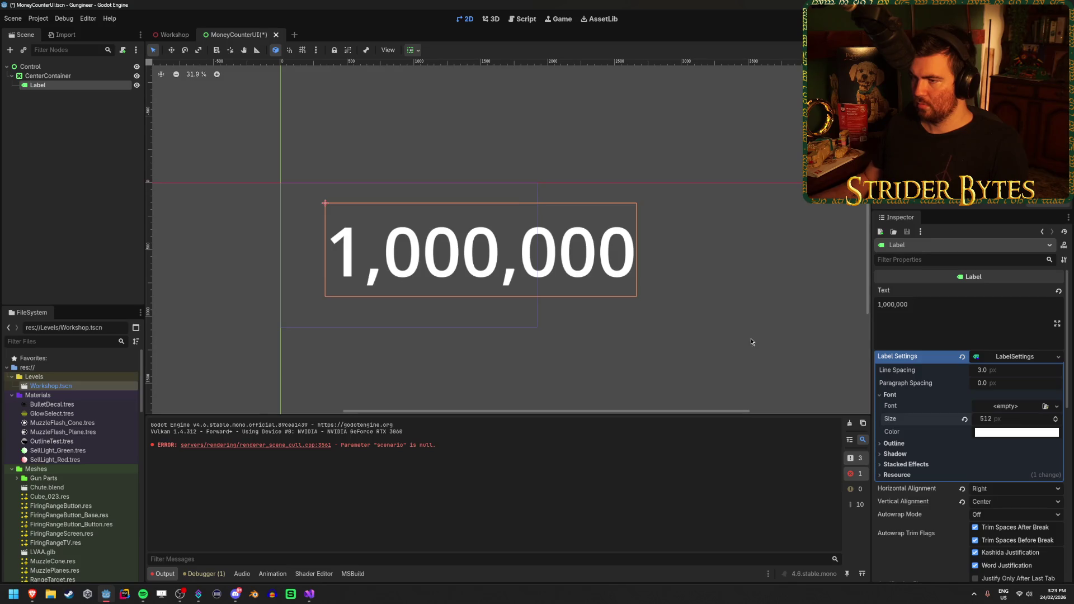
left_click(68, 78)
key("ctrl+s")
Toggle the CenterContainer's Use Top Left off and back to keep the label centred
key("ctrl+equal")
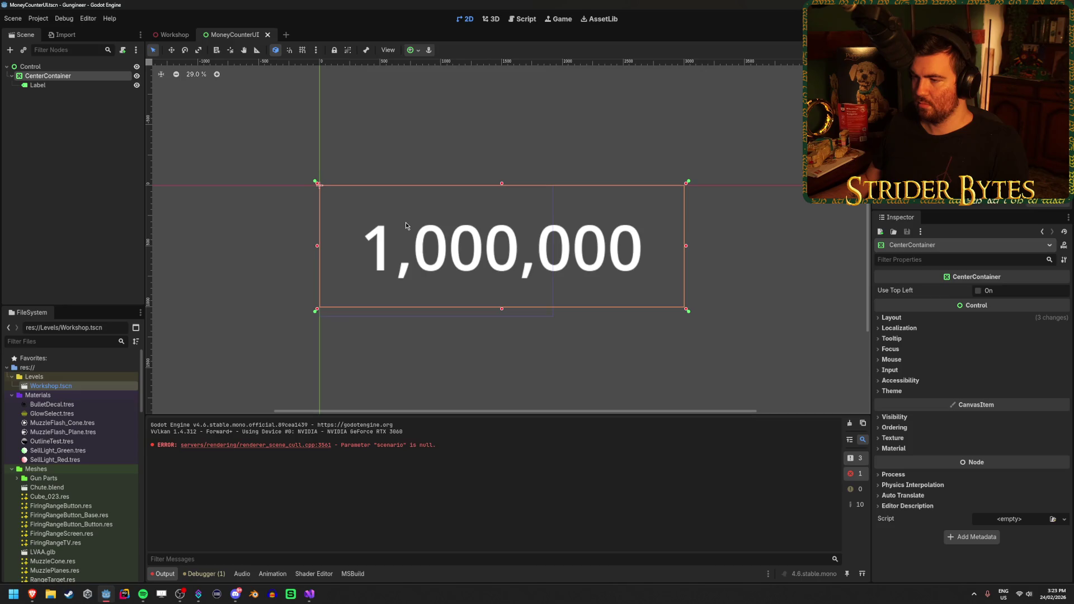
left_click(80, 88)
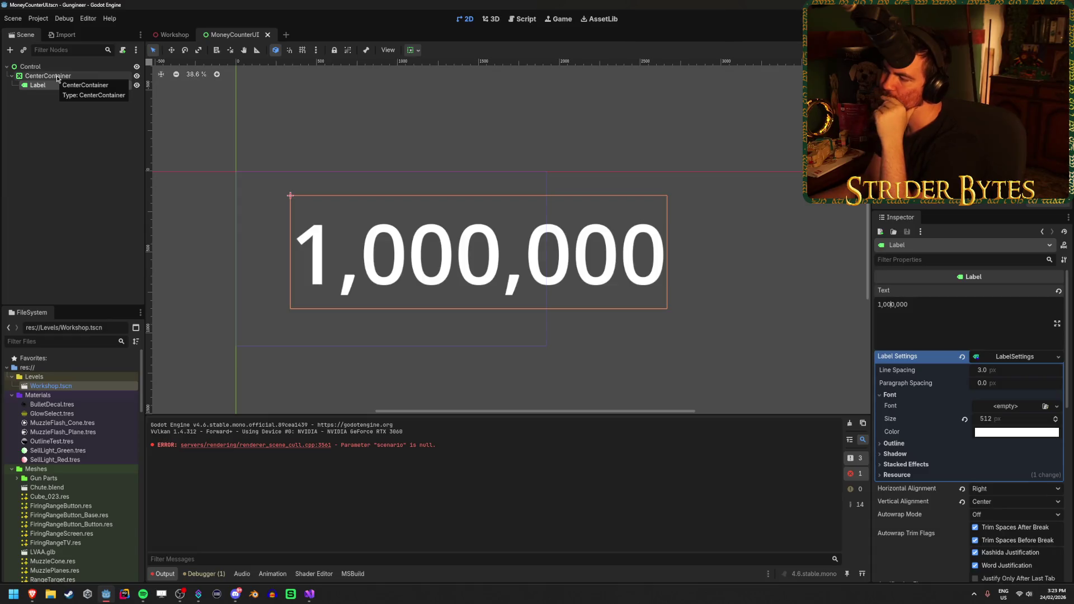
key("Up")
left_click(978, 290)
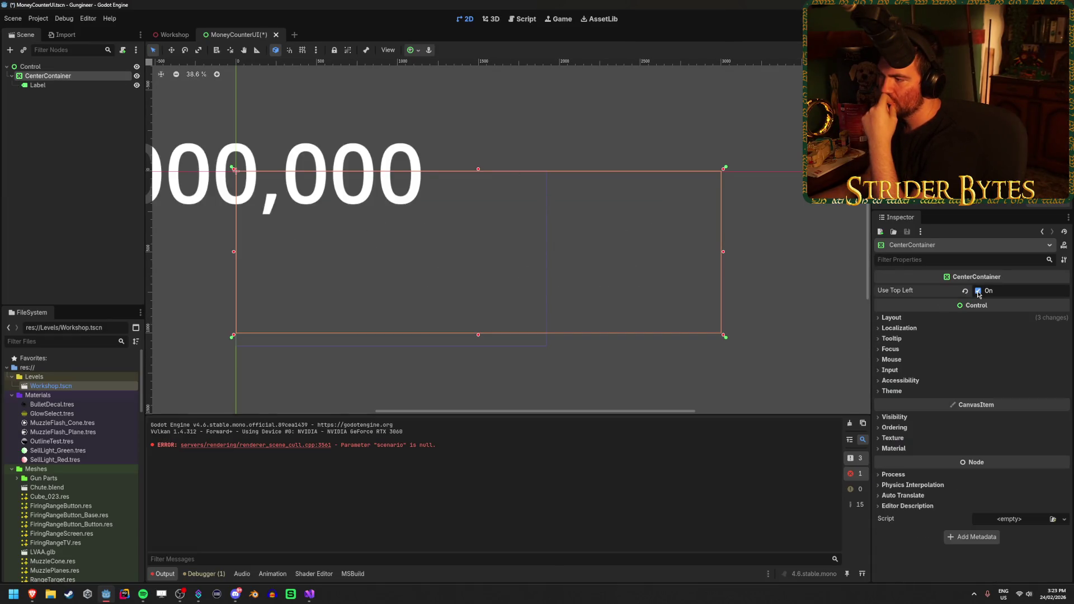
left_click(978, 290)
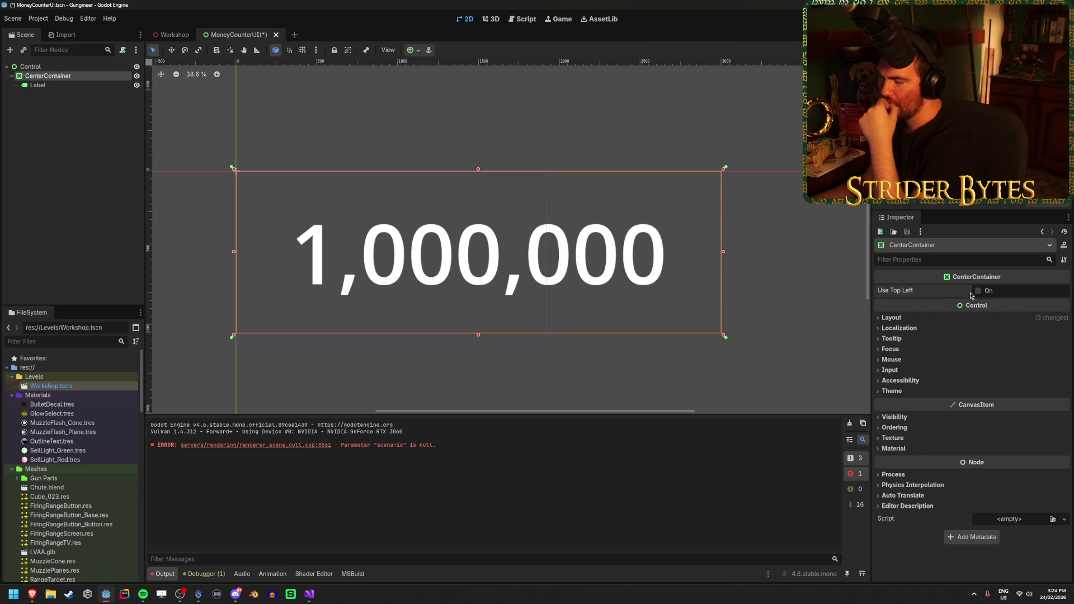
left_click(906, 395)
left_click(904, 392)
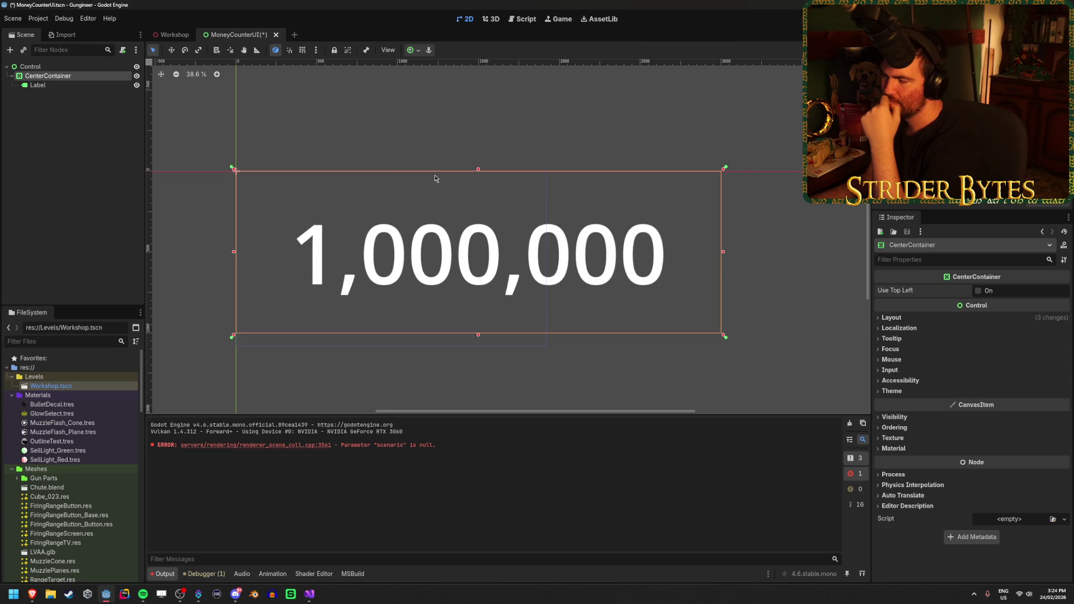
Inspect the Label's layout and transform properties, including its custom minimum width
left_click(38, 85)
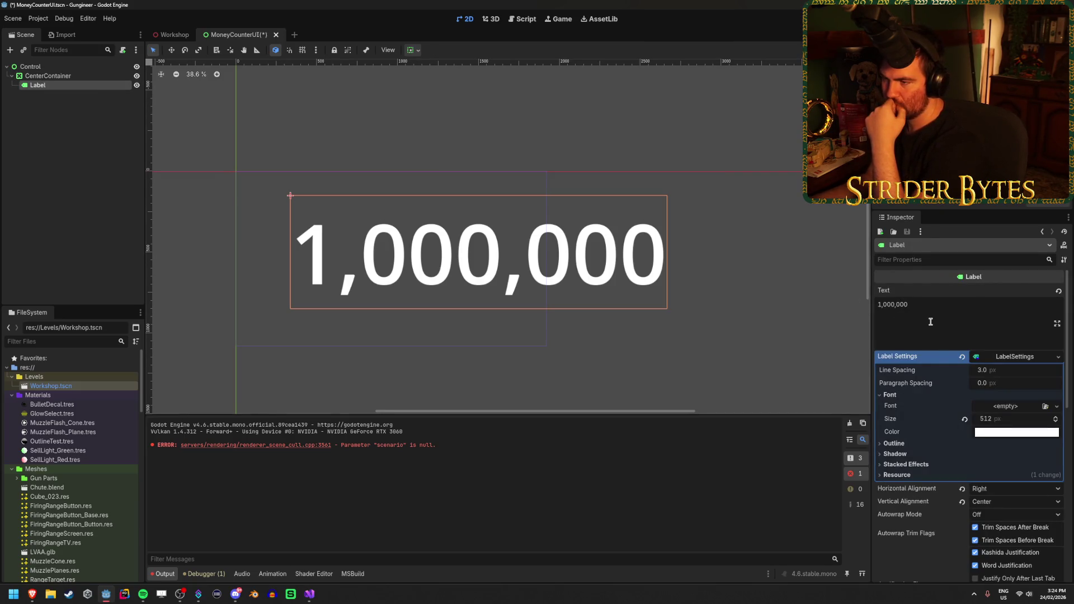
scroll(930, 322, "down", 3)
scroll(930, 320, "up", 3)
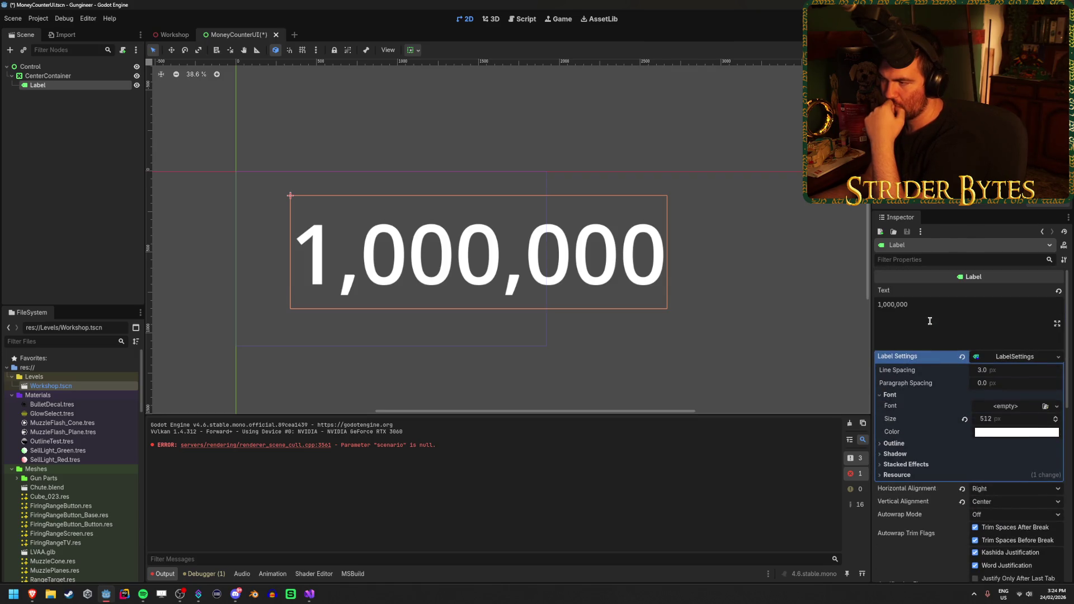
scroll(929, 321, "down", 6)
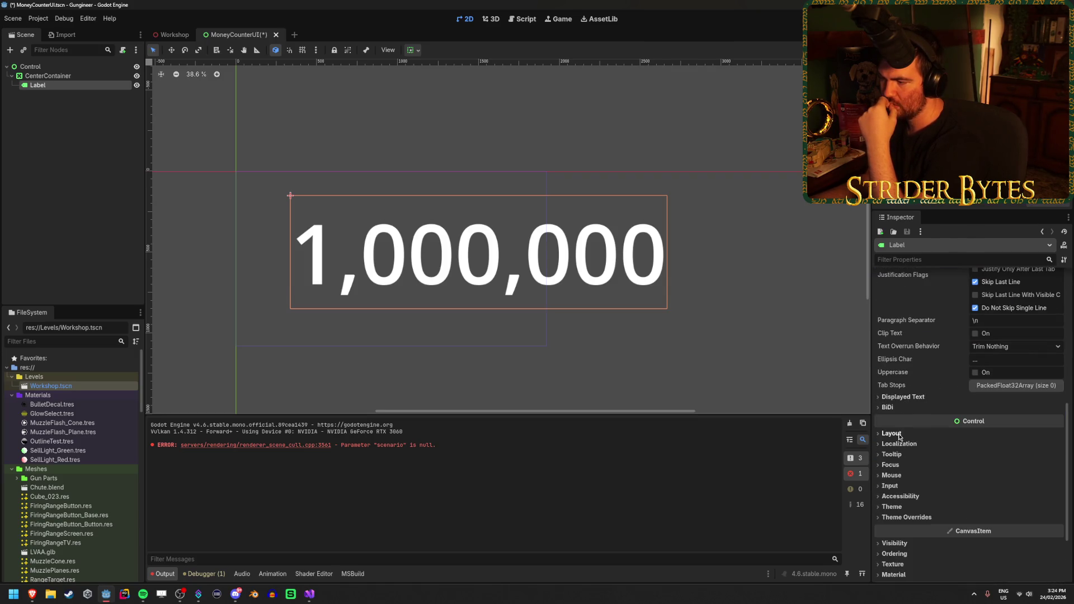
left_click(898, 435)
scroll(911, 419, "down", 2)
left_click(914, 413)
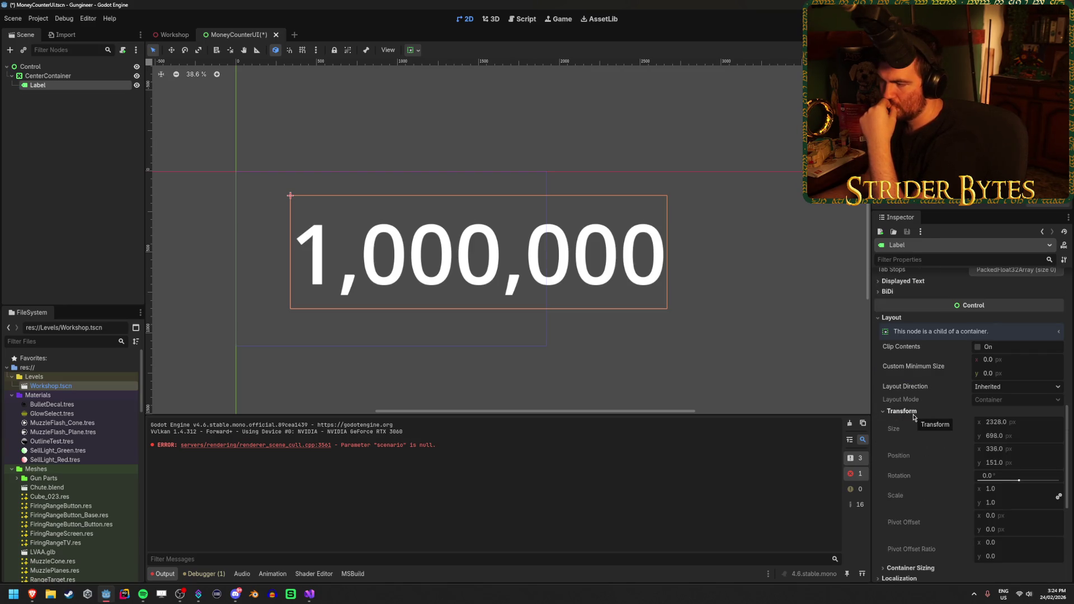
left_click(1014, 362)
type("2328")
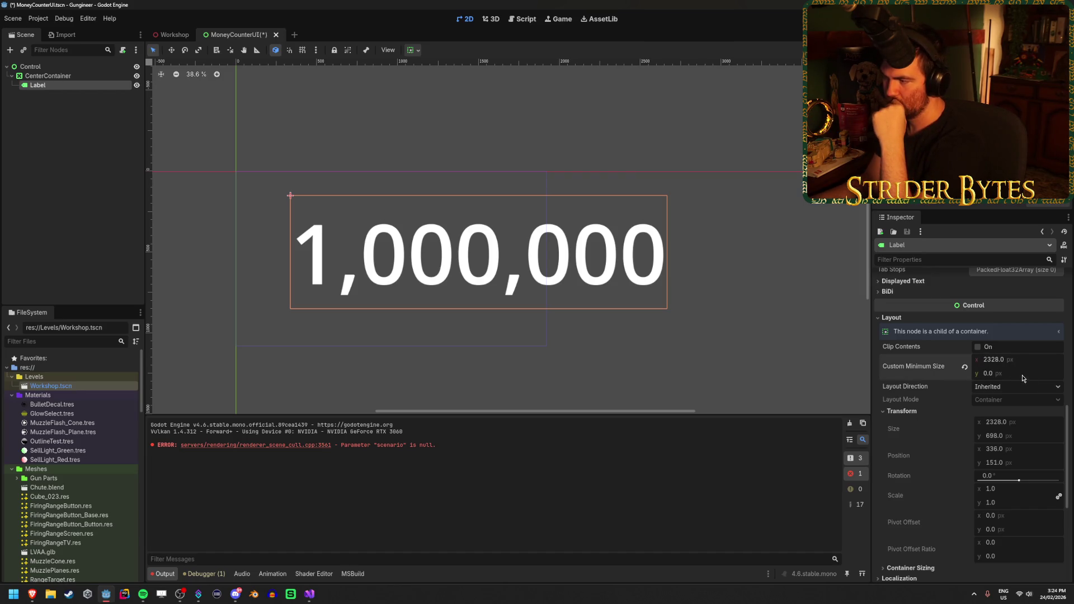
scroll(1013, 369, "up", 8)
Delete part of the label text, undo back to 1,000,000, and save
left_click(894, 298)
key("BackSpace")
key("BackSpace")
key("BackSpace")
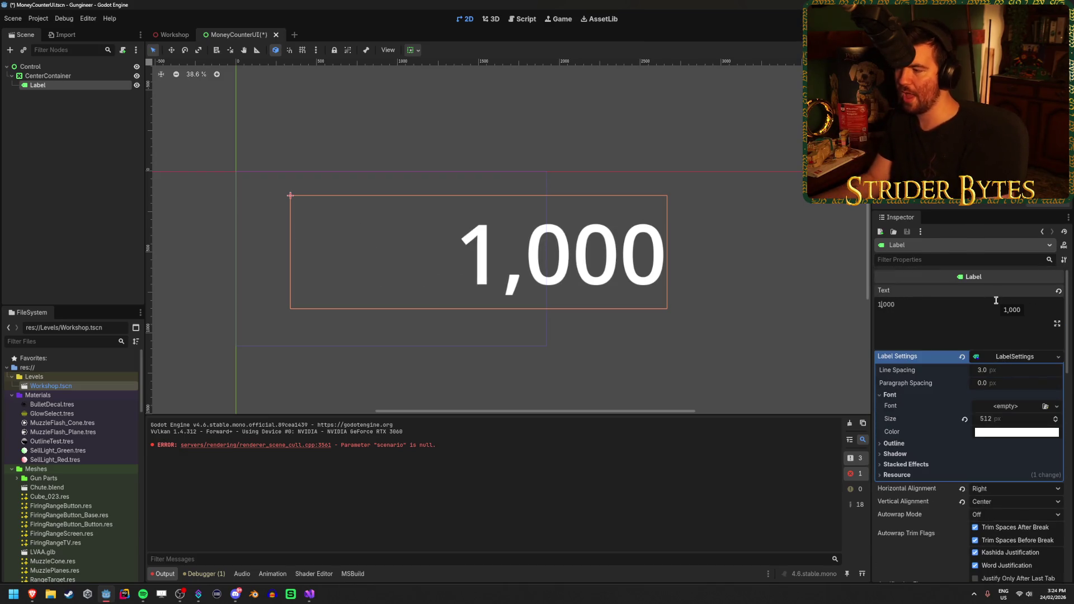
key("ctrl+z")
left_click(91, 178)
key("ctrl+s")
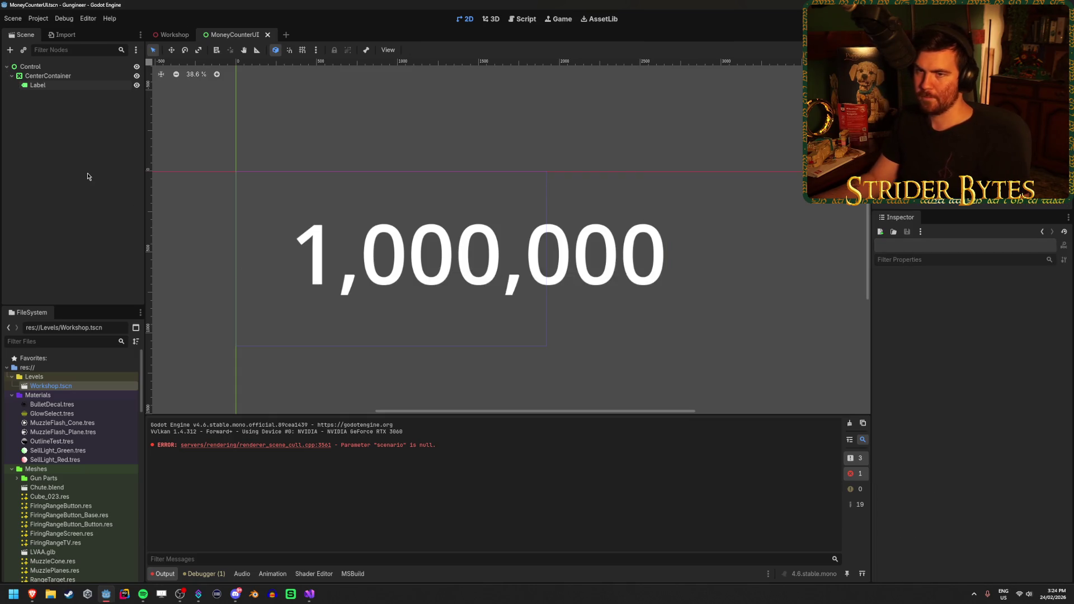
Test typing digits into the label, undo to keep 1,000,000, save, and return to Workshop
left_click(162, 37)
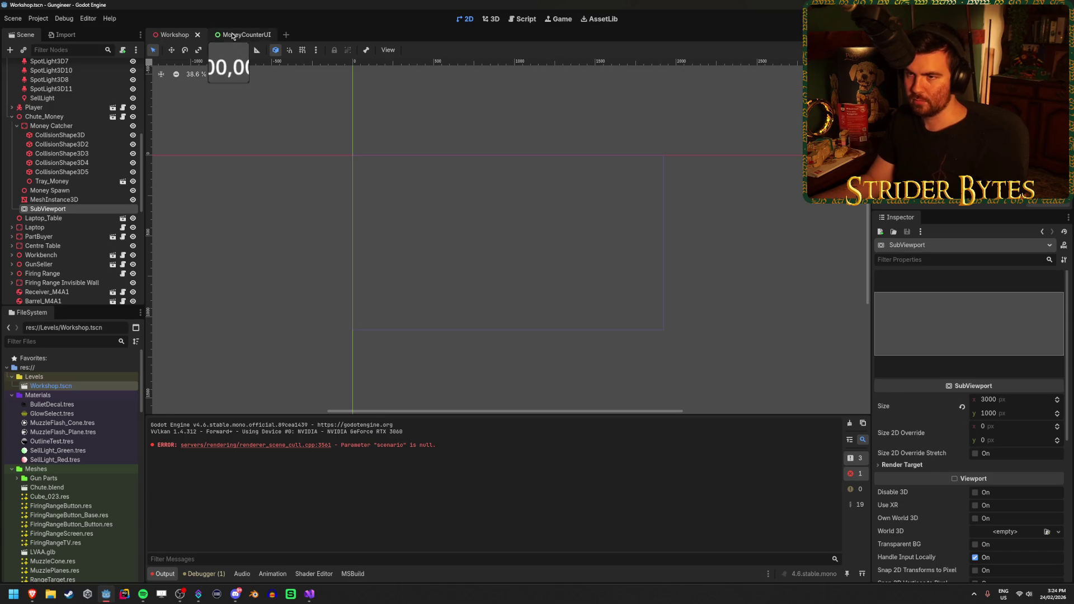
left_click(233, 35)
left_click(879, 307)
type("42343241,000,000")
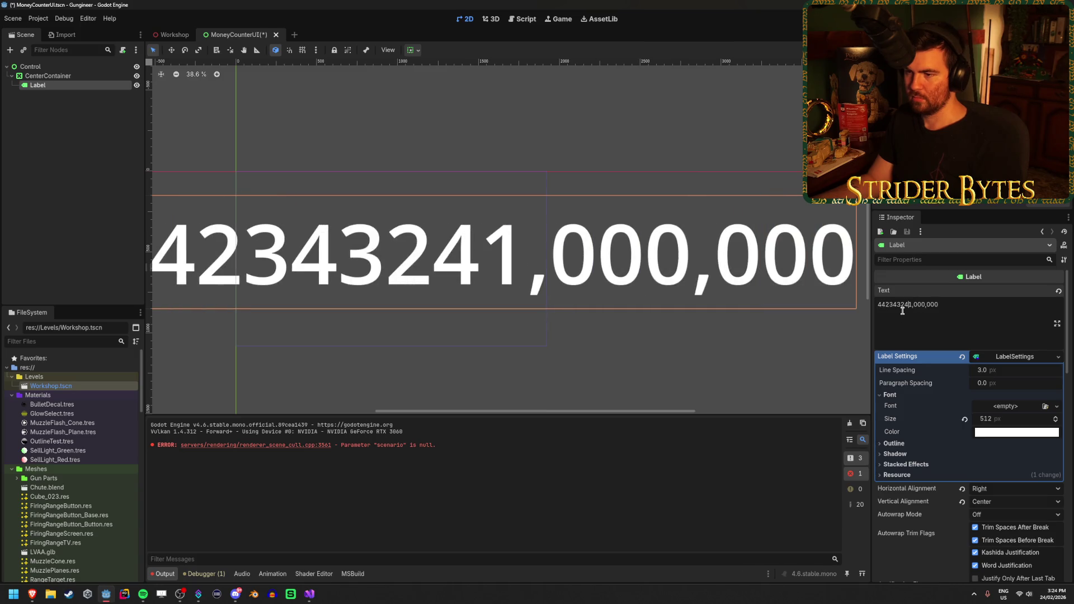
key("ctrl+z")
key("ctrl+s")
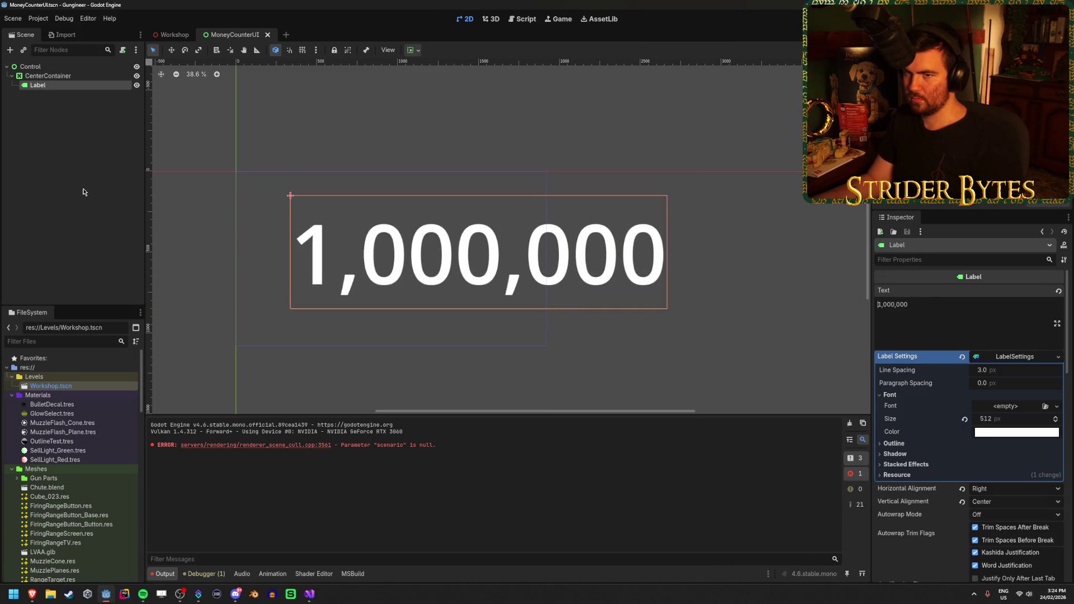
left_click(168, 35)
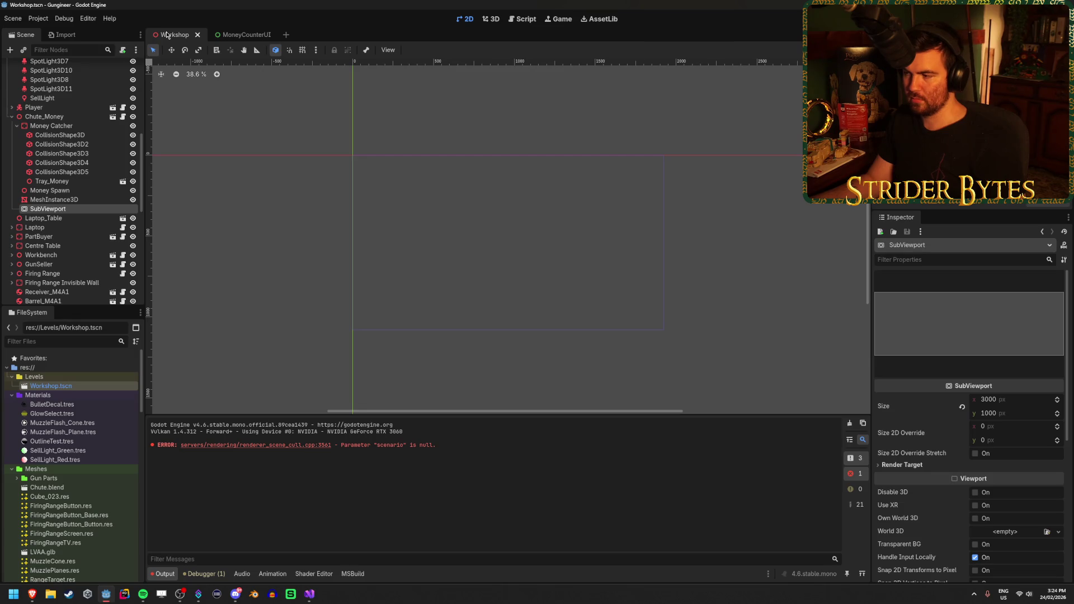
Give the white display panel mesh a new StandardMaterial3D material override
left_click(61, 199)
left_click(64, 208)
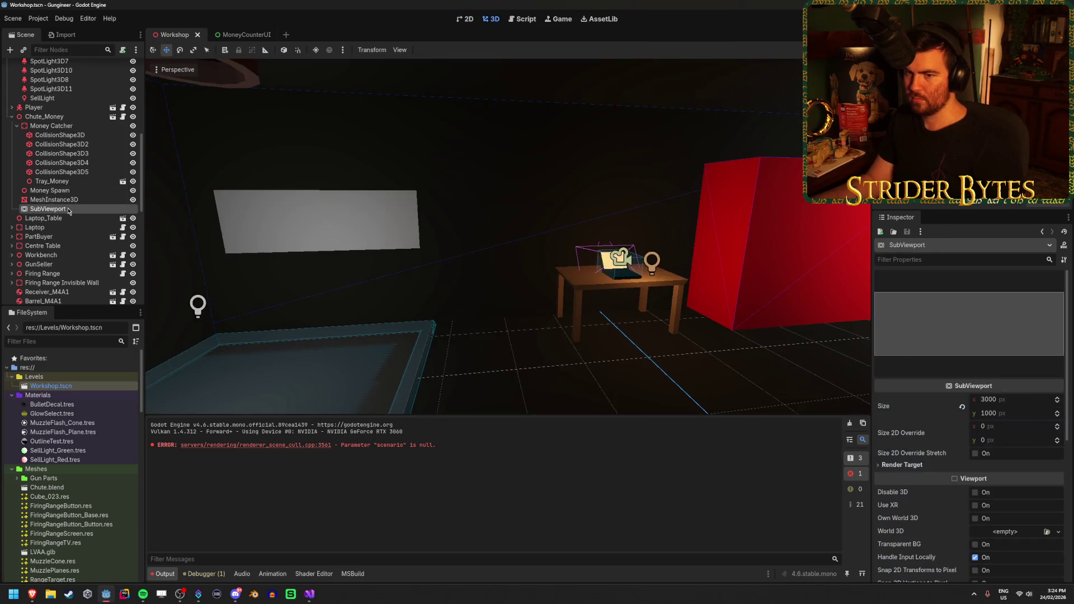
left_click_drag(503, 235, 391, 234)
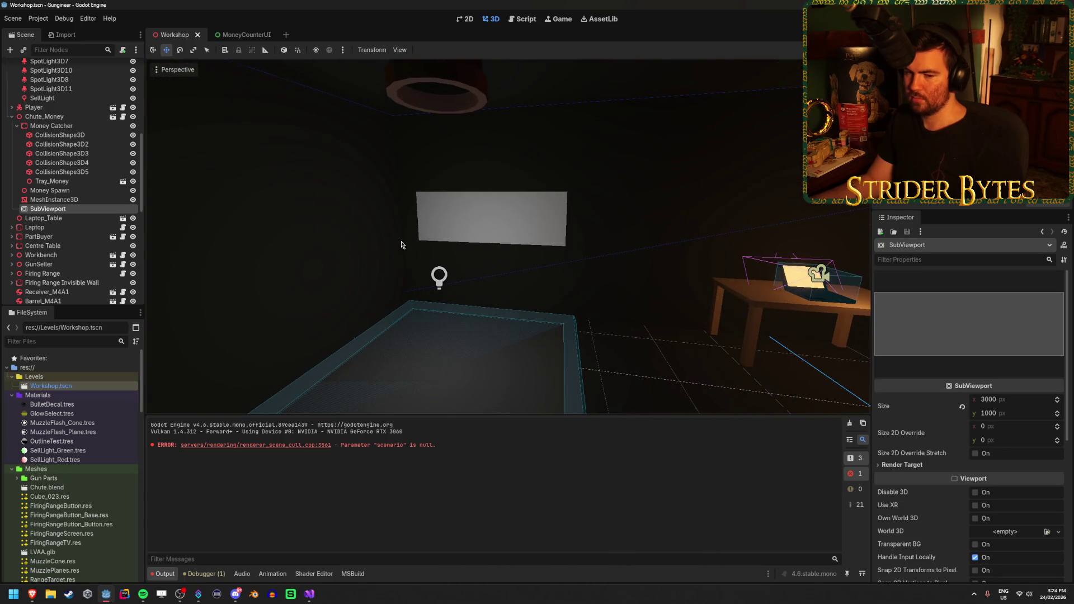
left_click(84, 200)
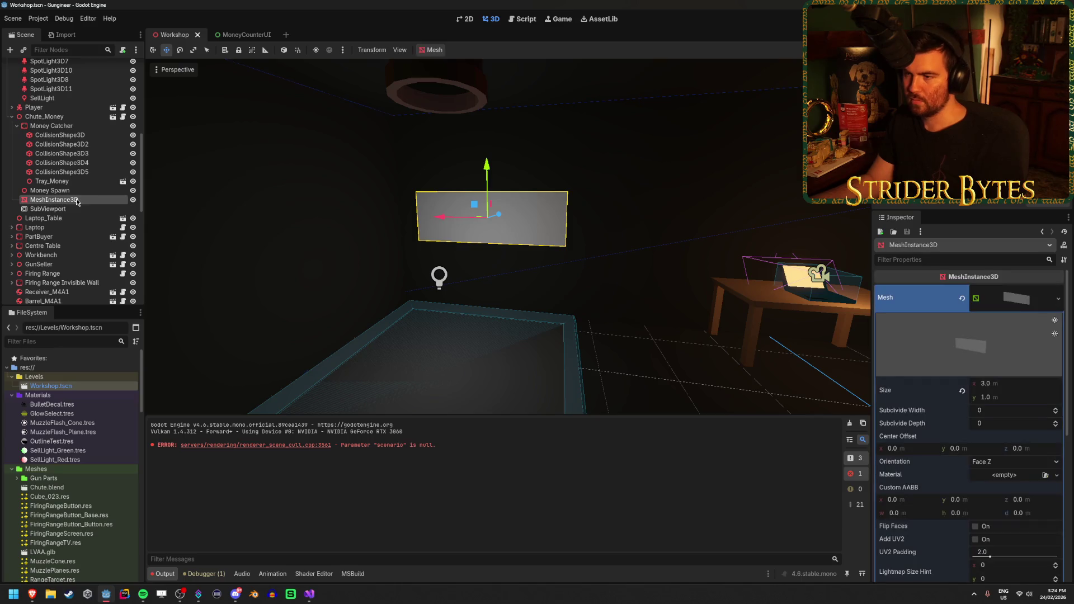
scroll(1044, 327, "down", 4)
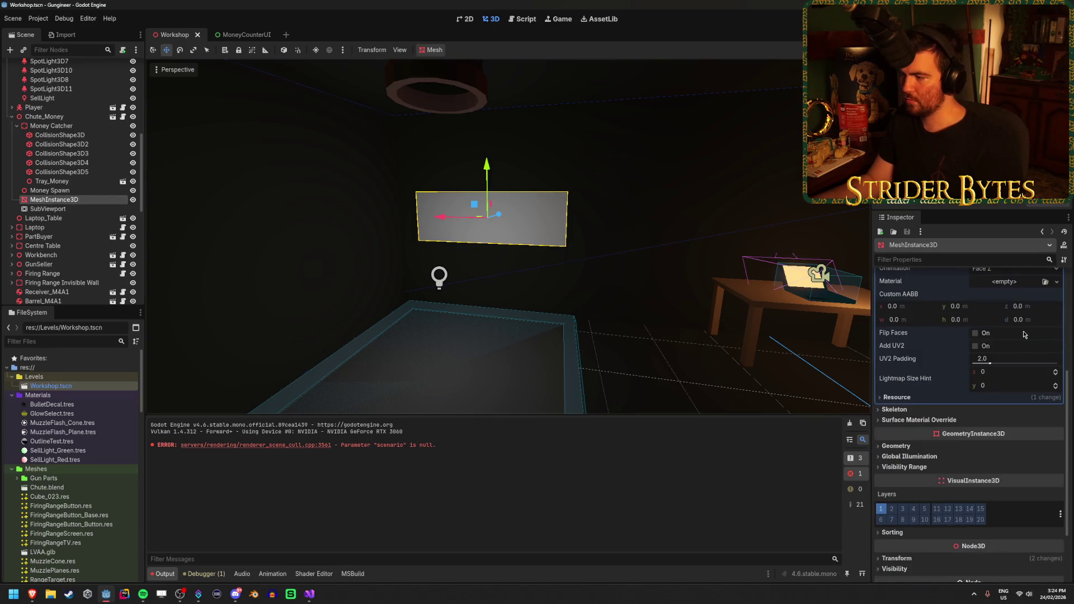
left_click(896, 446)
scroll(896, 445, "down", 3)
left_click(1057, 341)
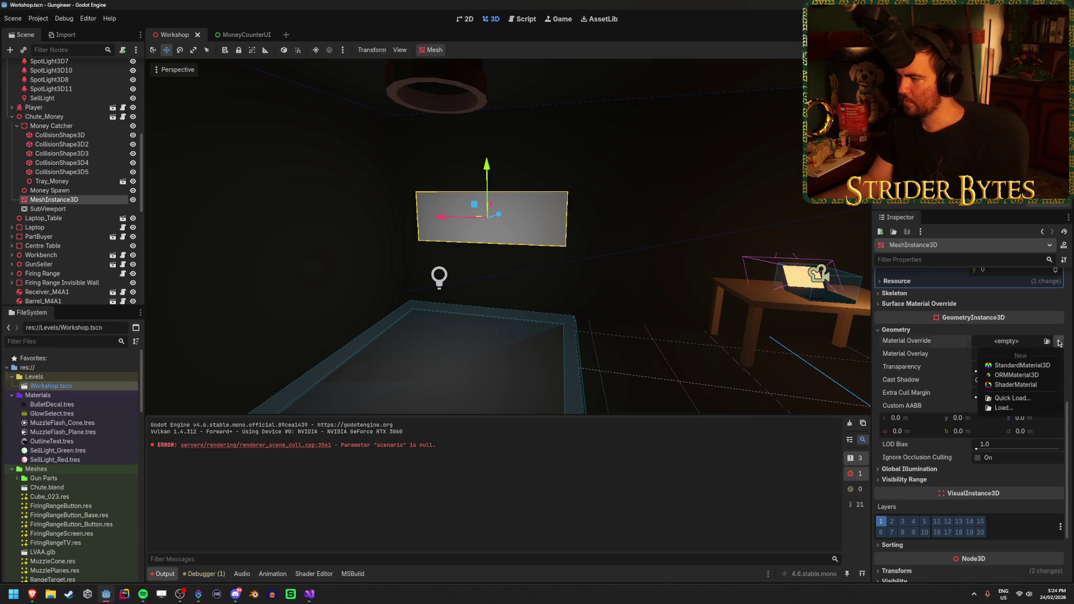
left_click(1040, 365)
Set the material's albedo texture to a new ViewportTexture
left_click(1025, 348)
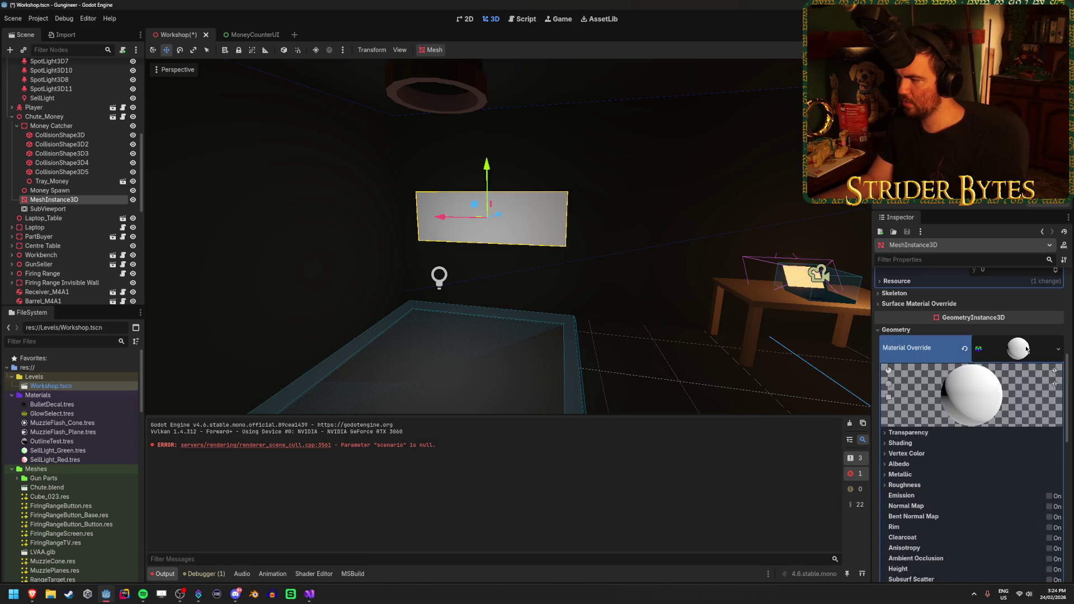
scroll(1002, 475, "down", 5)
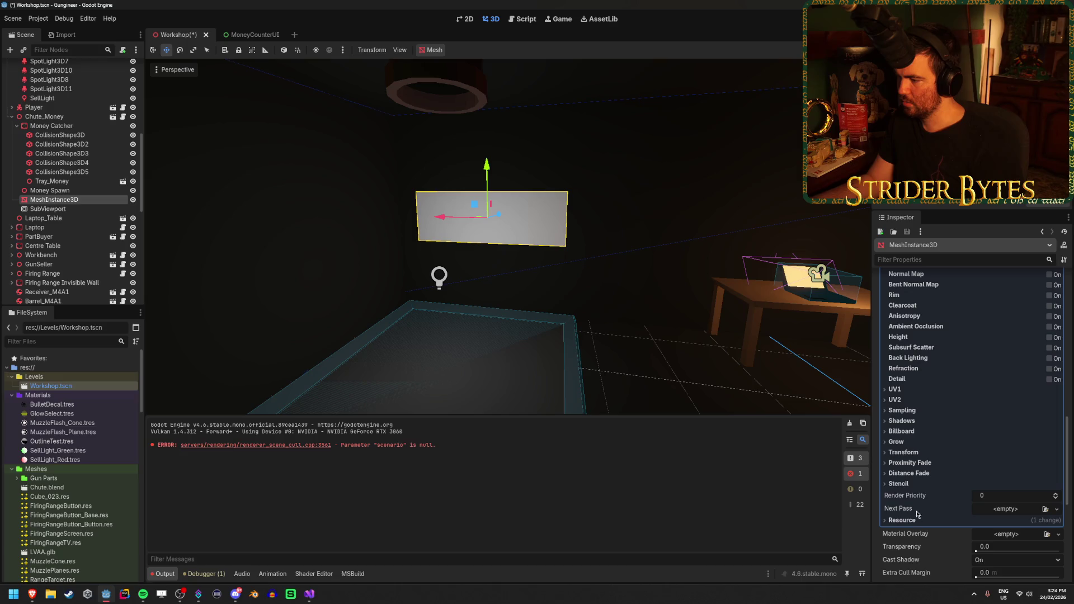
left_click(1000, 521)
scroll(945, 447, "up", 5)
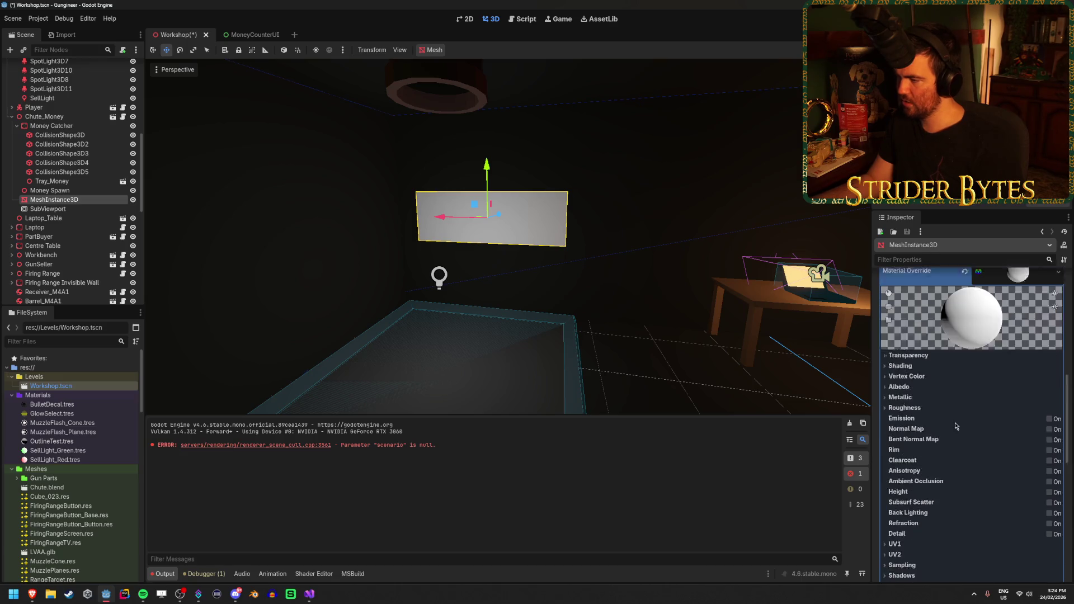
left_click(895, 386)
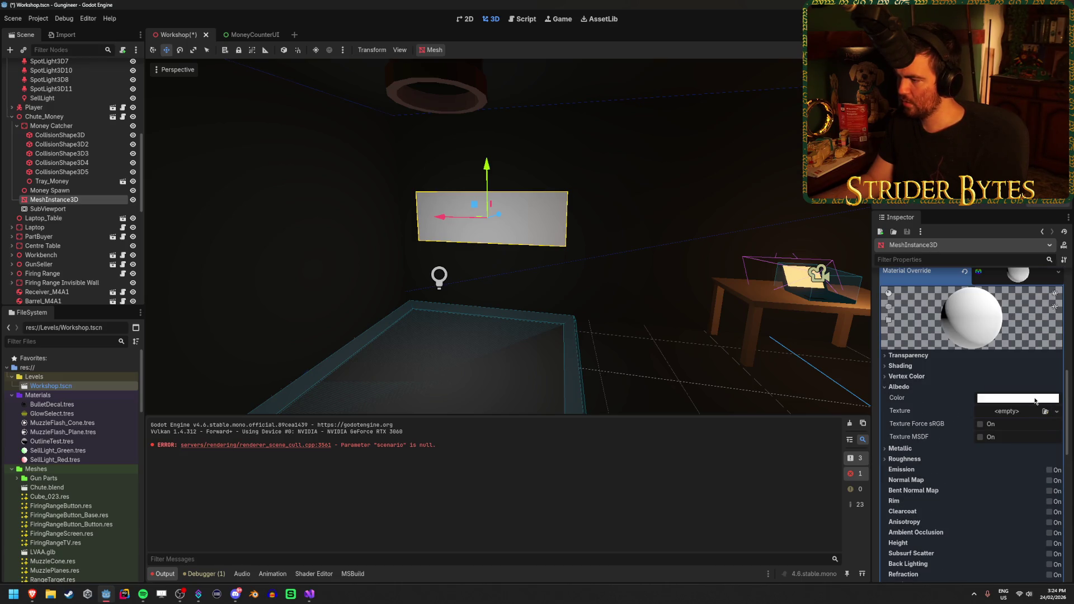
left_click(1045, 411)
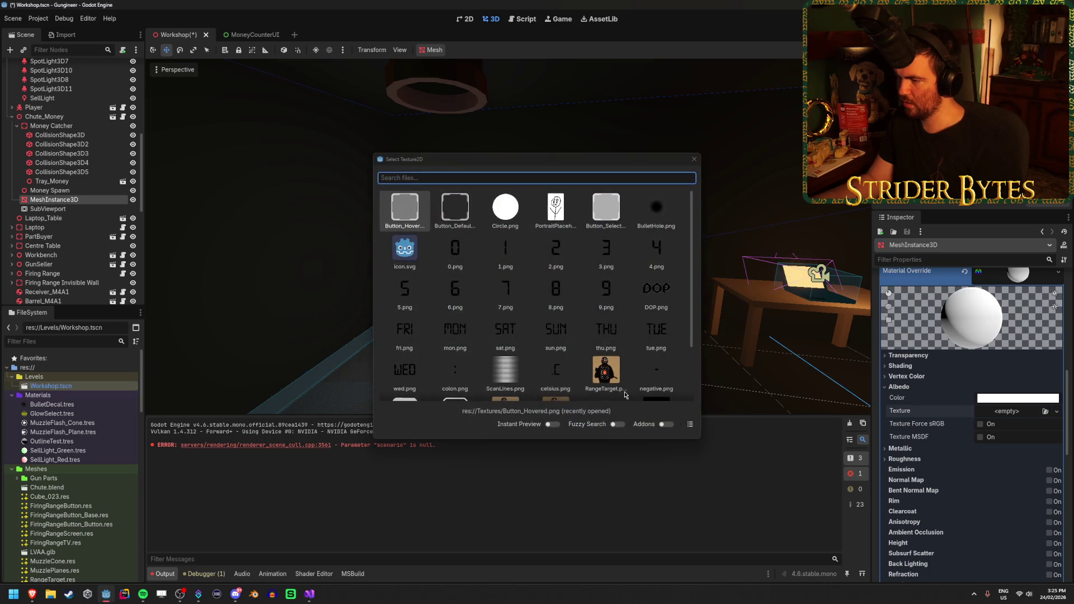
left_click(694, 159)
left_click(1056, 412)
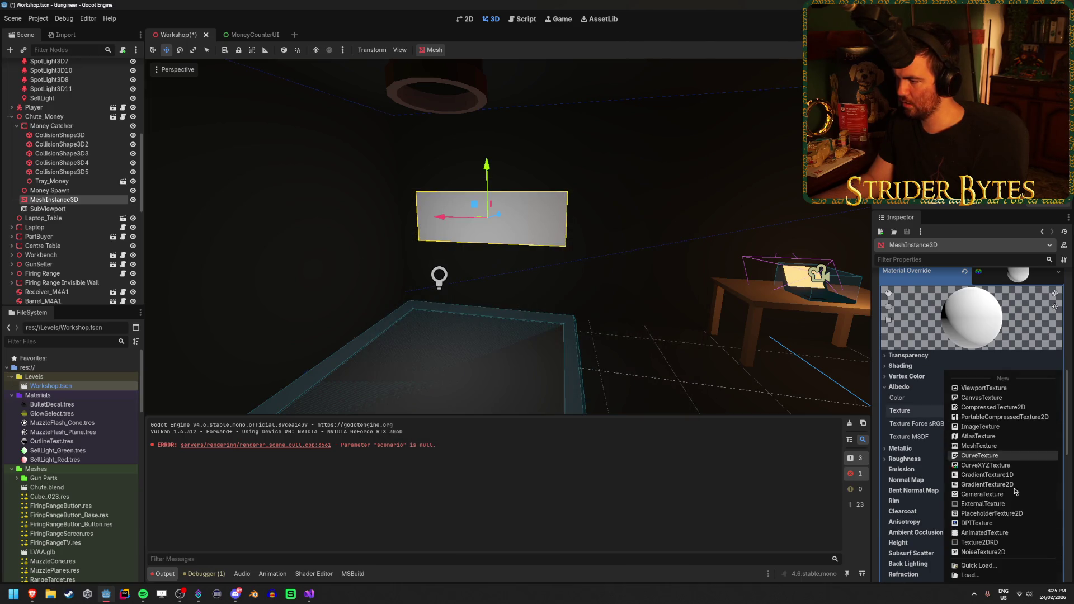
left_click(984, 388)
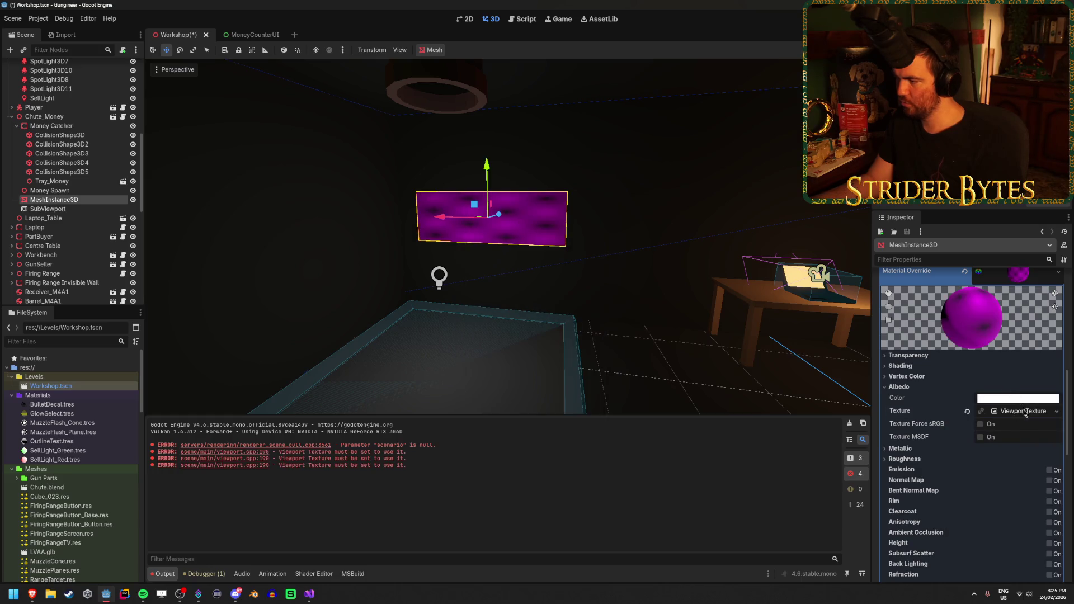
Assign the Chute_Money SubViewport as the ViewportTexture source and save the scene
left_click(1029, 411)
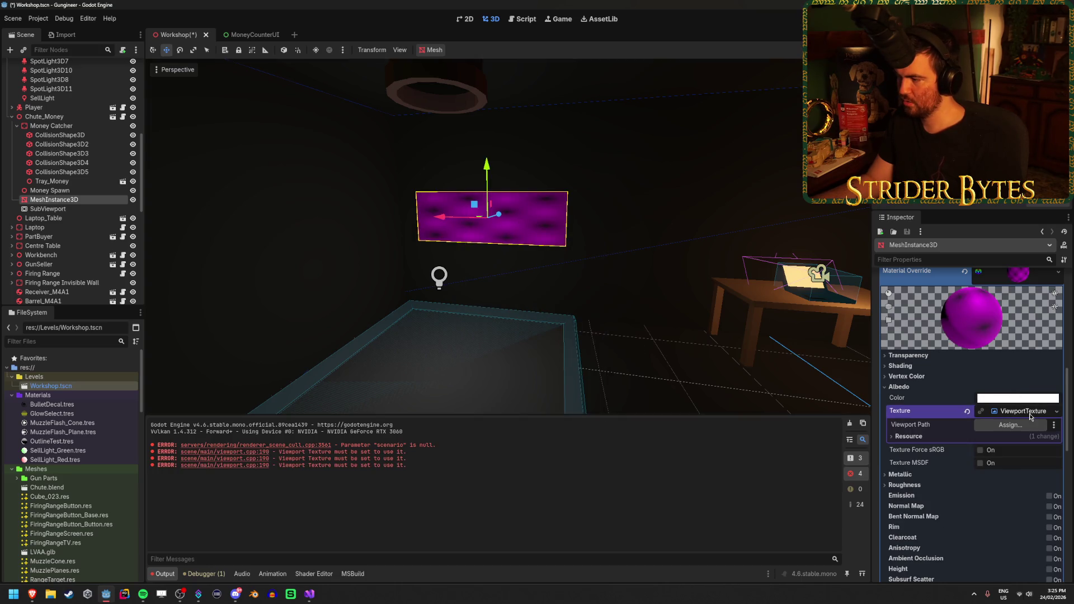
left_click(995, 428)
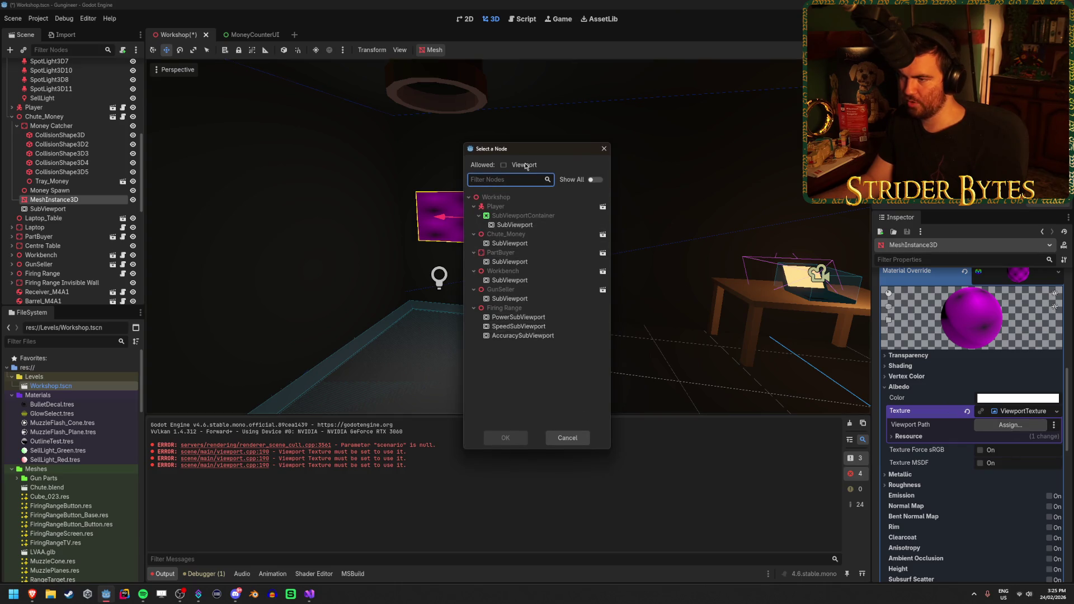
left_click(523, 245)
left_click(513, 439)
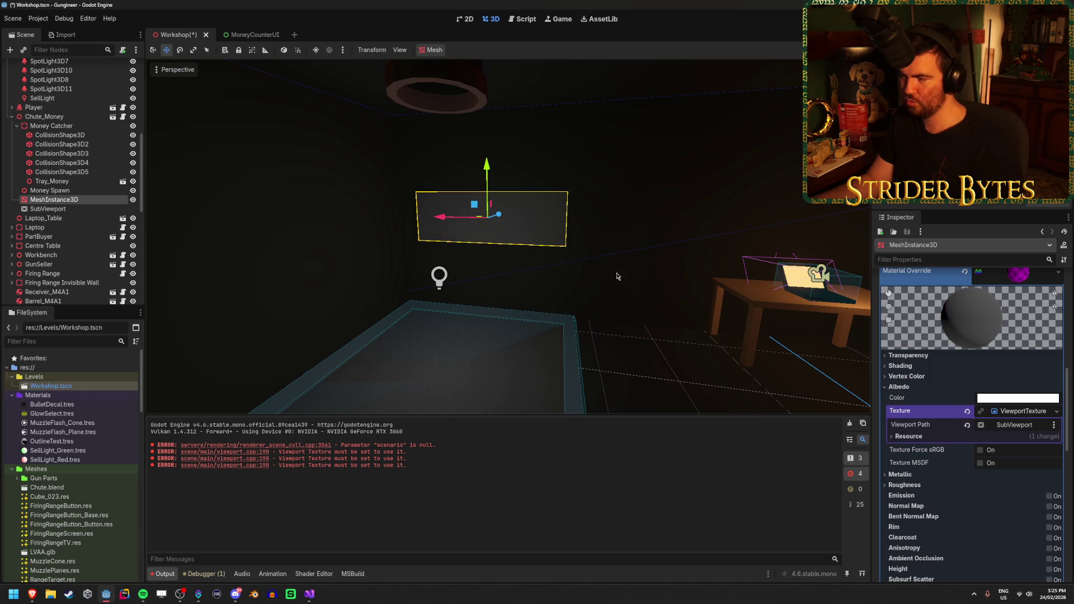
key("f")
key("ctrl+s")
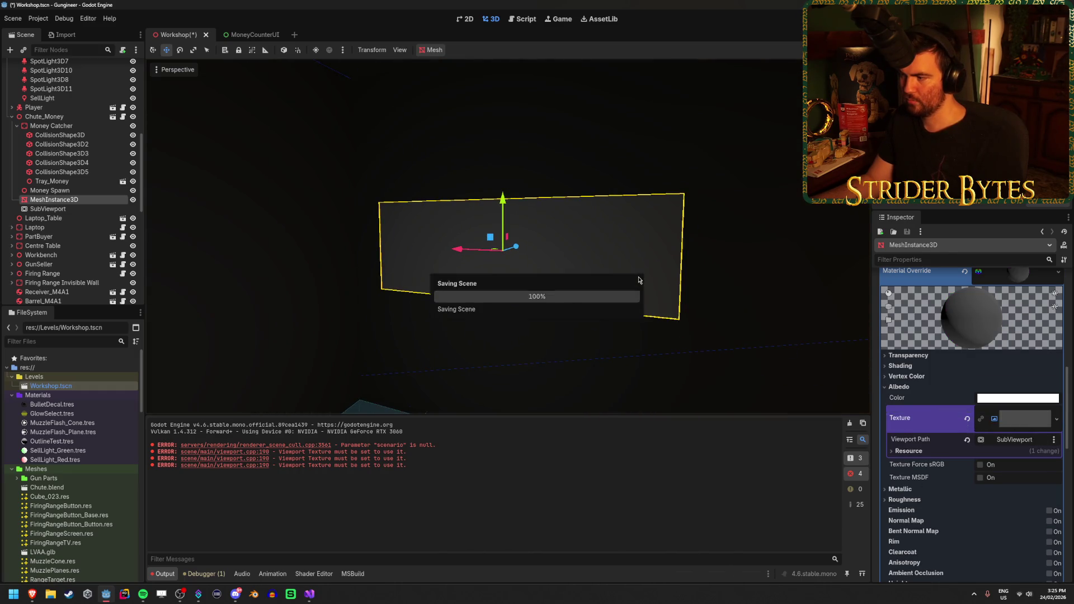
Set the material's Shading Mode to Unshaded and save
left_click(919, 357)
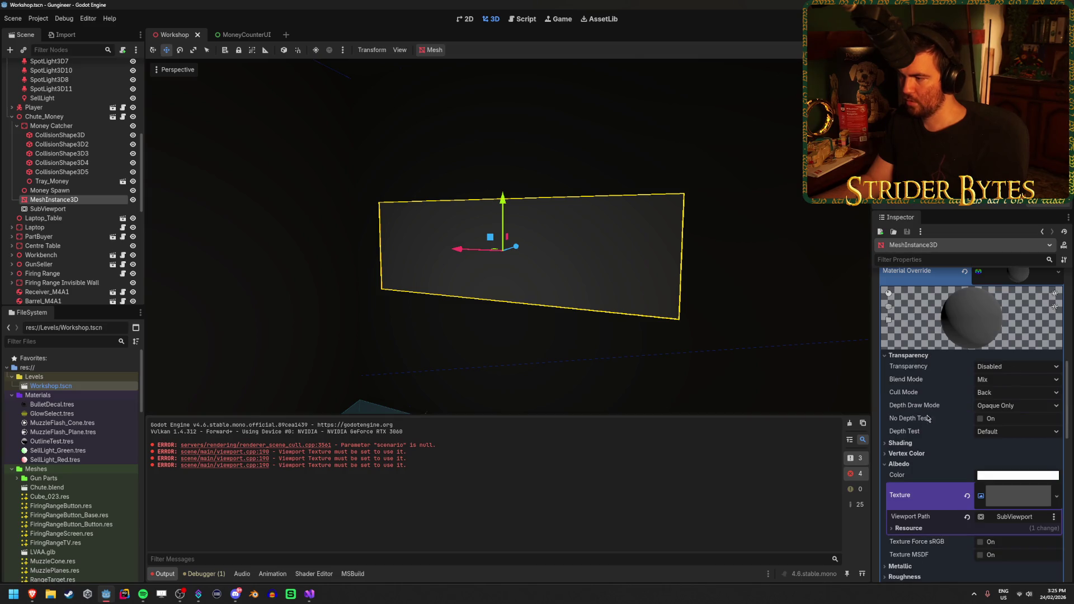
left_click(913, 443)
left_click(1015, 454)
left_click(1001, 465)
key("ctrl+s")
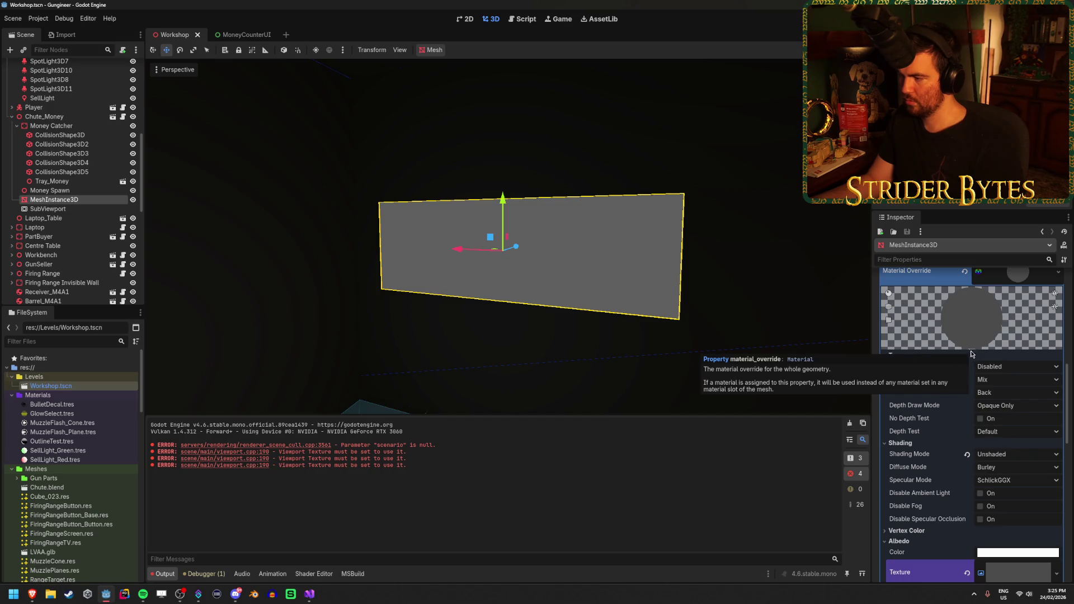
Select the chute's SubViewport node and check the MoneyCounterUI scene
scroll(943, 453, "down", 2)
scroll(943, 453, "down", 3)
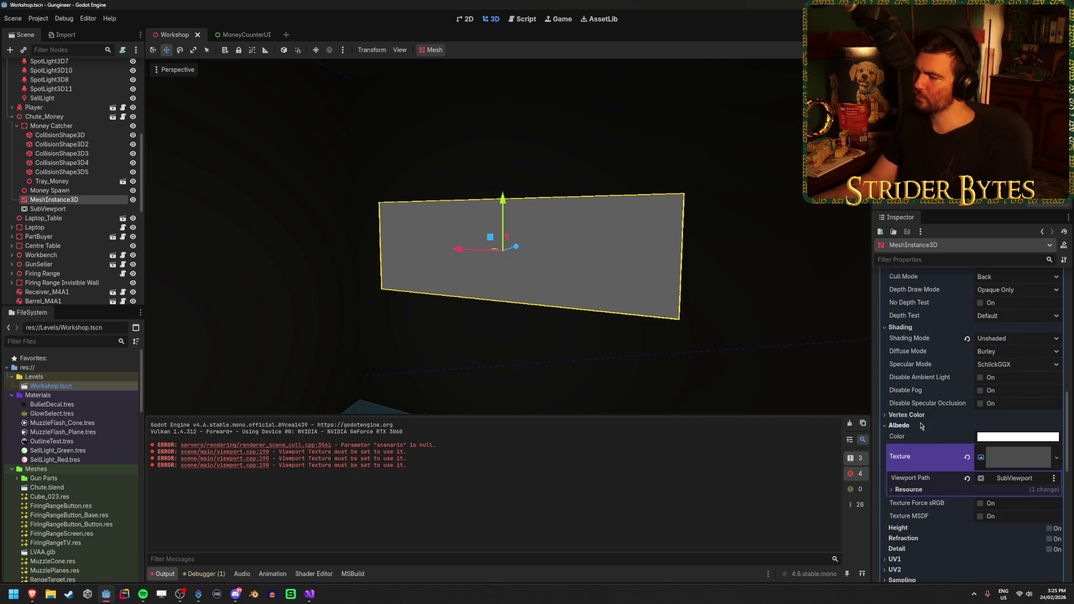
scroll(921, 421, "down", 1)
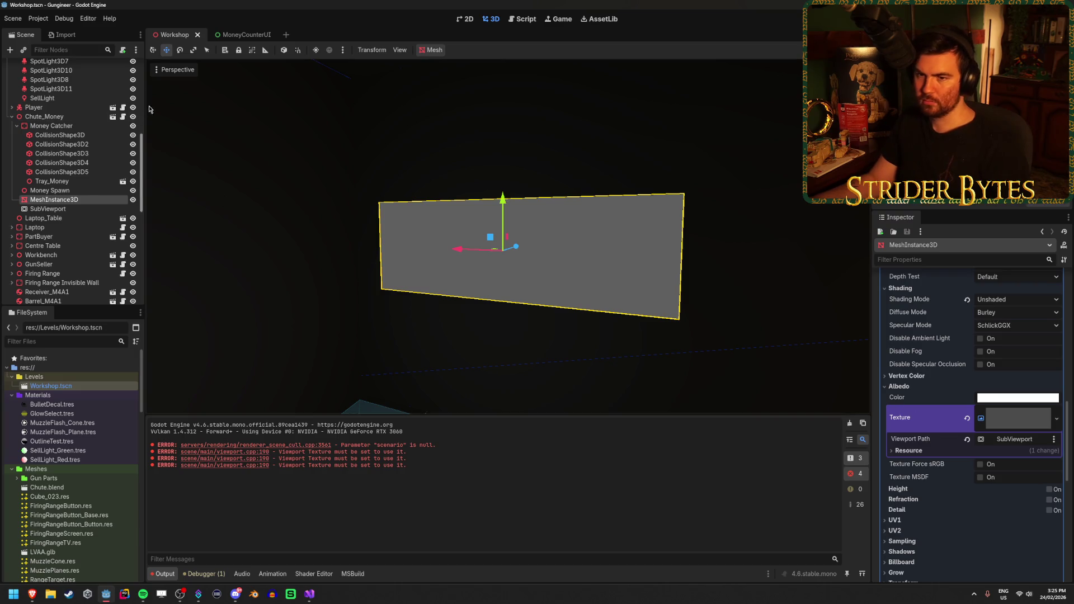
left_click(48, 208)
left_click(237, 37)
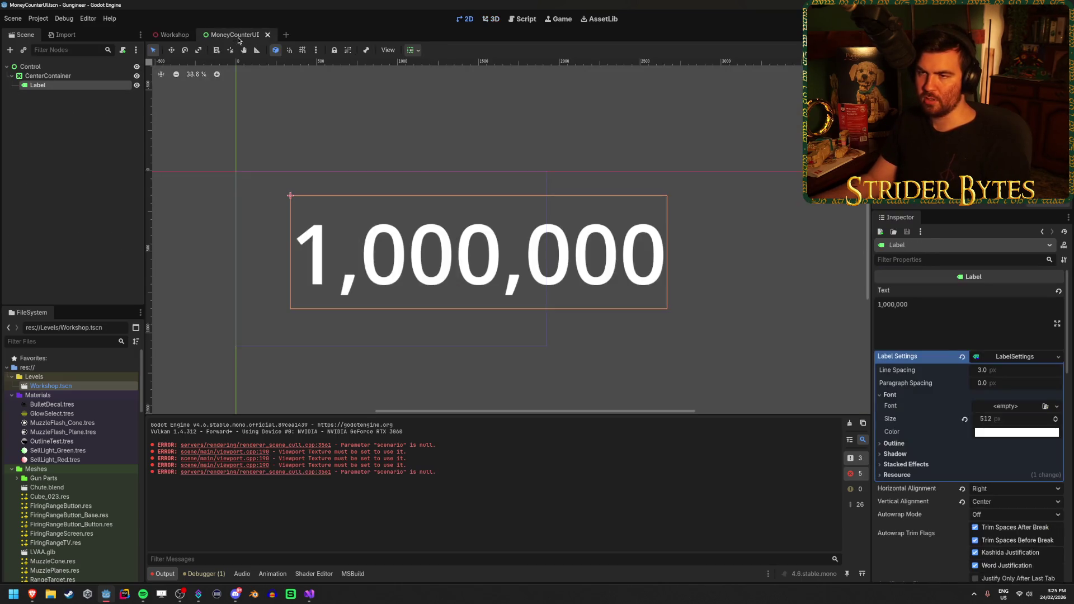
Add MoneyCounterUI.tscn as a child of the SubViewport in the Workshop scene and save
left_click(173, 35)
scroll(38, 410, "down", 5)
scroll(38, 410, "down", 1)
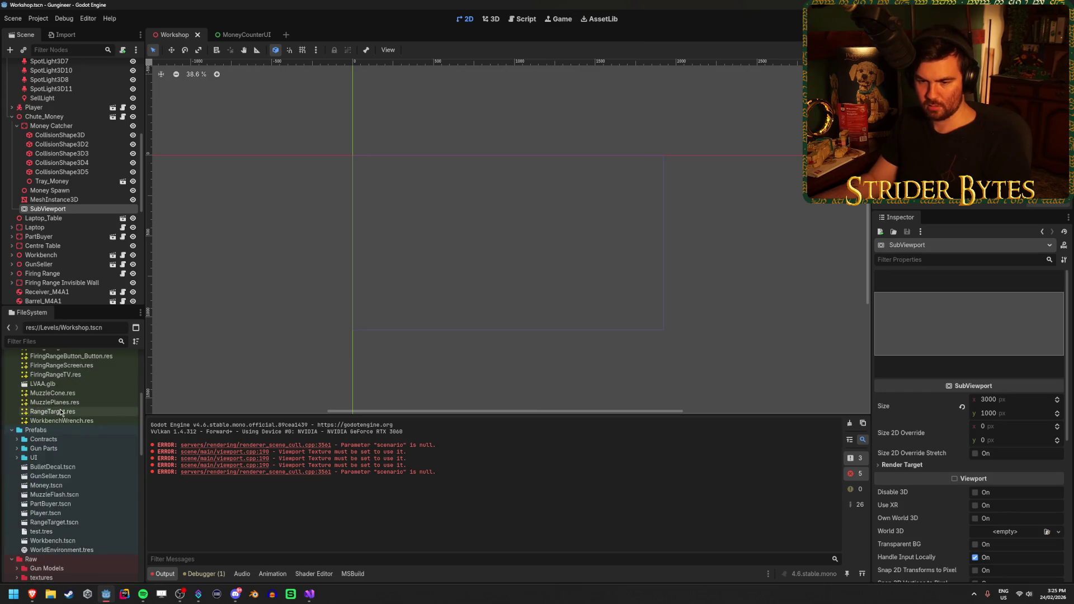
left_click(17, 457)
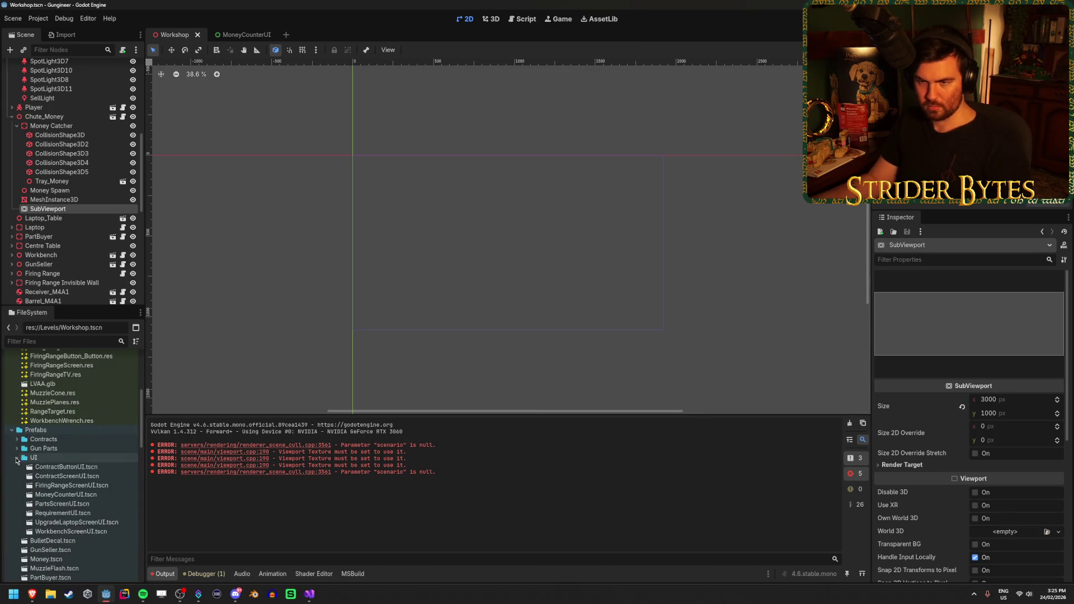
left_click_drag(93, 498, 69, 207)
key("ctrl+s")
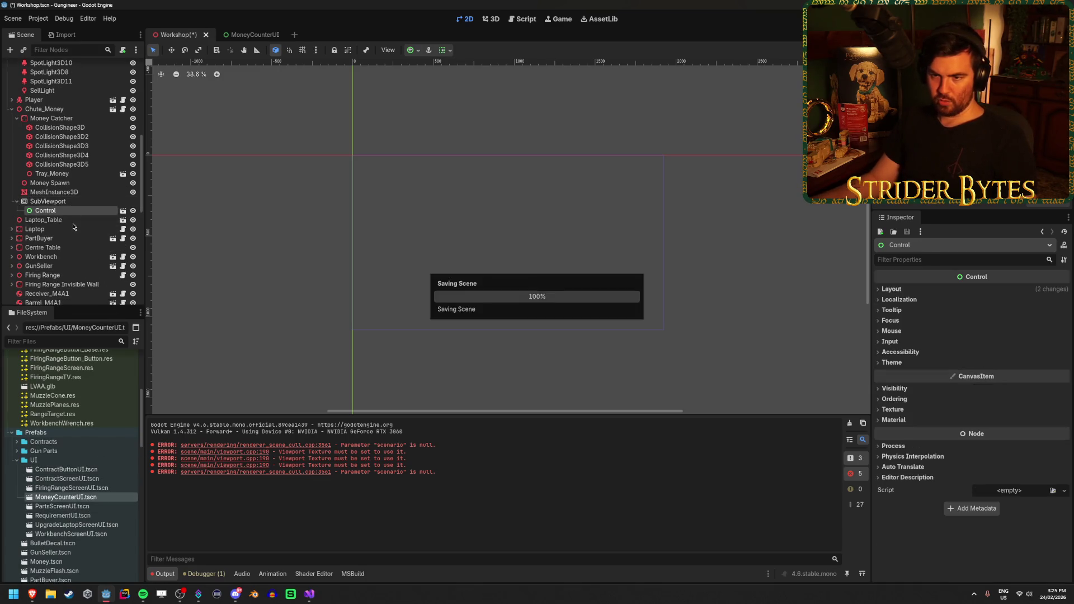
Apply the Full Rect anchor preset so MoneyCounterUI fills the 3000×1000 viewport
left_click(63, 184)
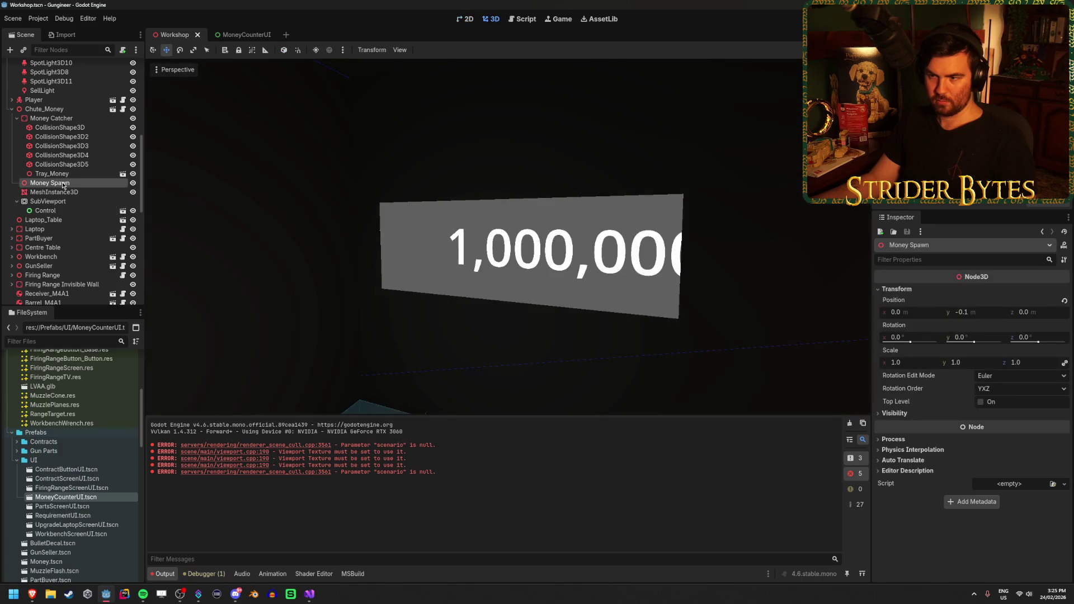
left_click(65, 210)
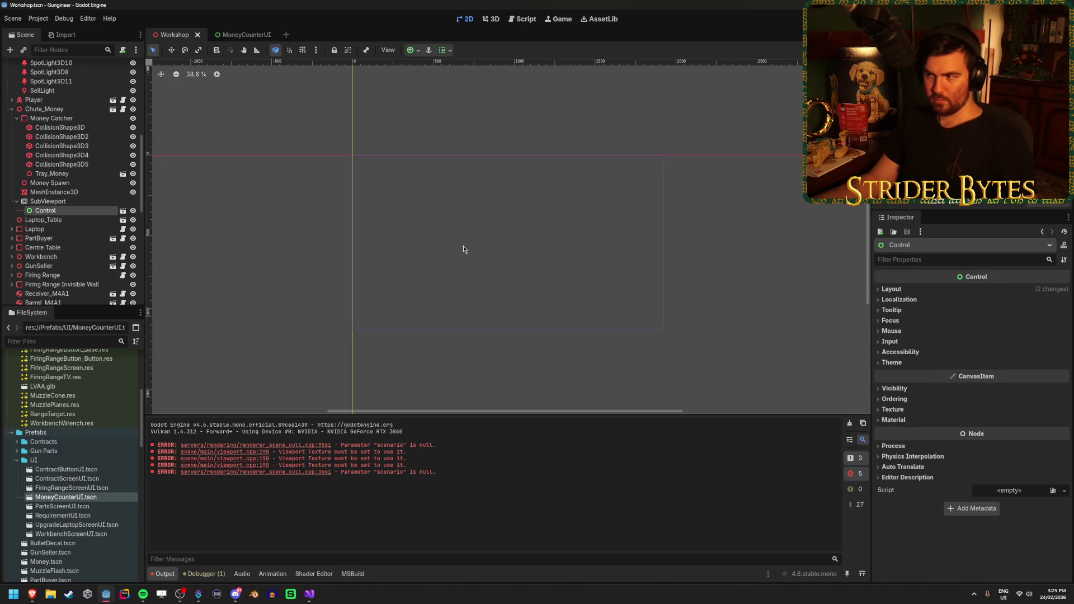
left_click(905, 292)
left_click(901, 396)
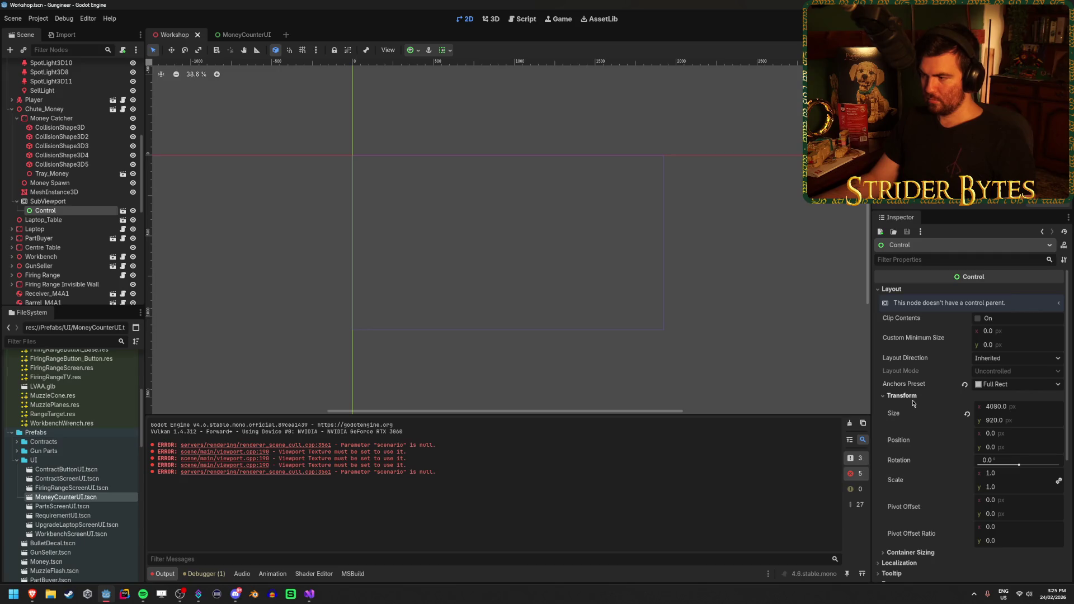
left_click(415, 51)
left_click(463, 130)
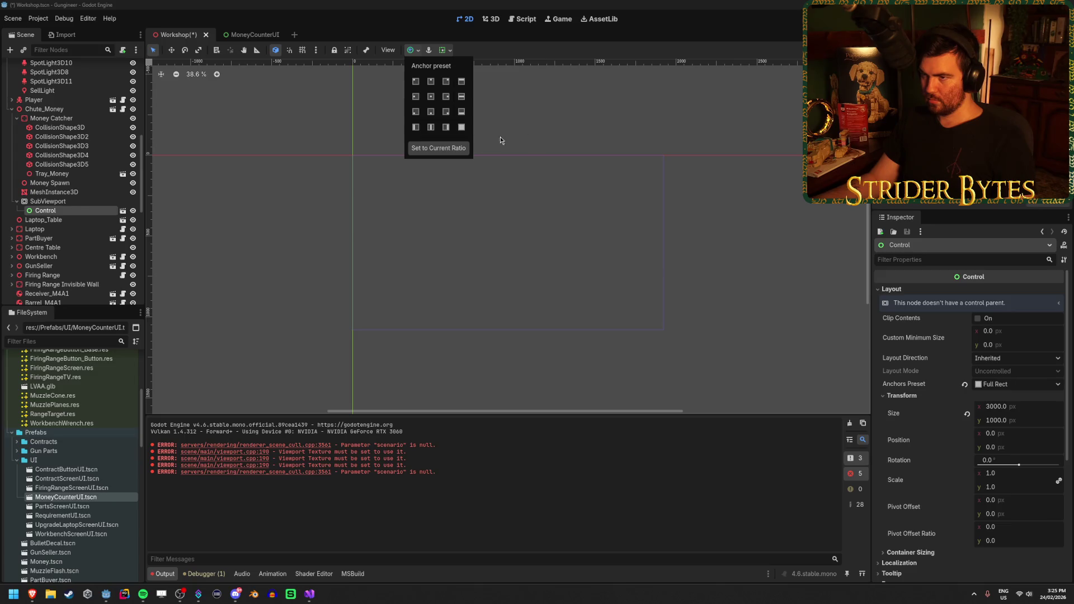
Select the SubViewport and Money Catcher to check the quad, then save the scene
left_click(48, 201)
left_click(51, 118)
key("ctrl+s")
scroll(528, 288, "down", 5)
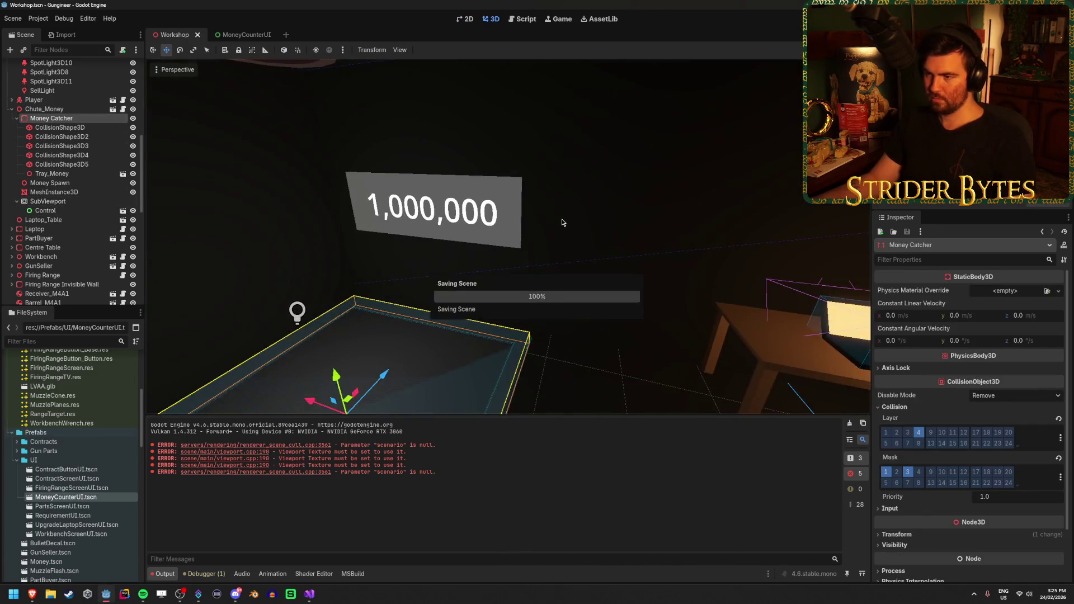
scroll(529, 288, "up", 3)
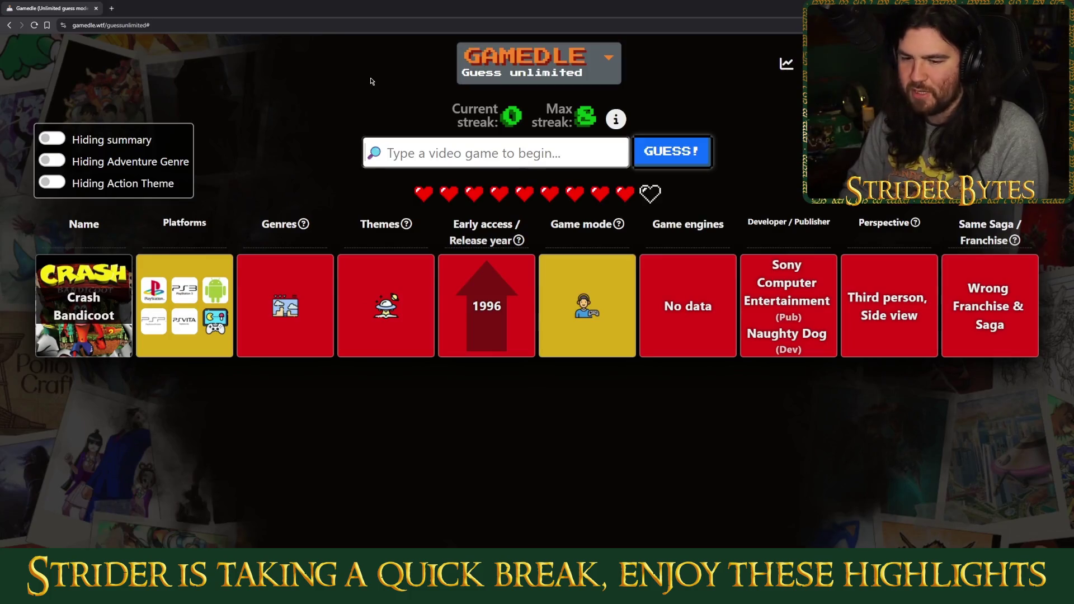
Search for 'diablo iii', pick the Diablo III suggestion, and submit it as the guess
type("diablo ")
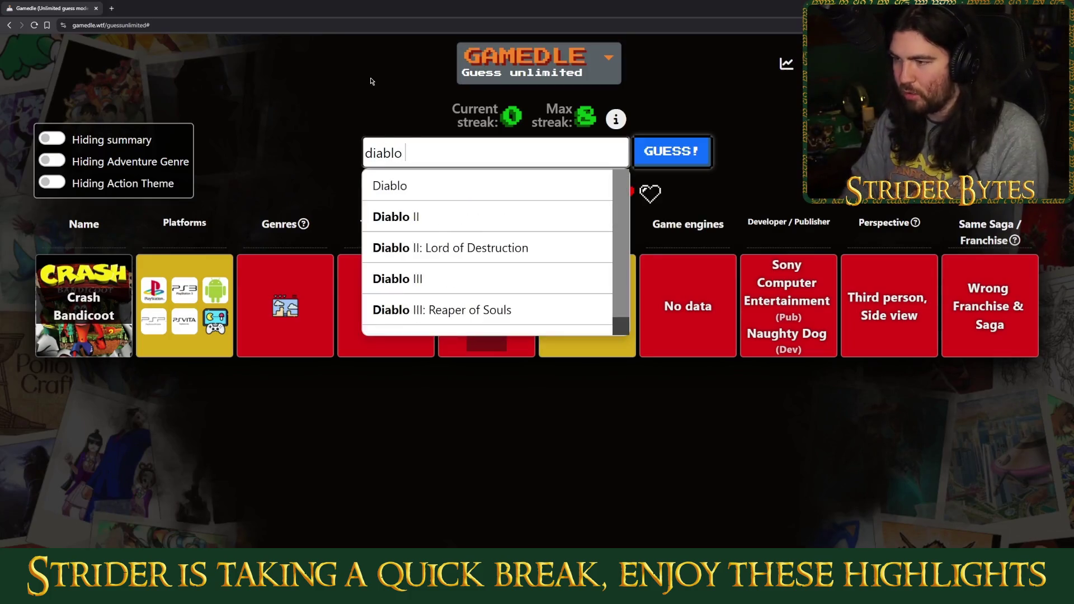
type("iii")
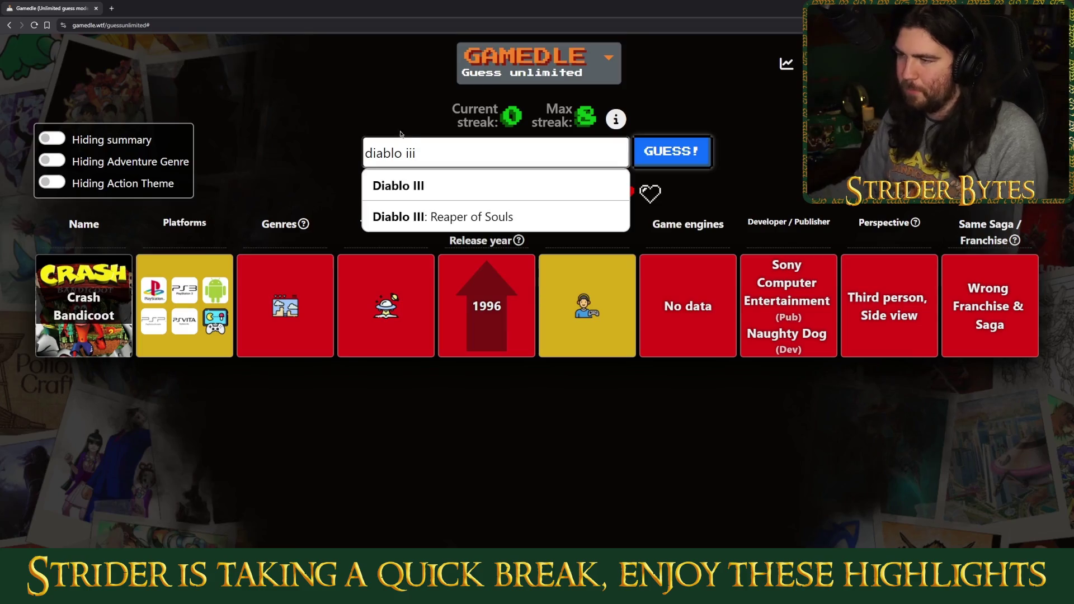
left_click(401, 183)
left_click(662, 155)
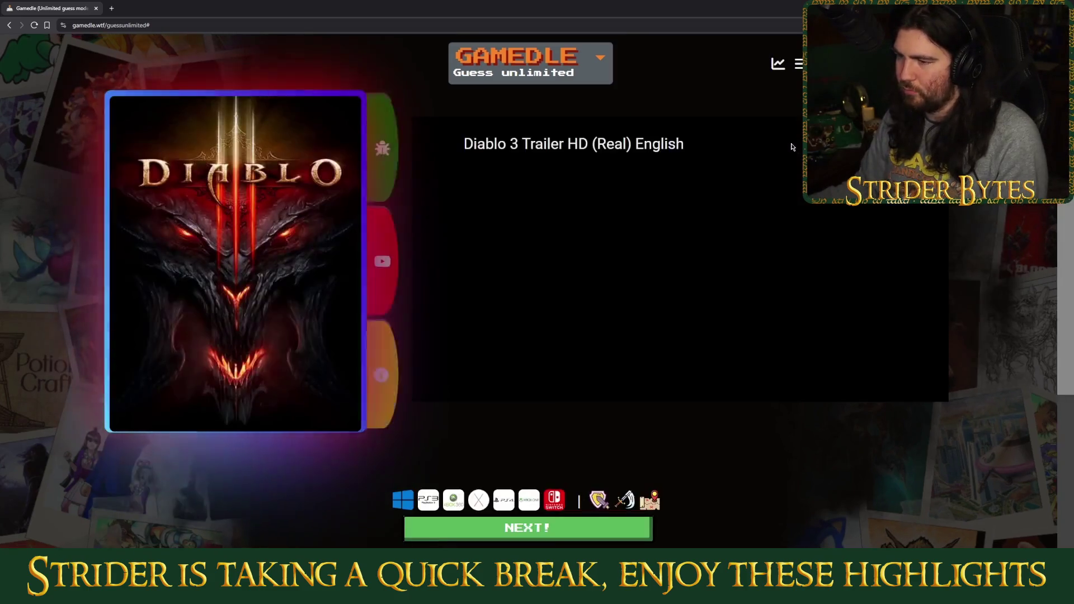
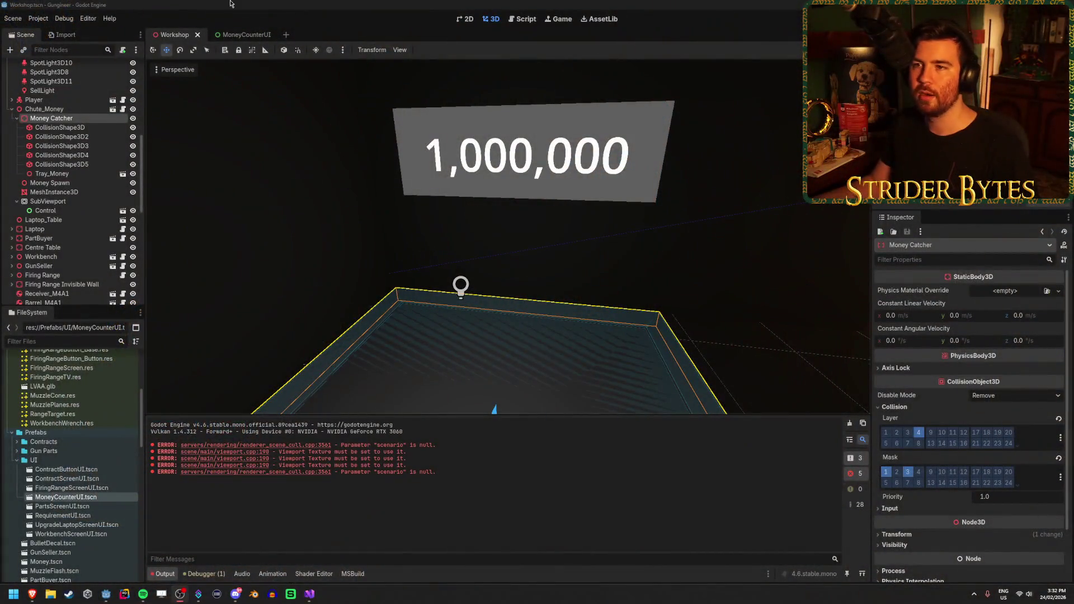
Orbit the Godot view to face the 1,000,000 money panel, then switch to MoneyChute.cs
left_click(230, 4)
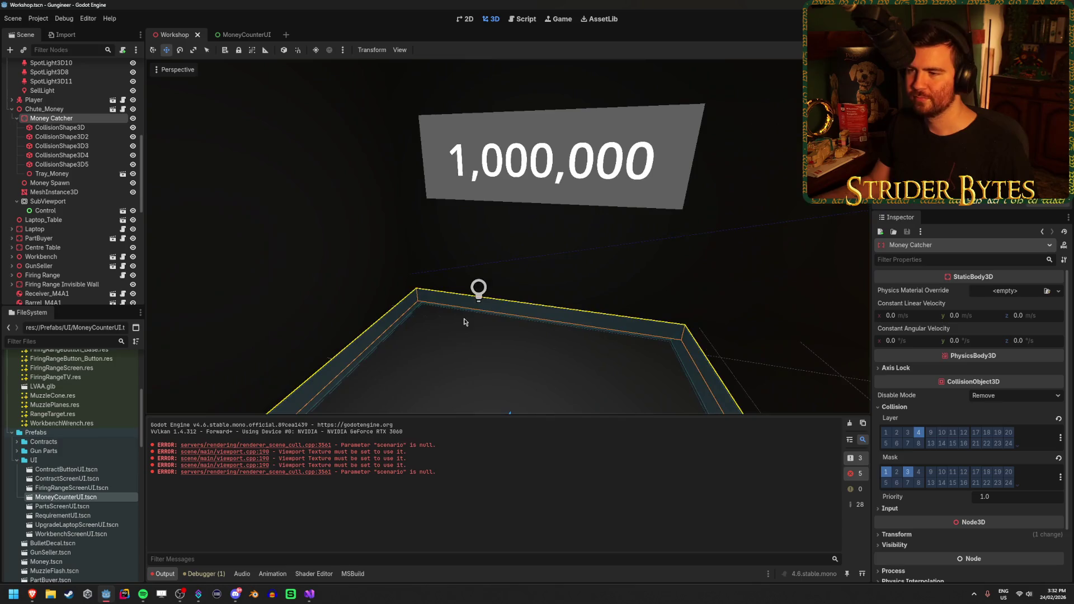
left_click_drag(482, 306, 447, 299)
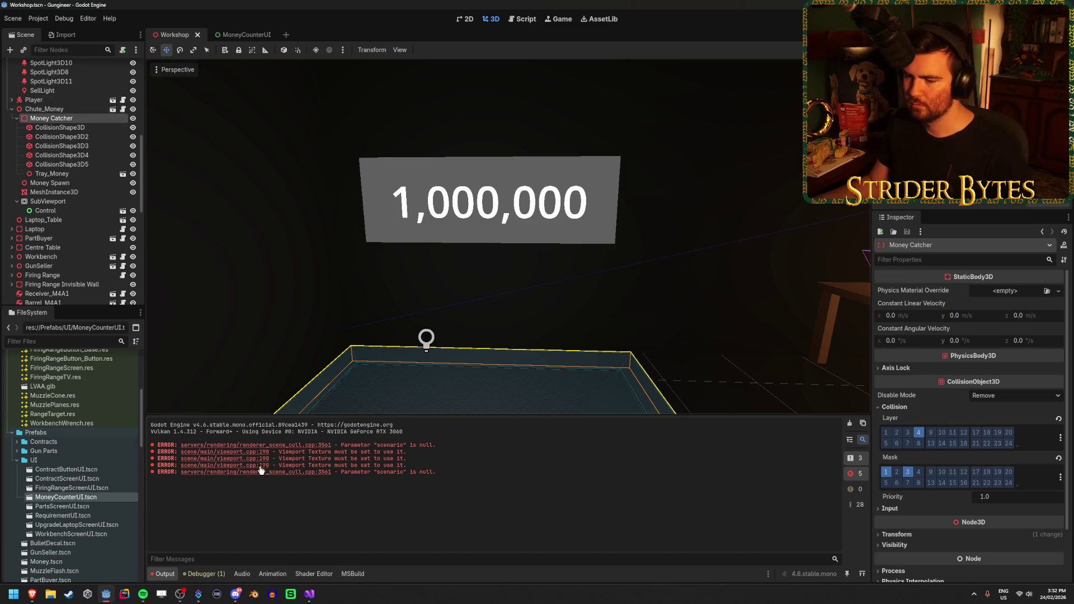
left_click(310, 594)
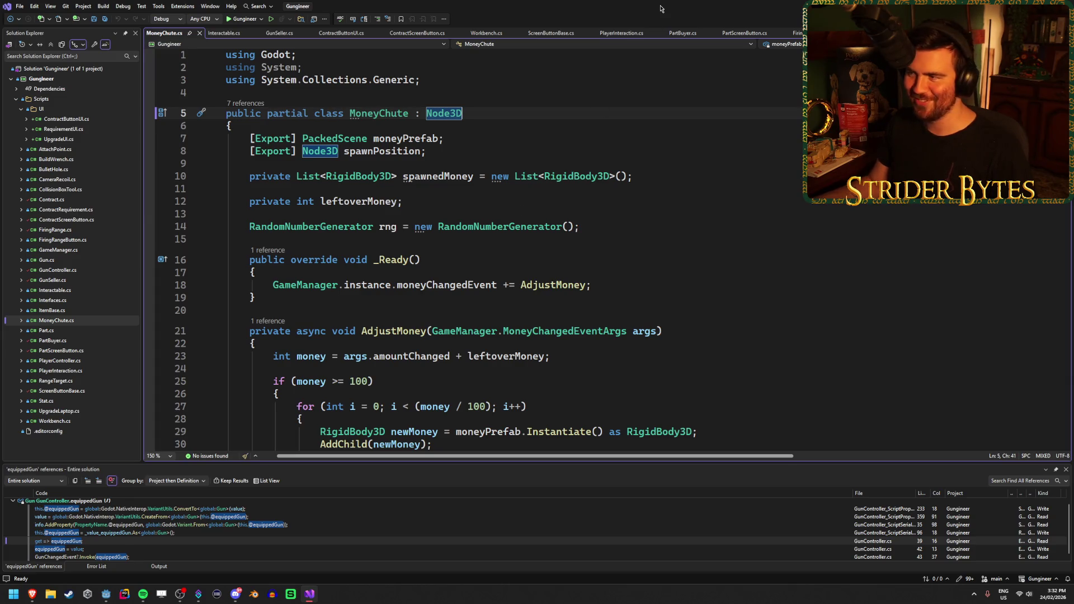
Review MoneyChute.cs: its field declarations, uses of money, and the _Ready event subscription
left_click(539, 135)
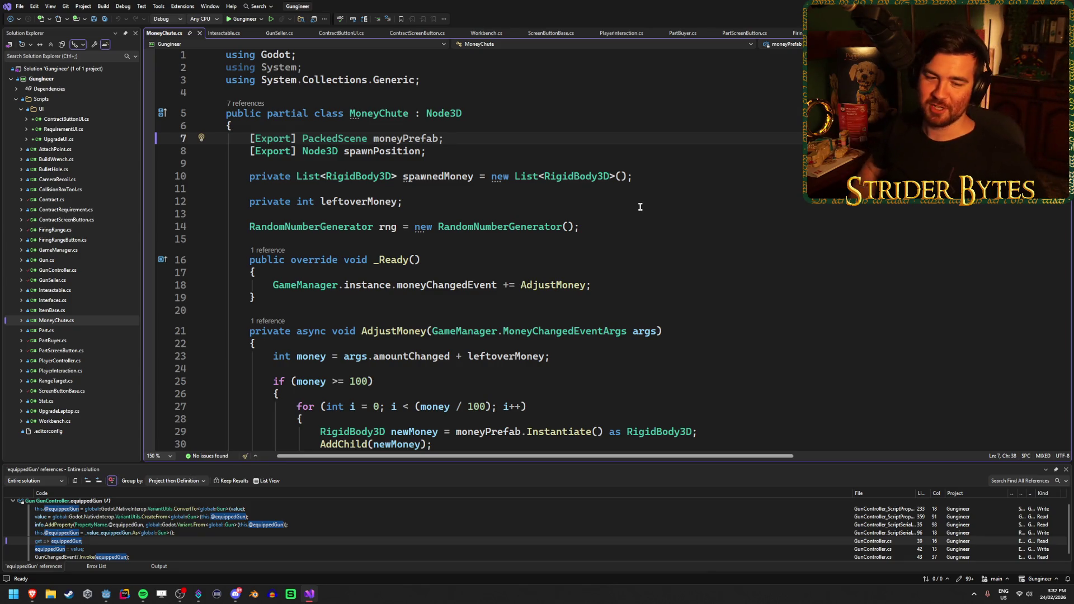
left_click(478, 148)
left_click(482, 136)
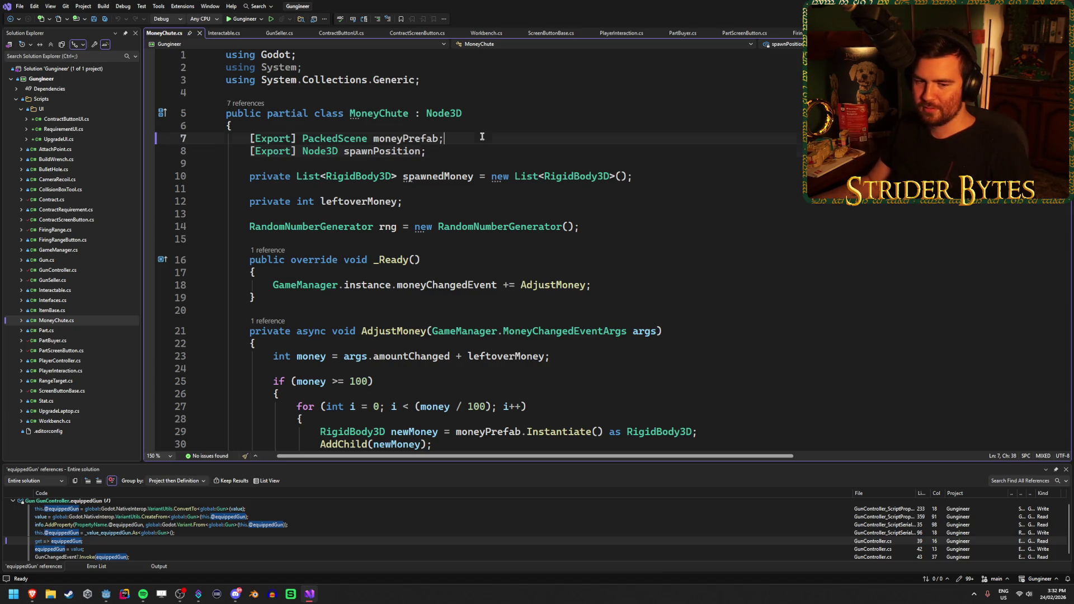
left_click(441, 152)
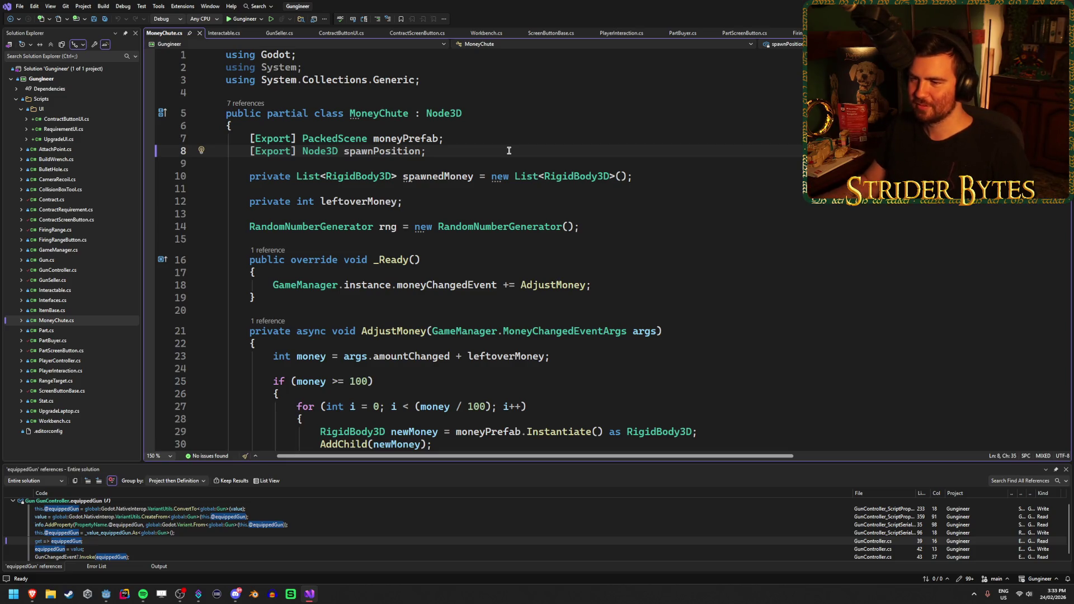
left_click(644, 177)
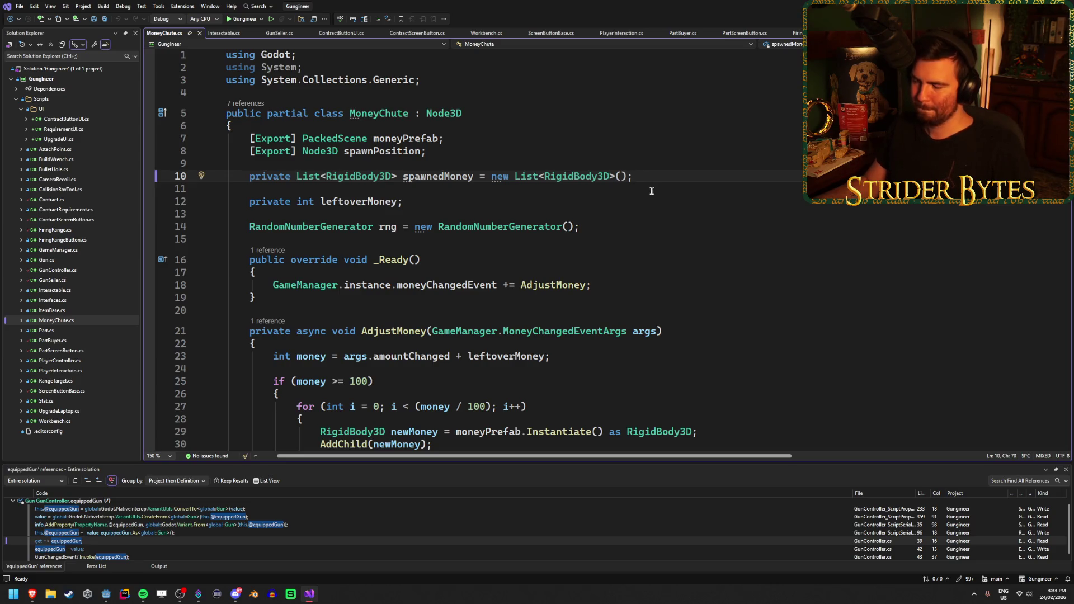
scroll(651, 191, "down", 4)
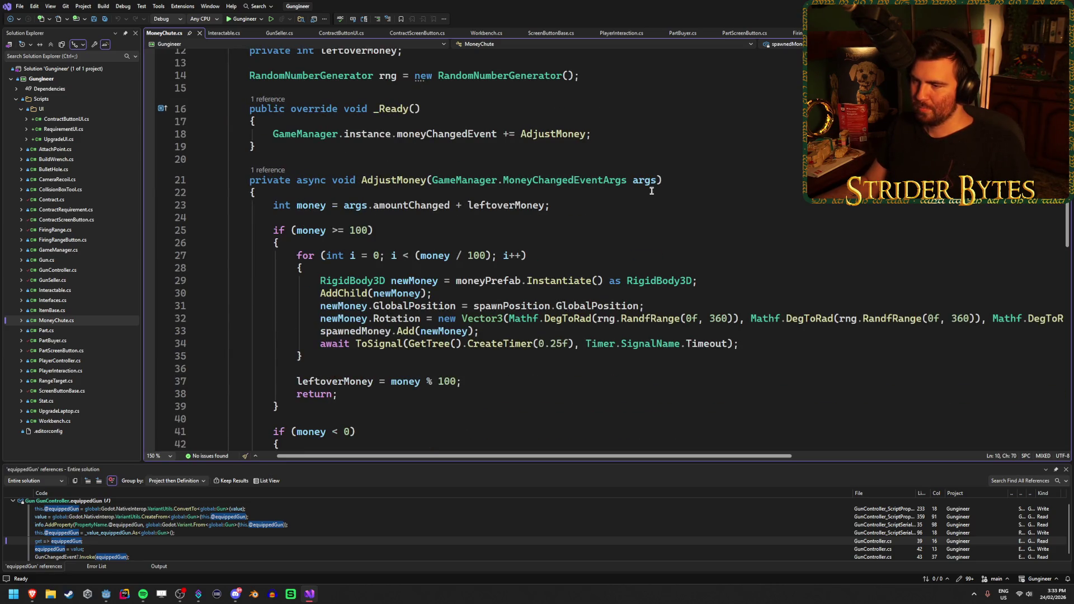
scroll(629, 194, "down", 1)
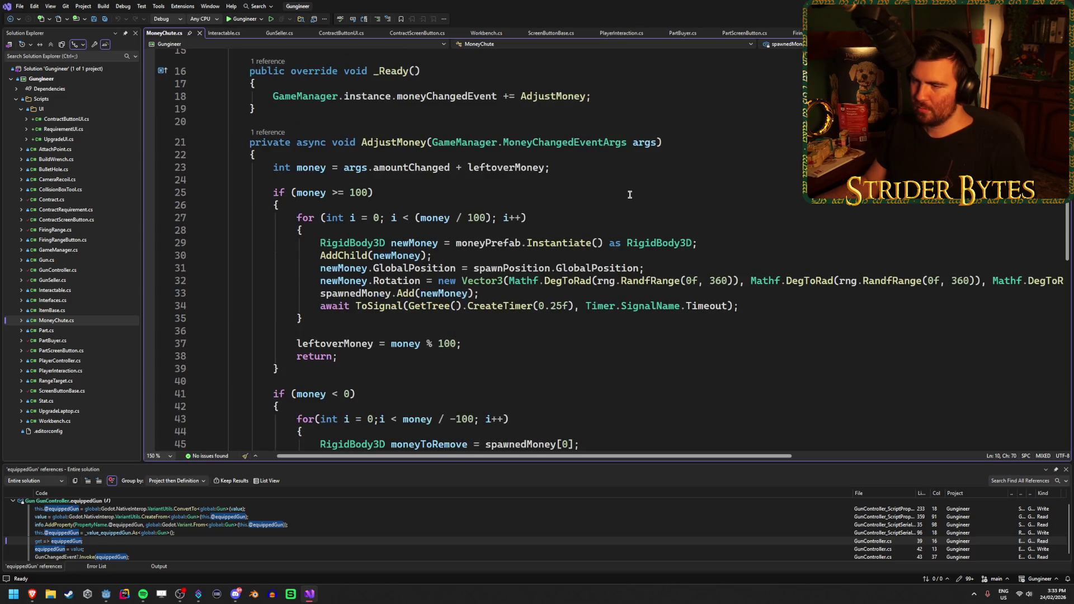
left_click(435, 221)
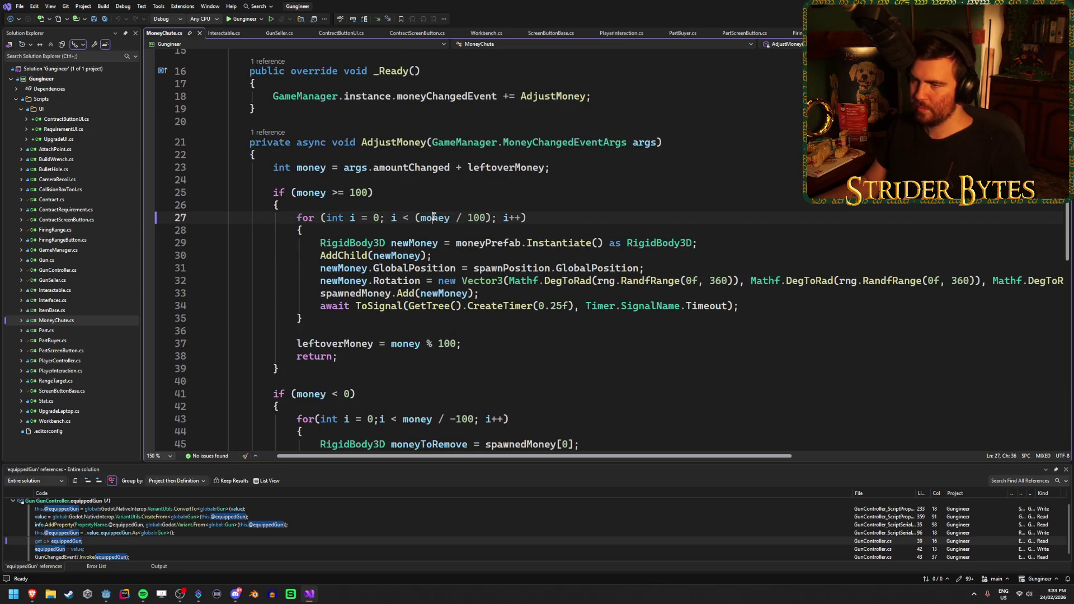
scroll(486, 222, "up", 4)
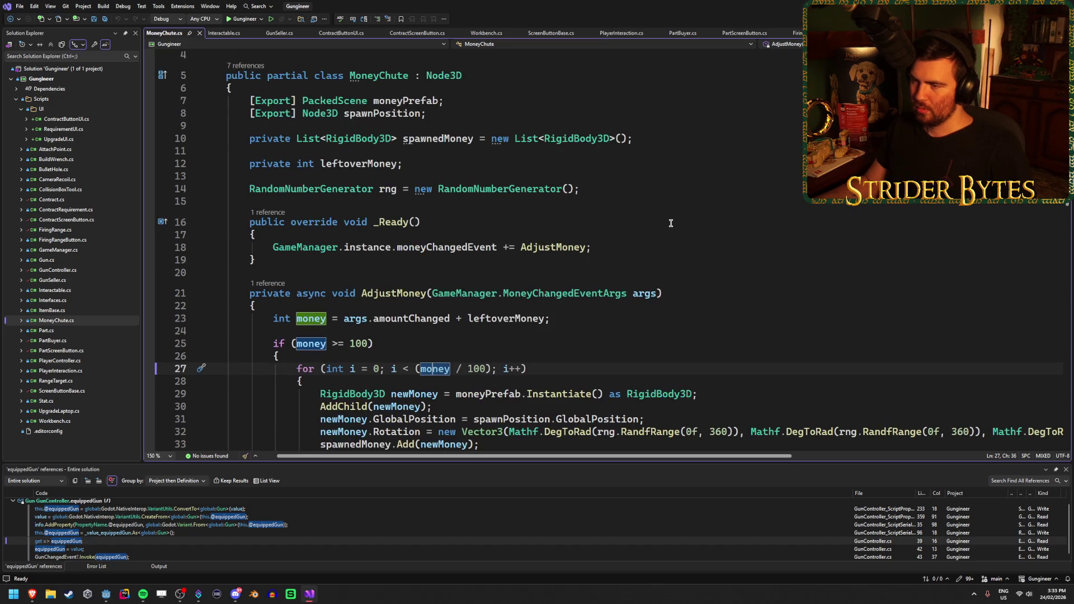
left_click(307, 247)
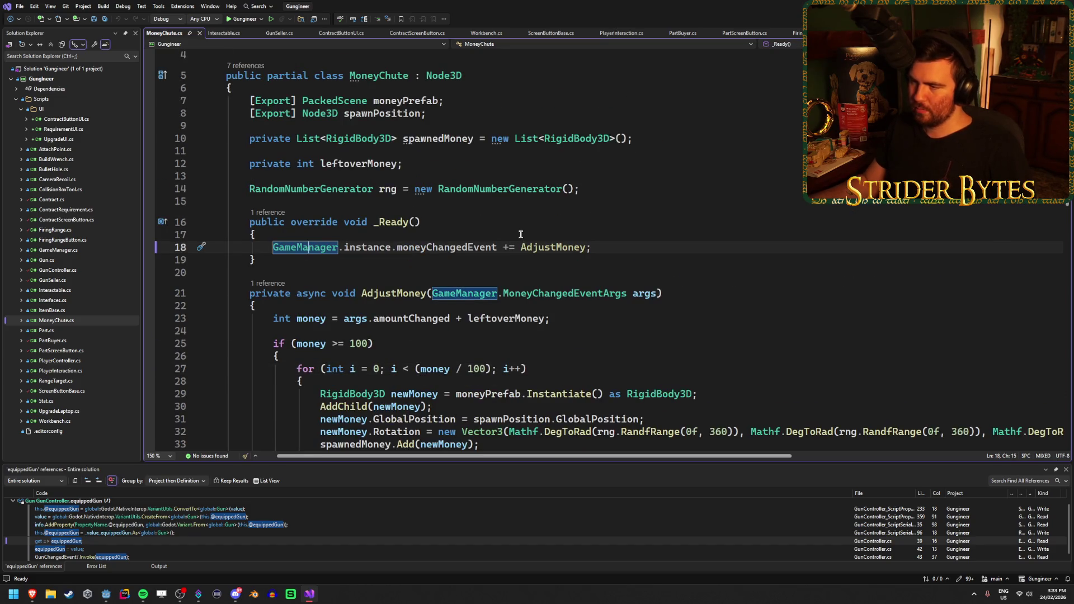
left_click(414, 247)
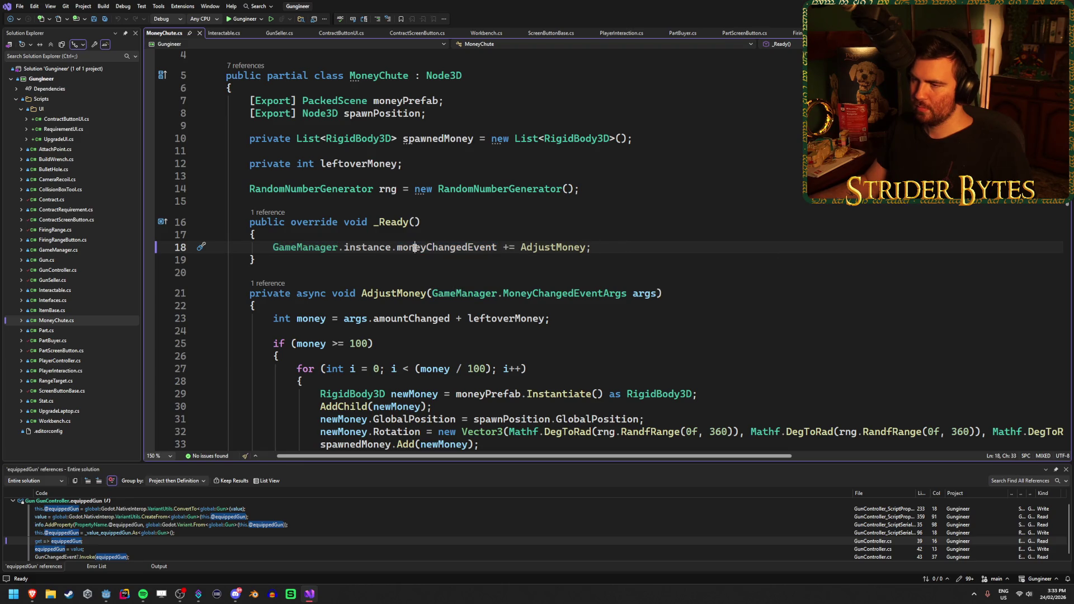
key("End")
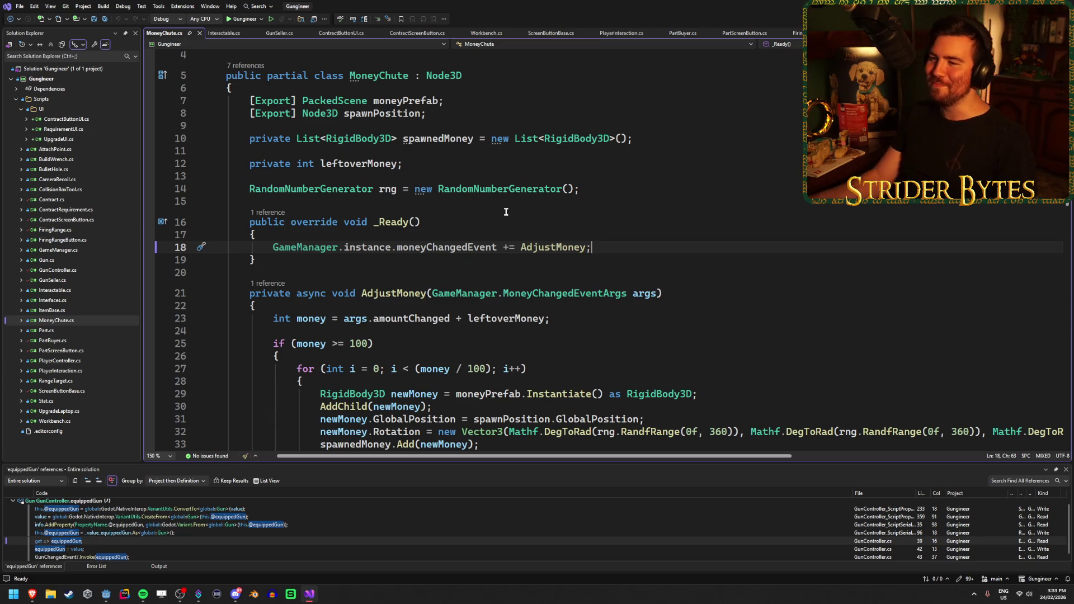
Insert blank lines below the RandomNumberGenerator declaration
scroll(482, 245, "down", 4)
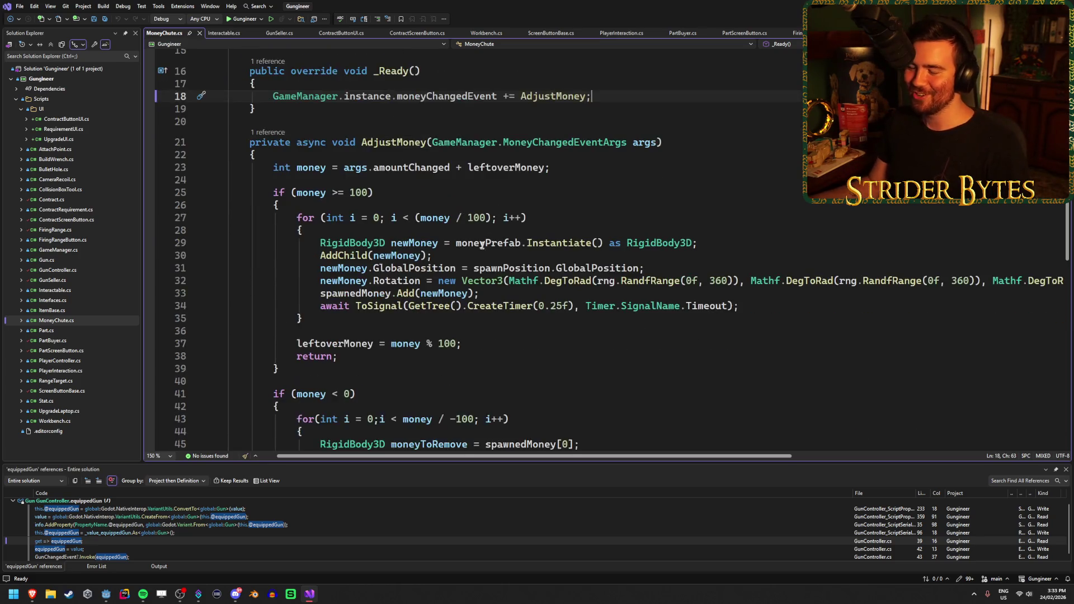
scroll(481, 245, "up", 5)
left_click(606, 223)
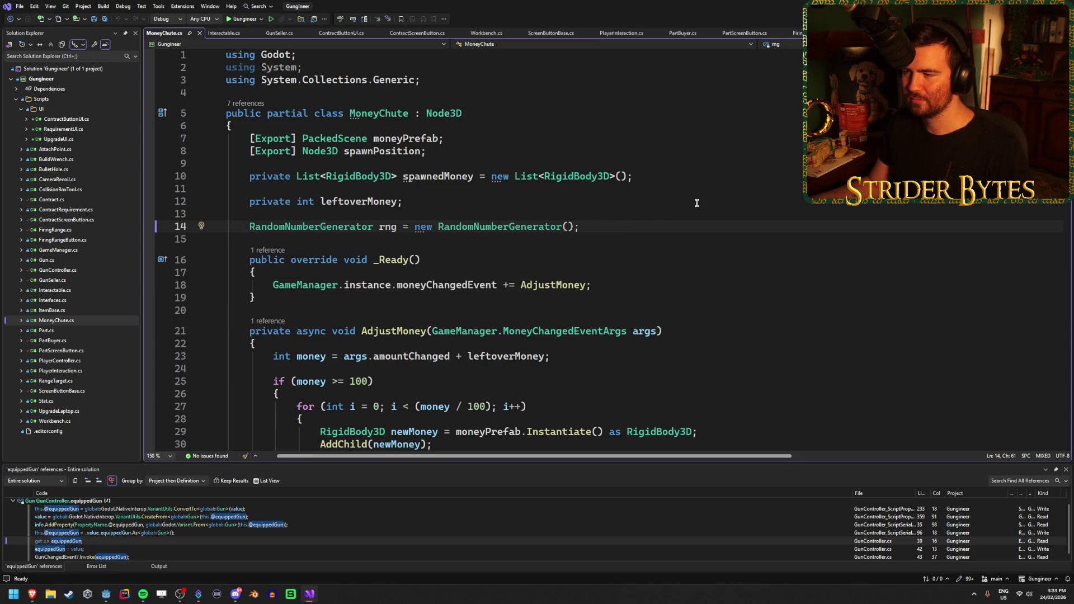
key("Return")
key("Return")
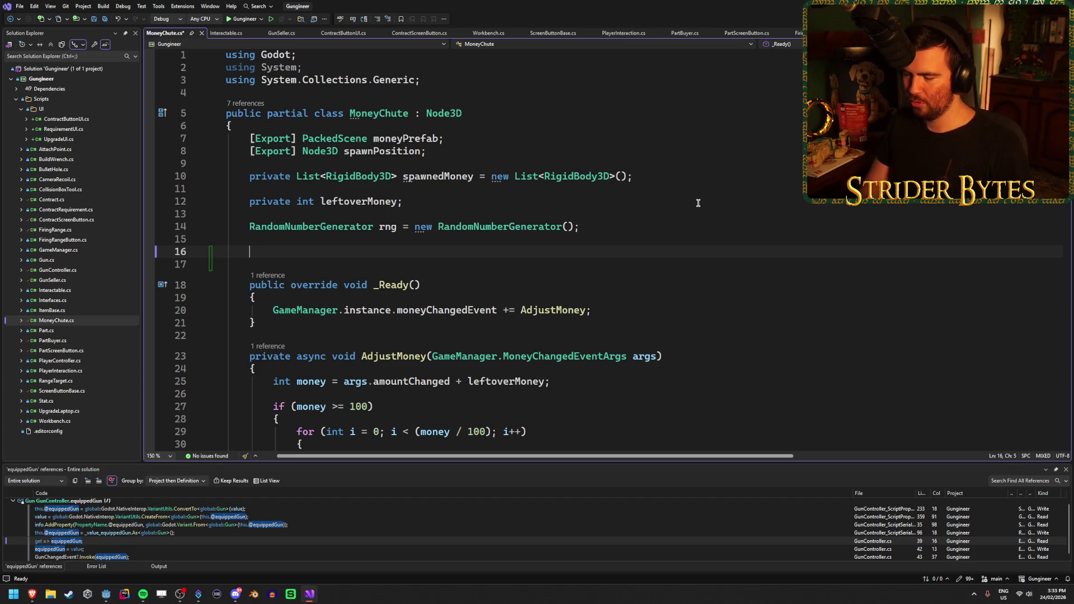
Declare [Export] Label moneyCounter; on line 16 and save the script
type("[Expo")
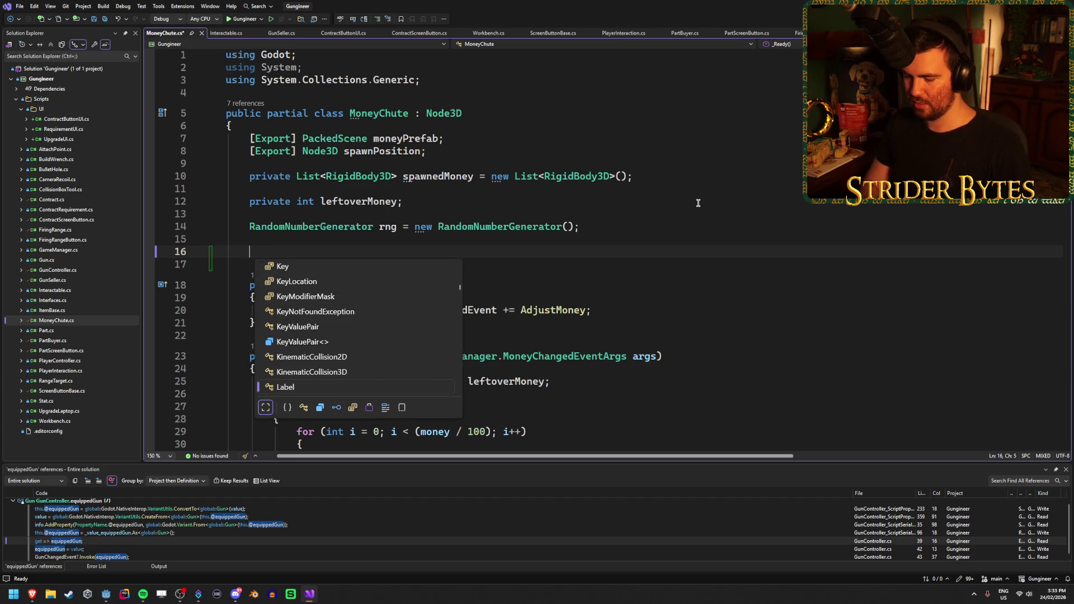
type("rt] ")
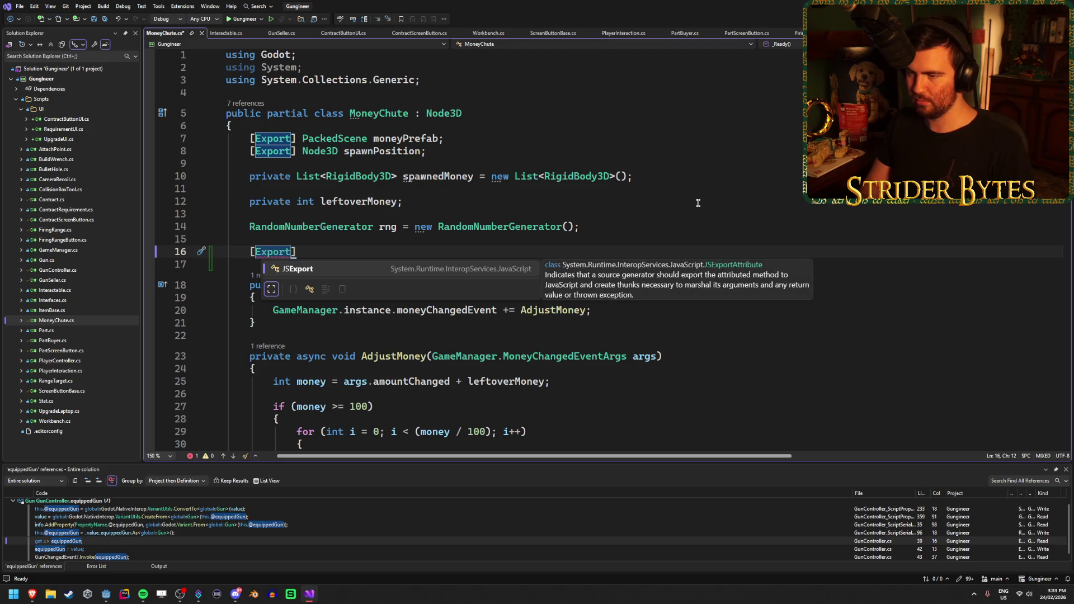
type("Lab")
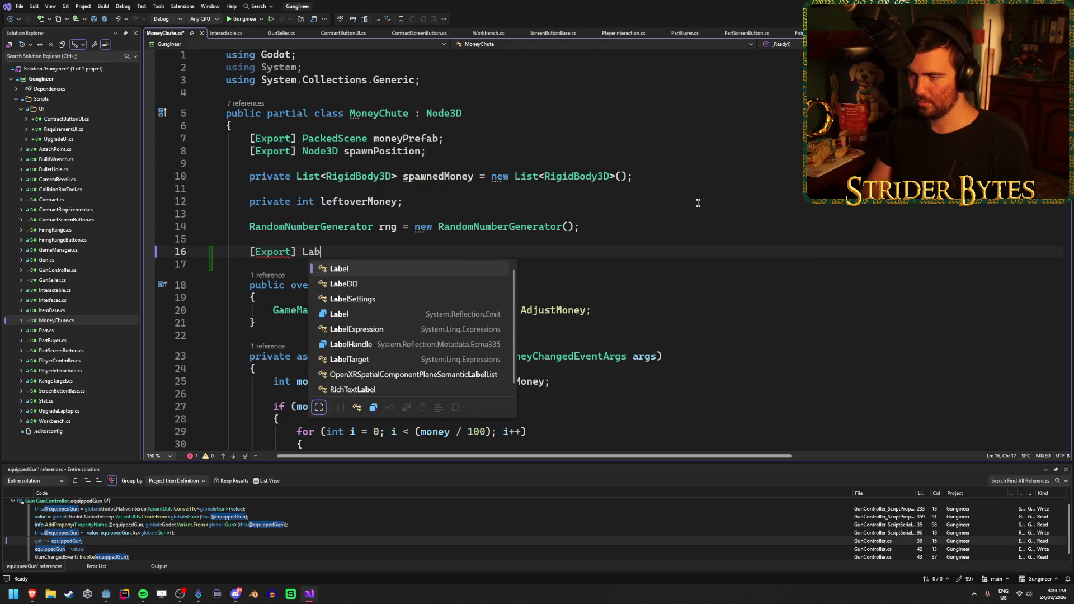
type("el moneyCounter;")
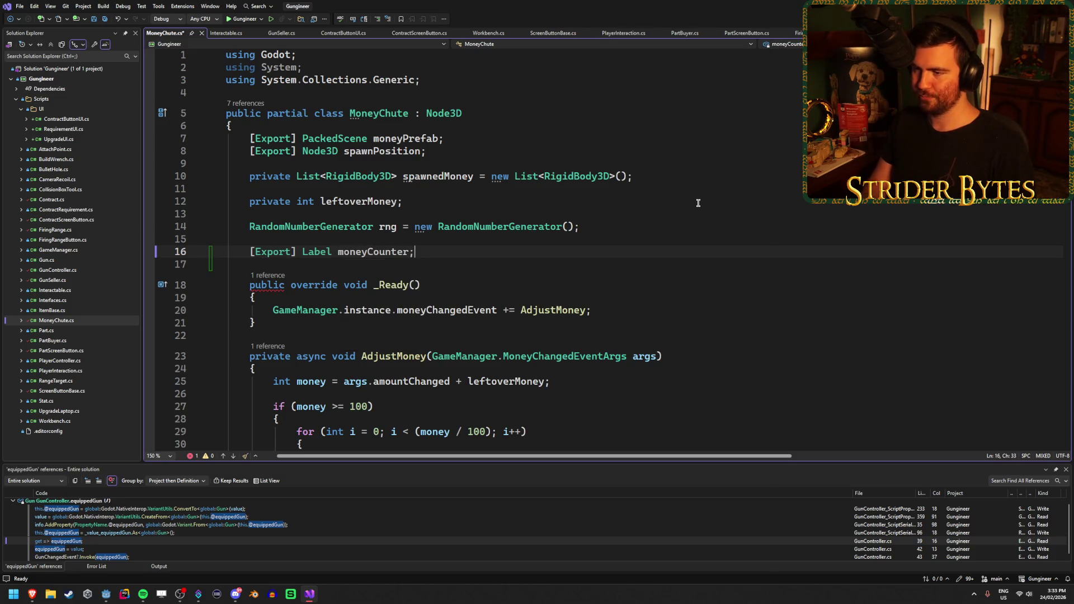
key("ctrl+s")
scroll(673, 206, "down", 7)
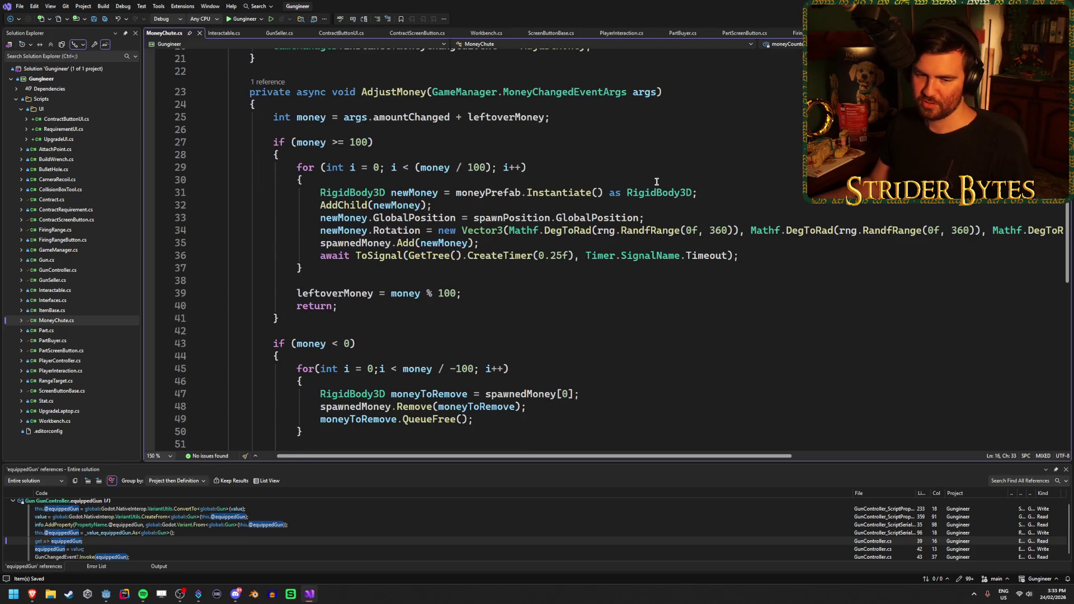
scroll(656, 182, "down", 4)
scroll(656, 182, "up", 8)
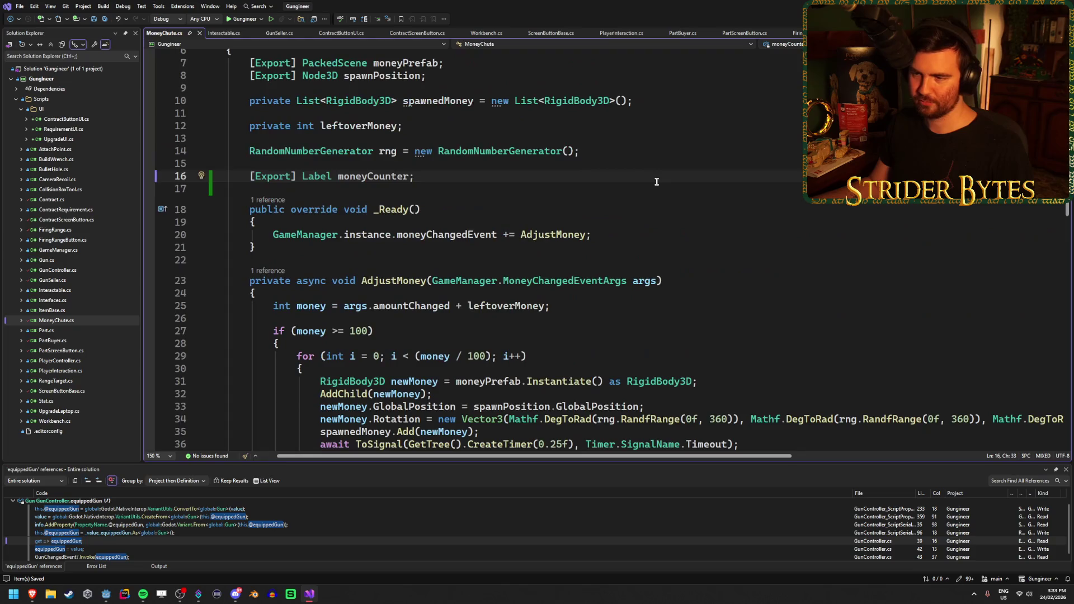
scroll(657, 182, "down", 4)
scroll(656, 182, "up", 3)
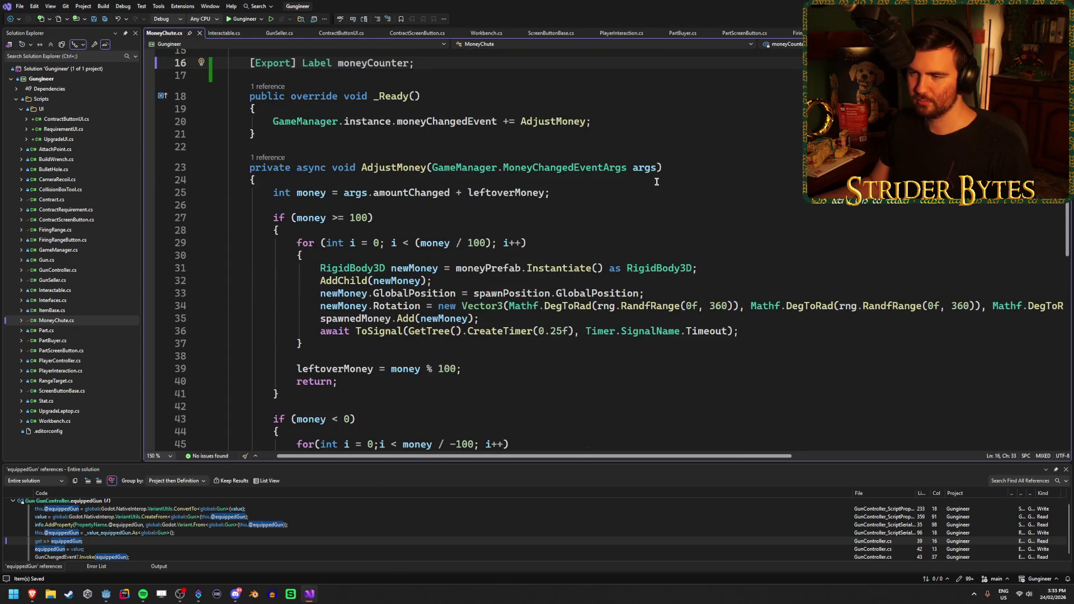
scroll(656, 181, "down", 5)
Open a new blank line after the money total calculation in AdjustMoney
left_click(291, 357)
scroll(574, 317, "up", 3)
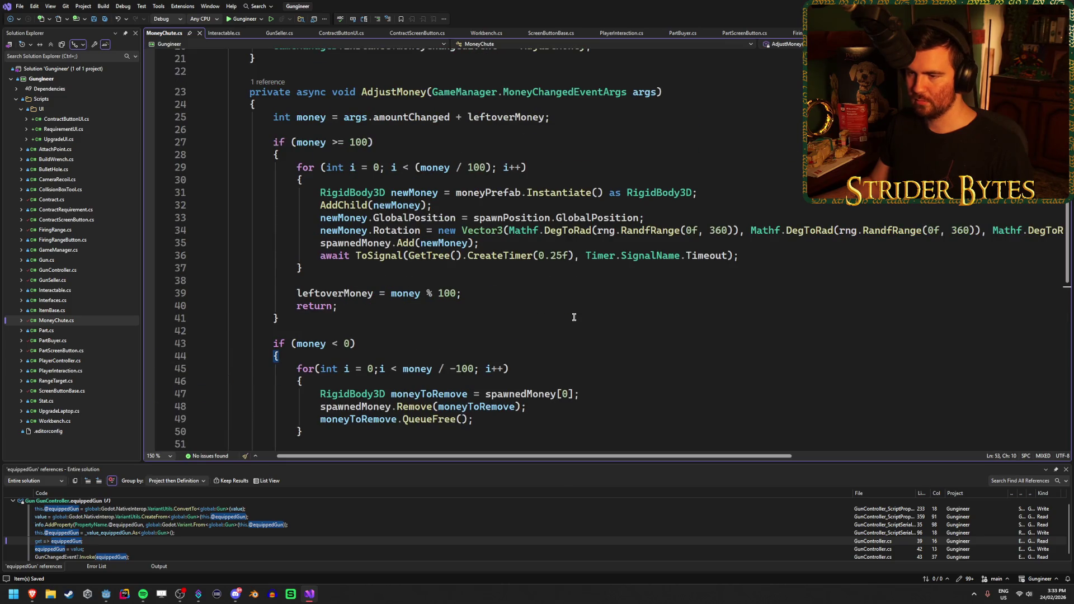
left_click(391, 303)
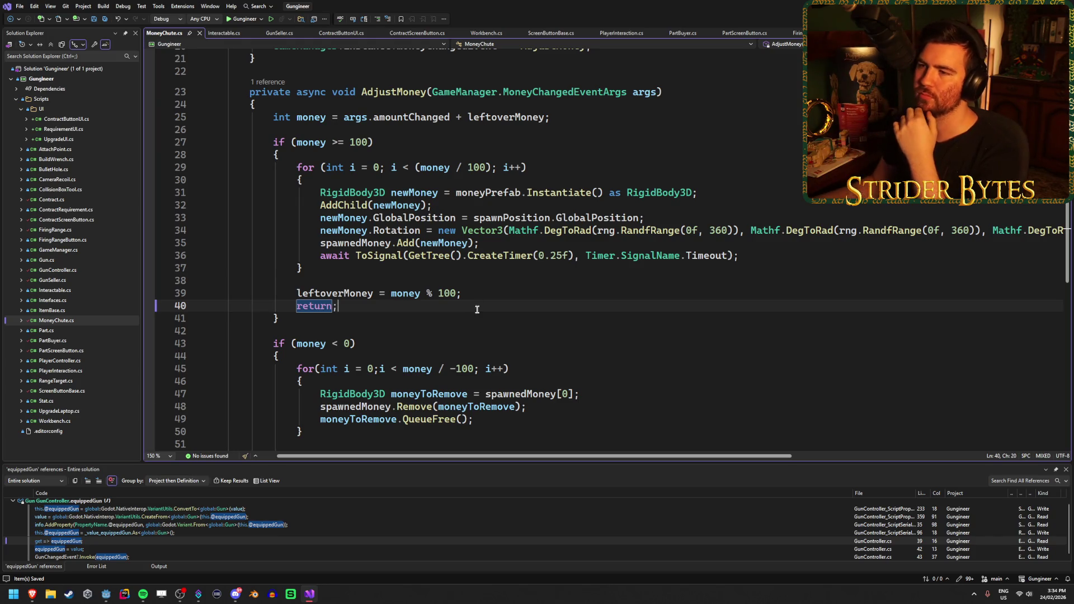
left_click(559, 118)
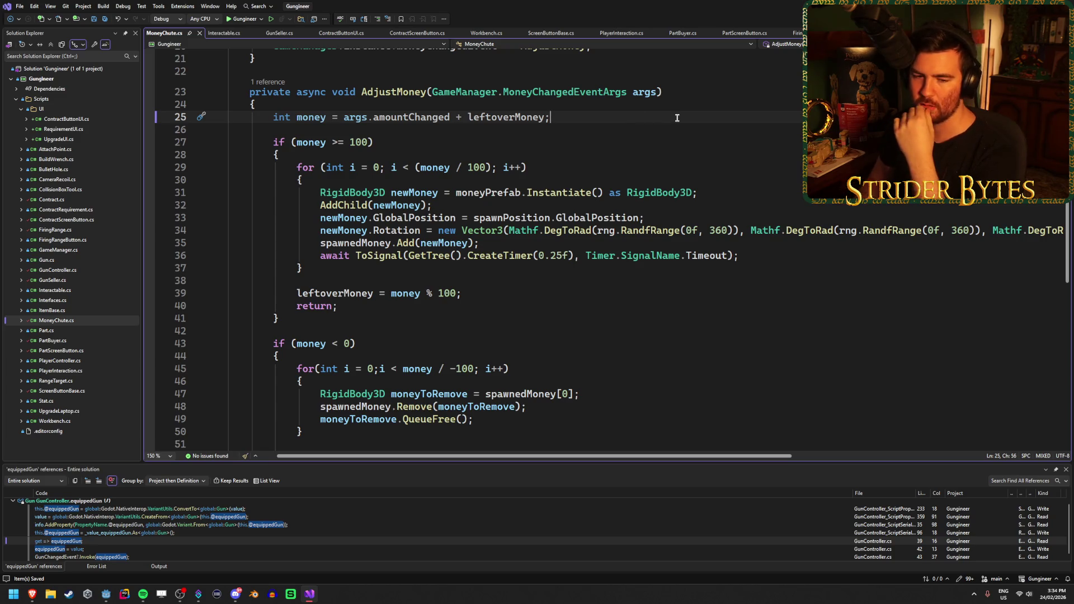
key("Return")
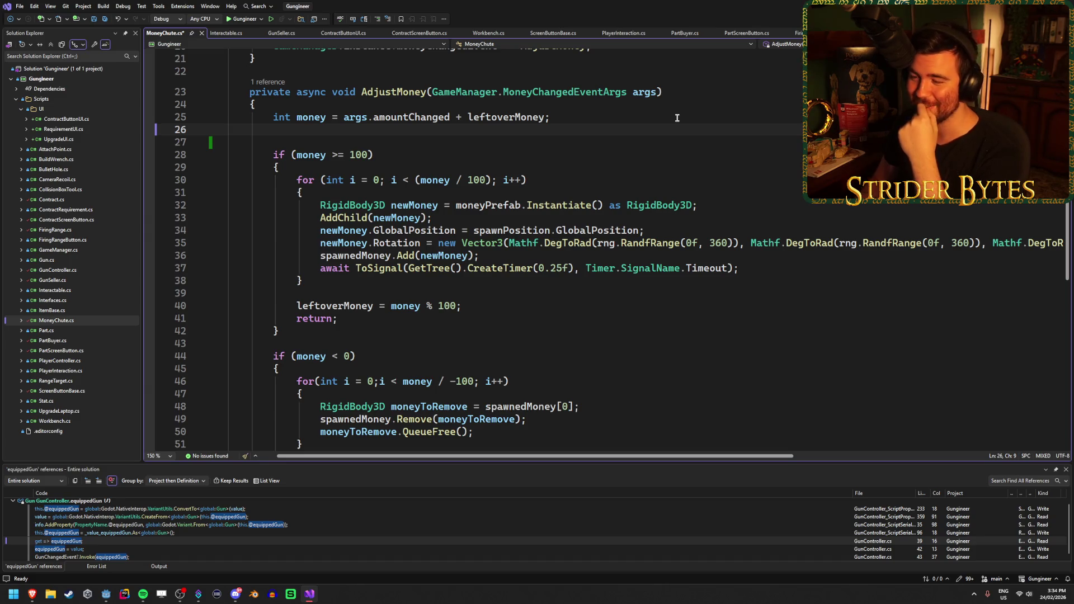
Write CreateTween().TweenProperty(Label, "text" on line 26 using the IntelliSense completions
type("Lab")
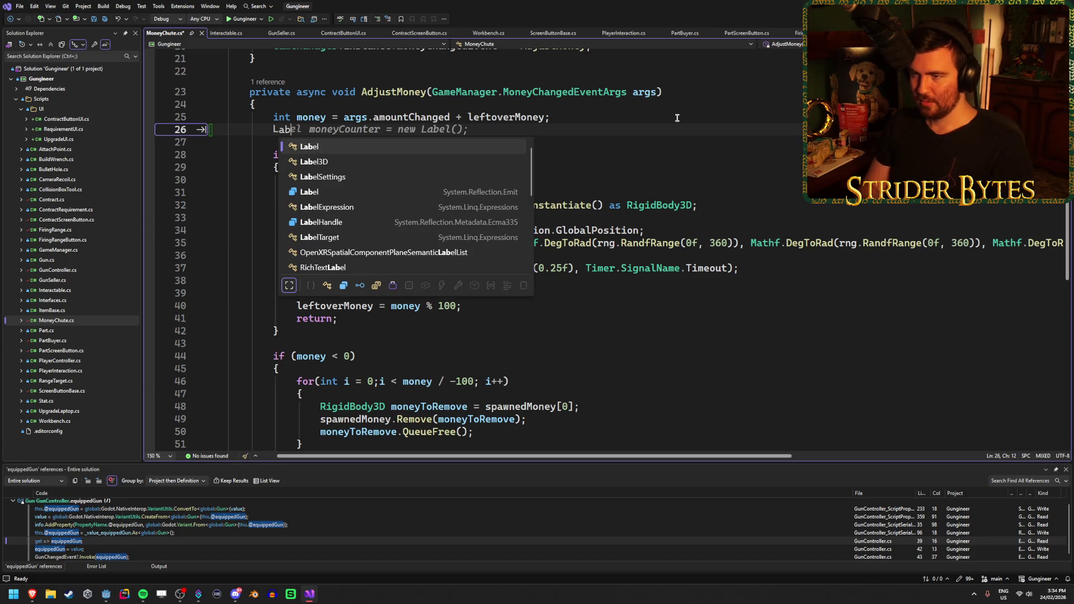
key("BackSpace")
key("BackSpace")
key("BackSpace")
type("C")
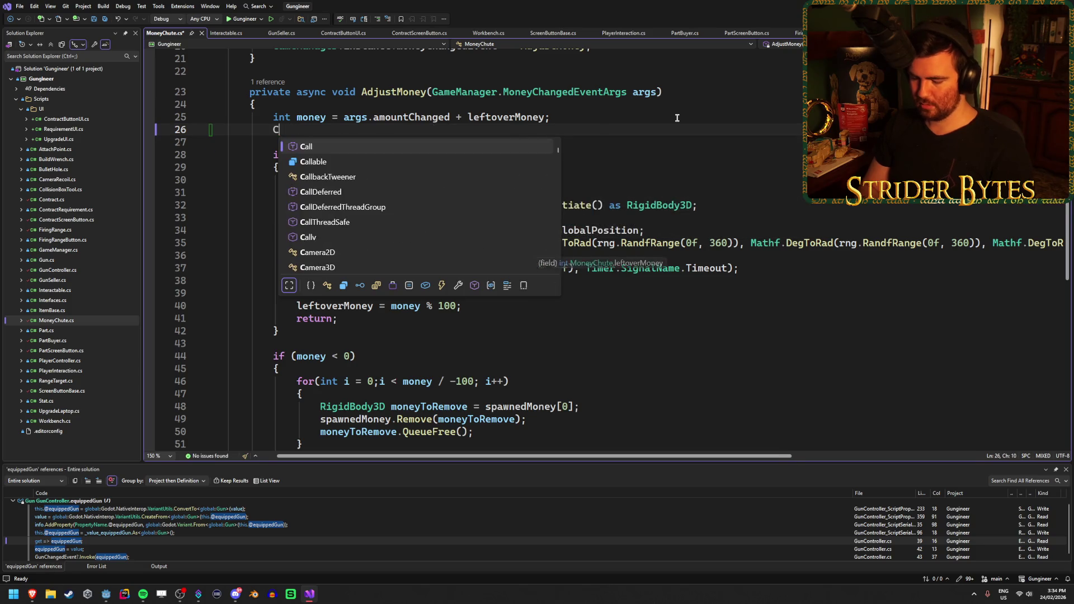
type("reat")
key("Tab")
type(".Tween")
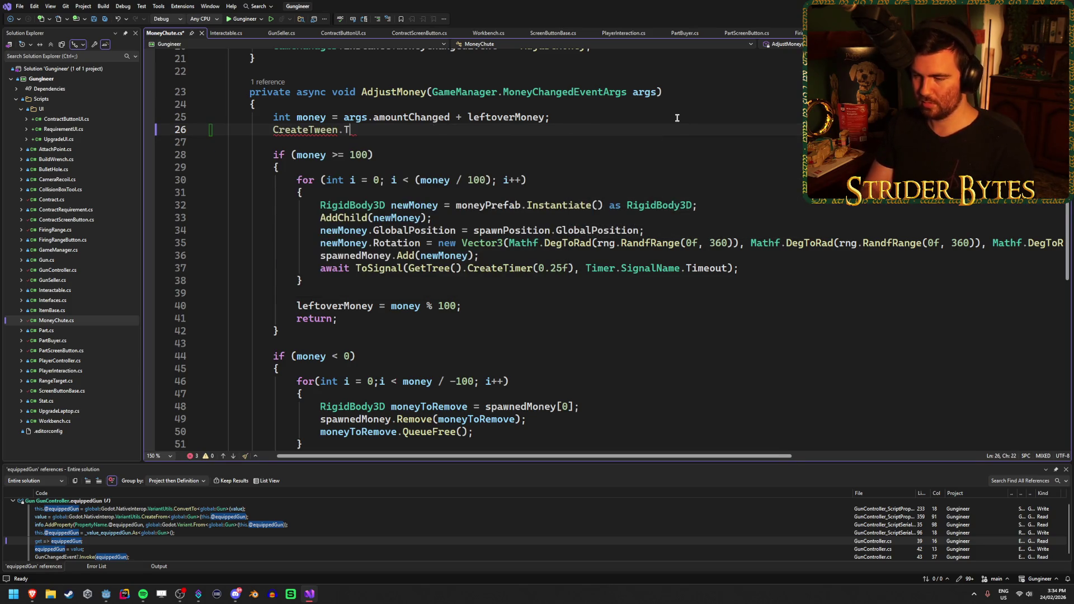
key("BackSpace")
key("BackSpace")
key("BackSpace")
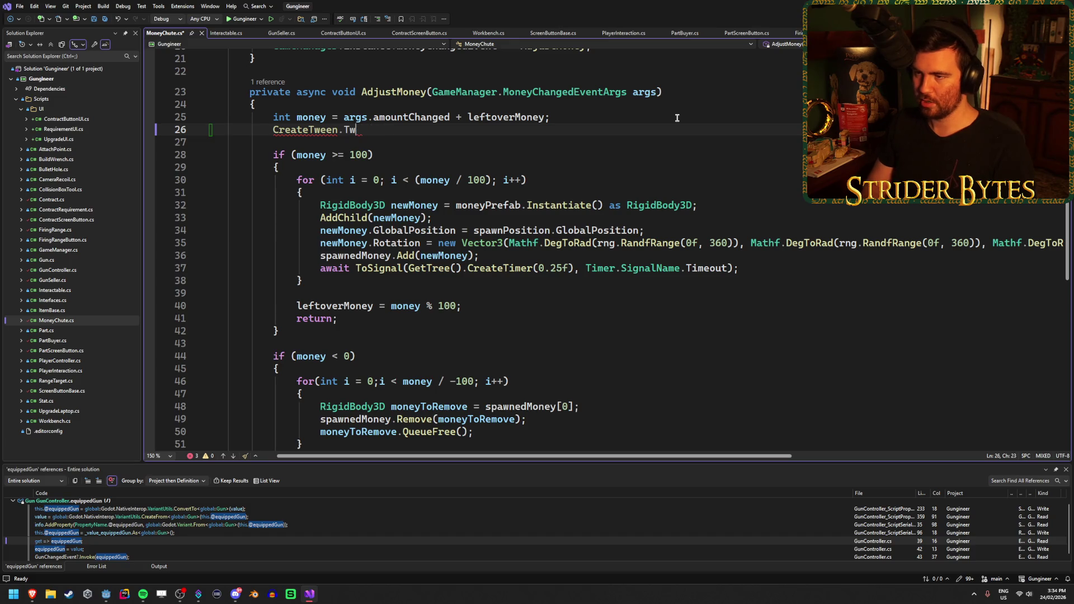
type("().Twe")
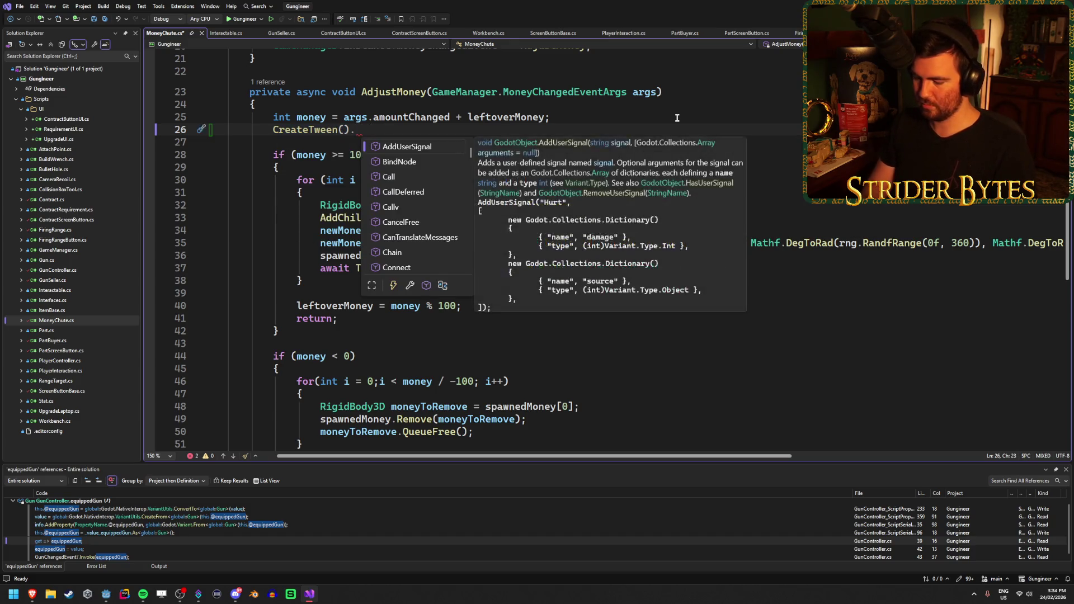
key("Down")
key("Down")
key("Down")
key("Tab")
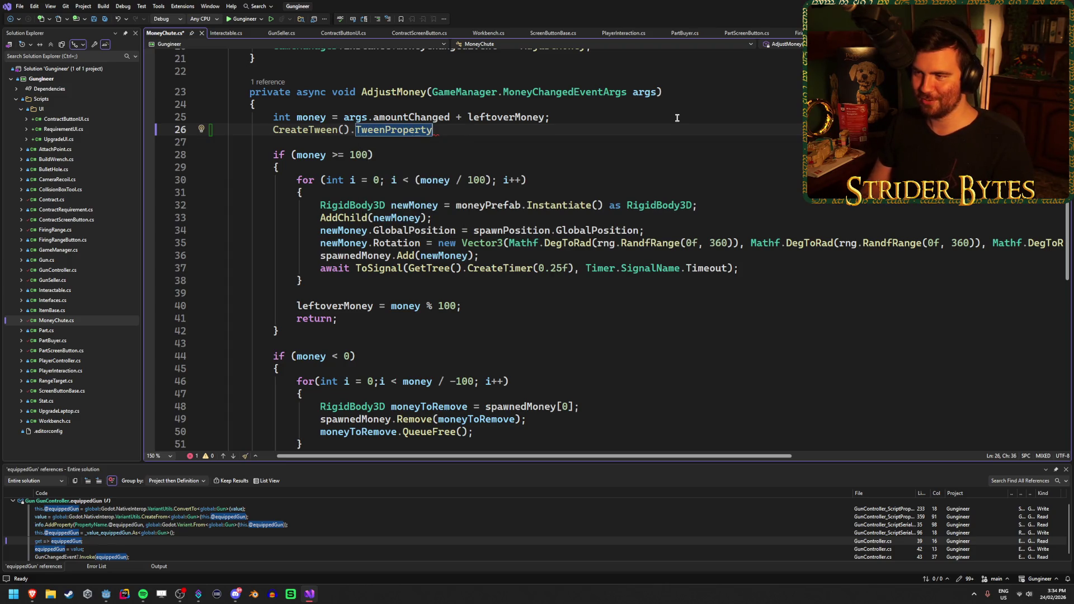
type("(")
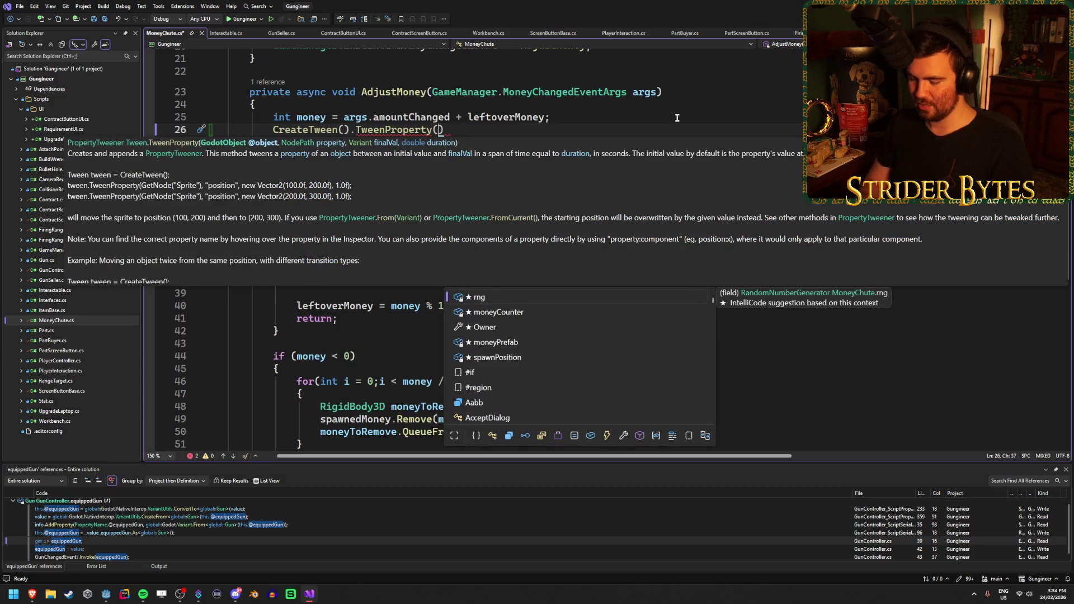
type("Label, ")
type("\"te")
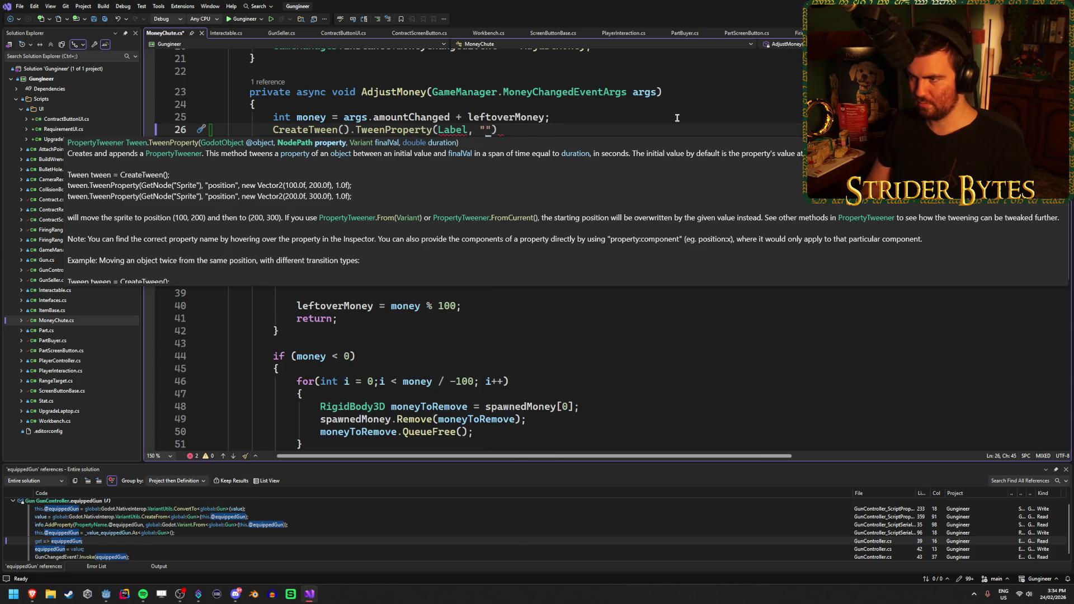
type("xt")
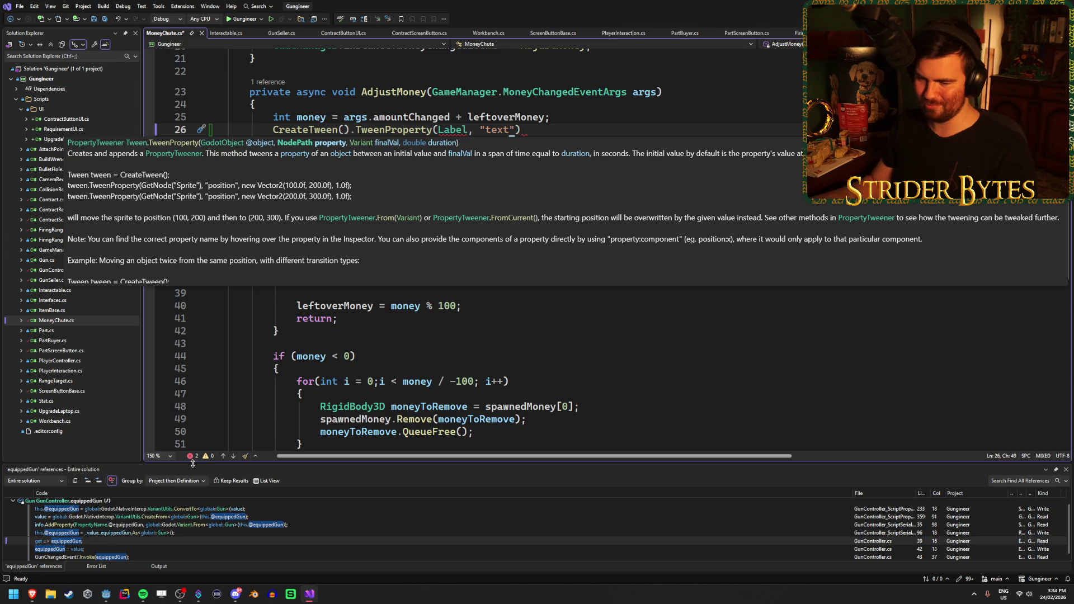
left_click(105, 594)
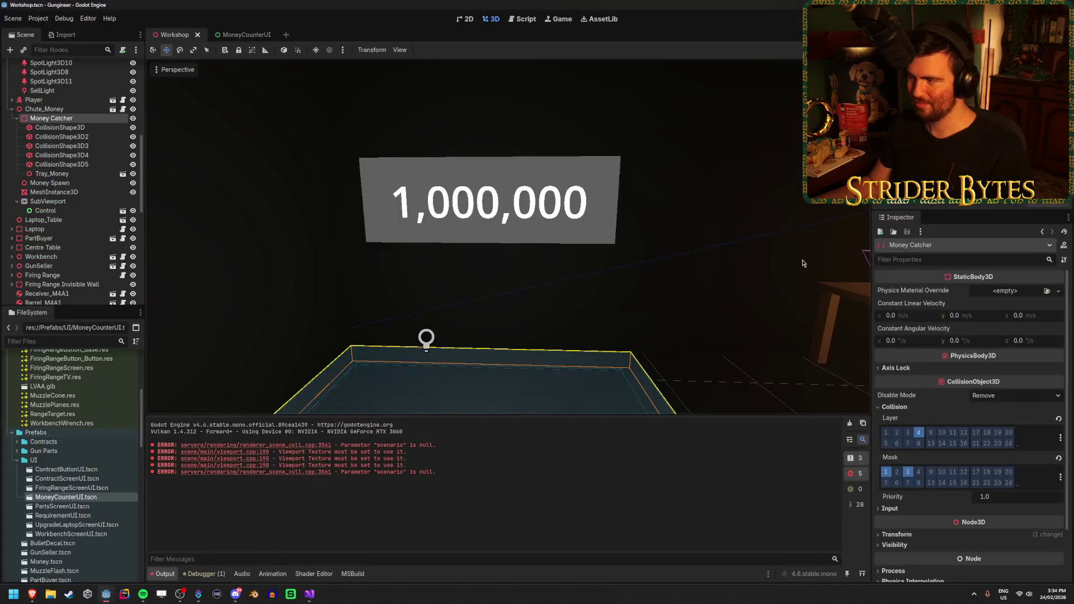
left_click(235, 34)
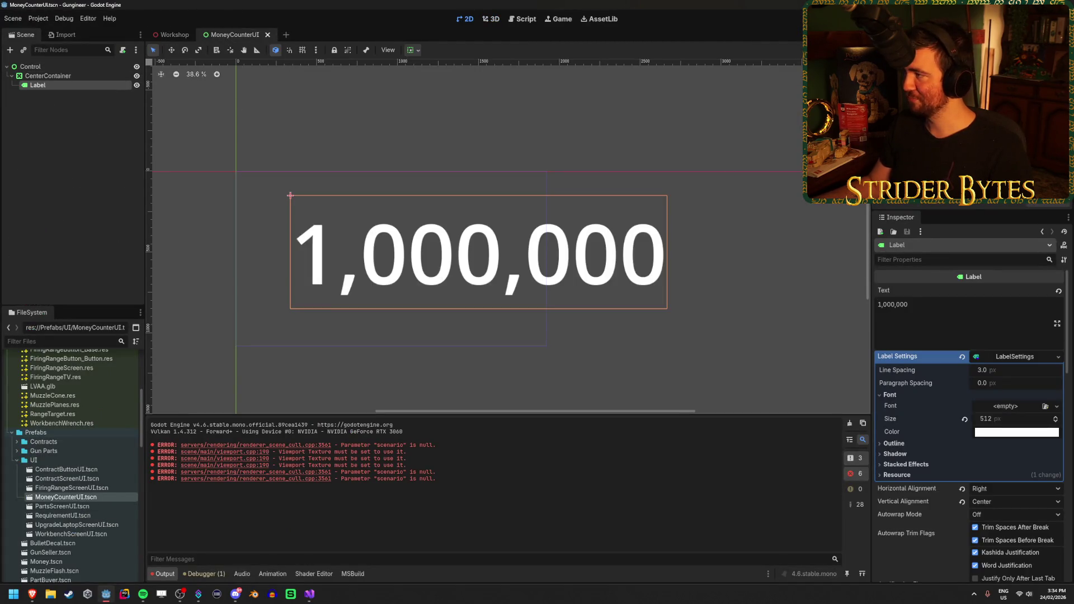
key("alt+Tab")
type("\")")
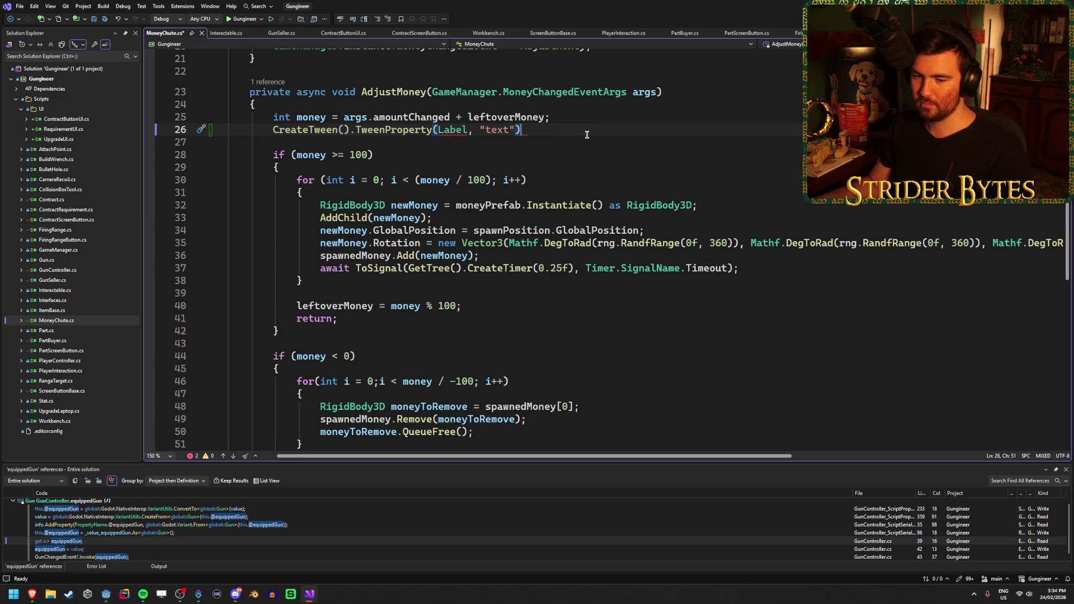
Add a comma inside the tween call's parentheses for a third argument and save
key("Left")
type(",")
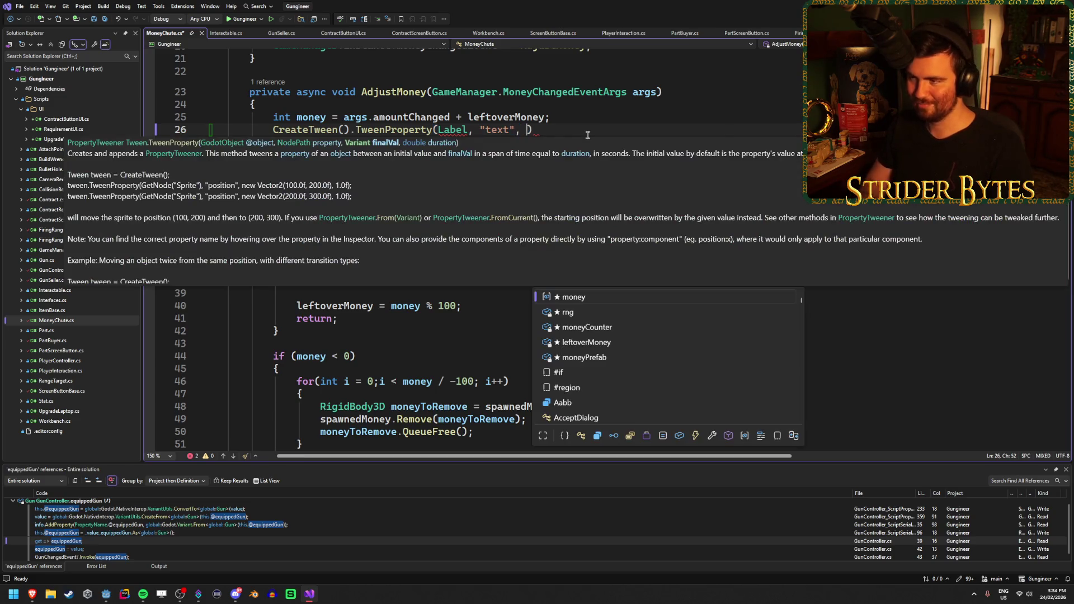
key("ctrl+s")
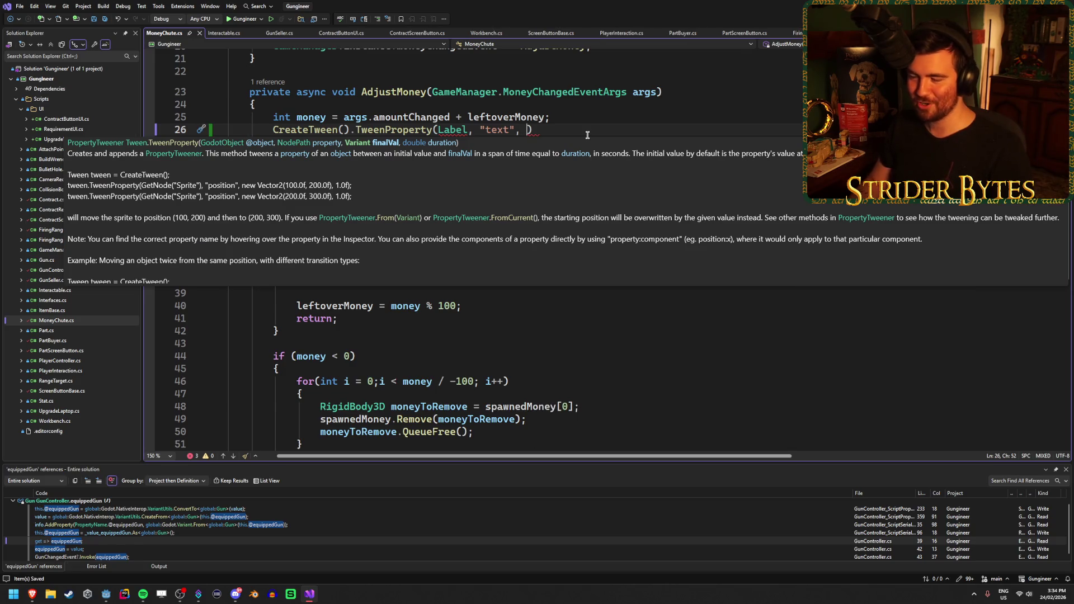
key("Right")
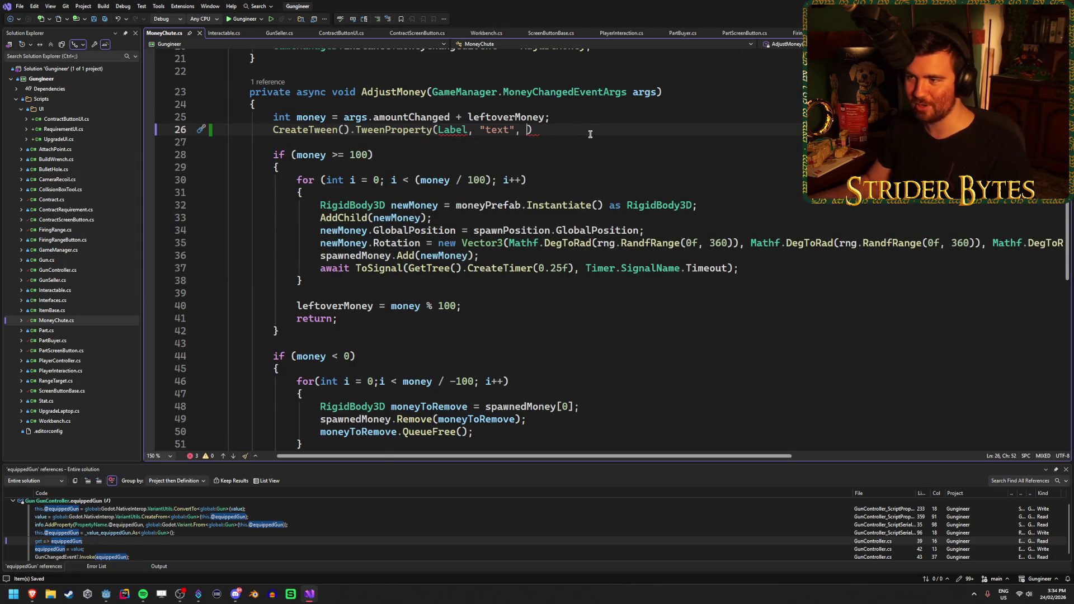
scroll(421, 196, "right", 3)
scroll(421, 196, "up", 1)
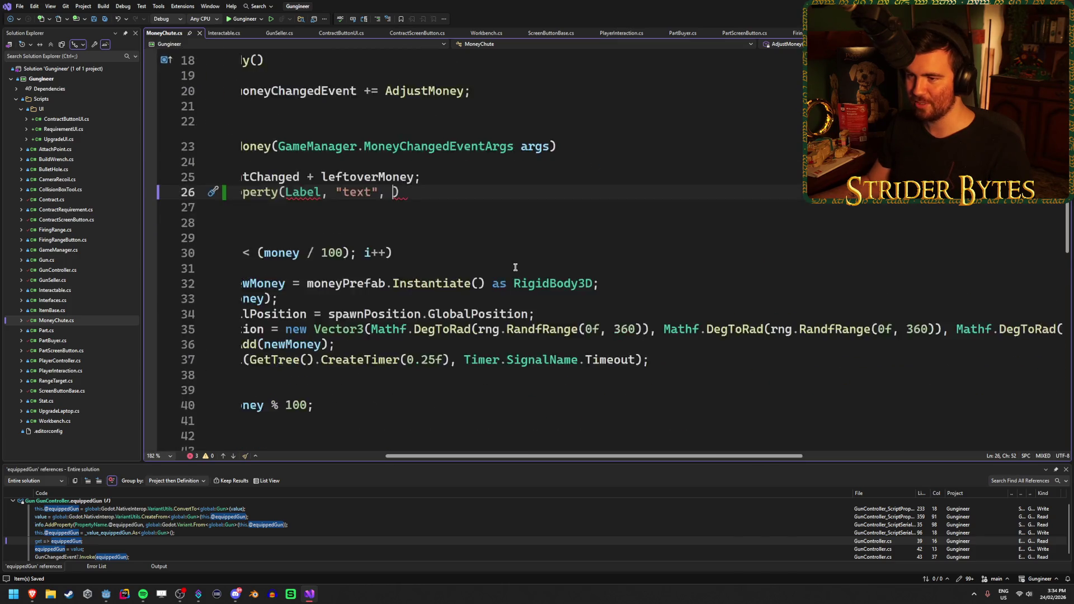
scroll(497, 253, "right", 3)
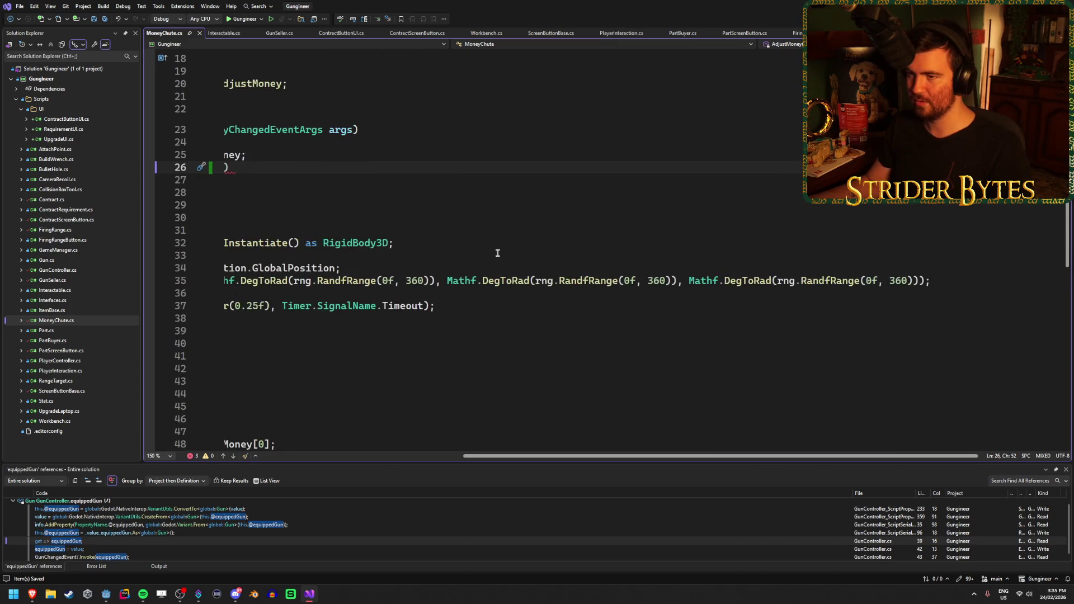
scroll(492, 253, "left", 6)
Replace Label with moneyCounter in the tween call, leaving the caret before the closing parenthesis
double_click(456, 168)
type("moneyC, \"text\", )")
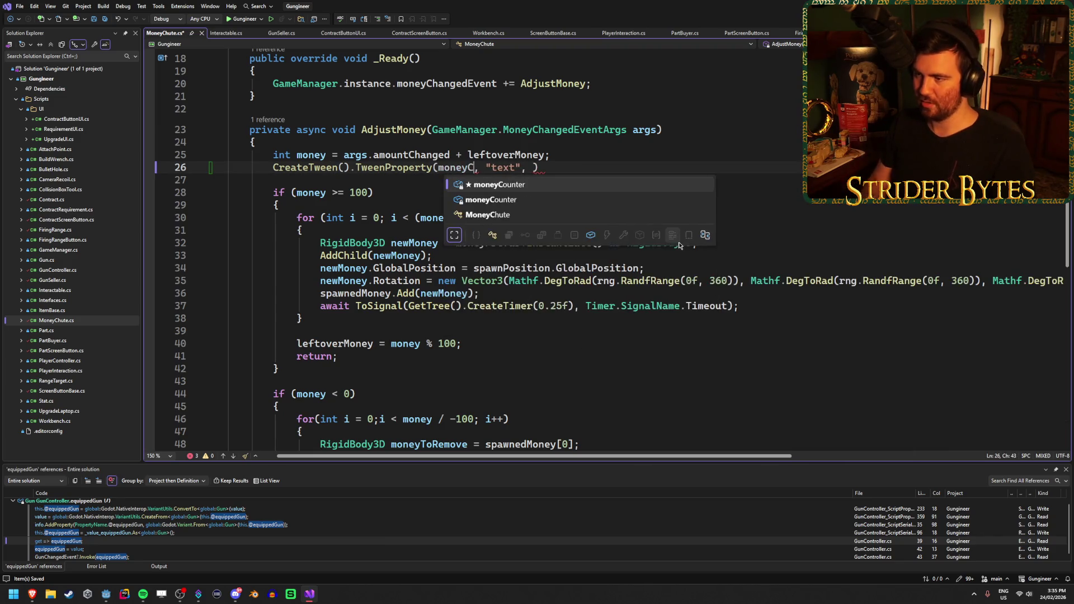
key("Tab")
left_click(569, 167)
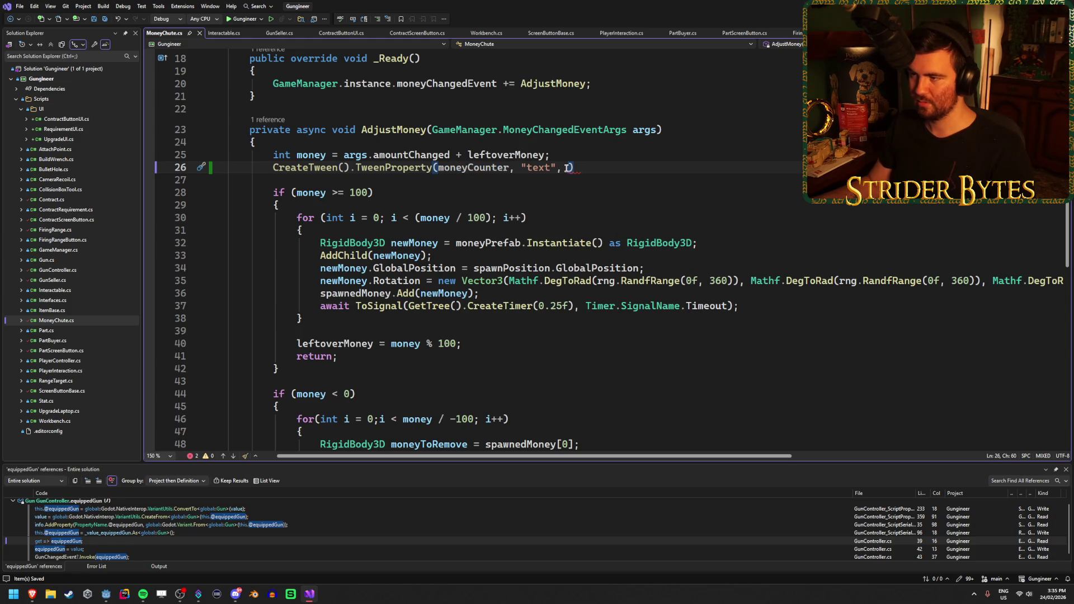
key("Left")
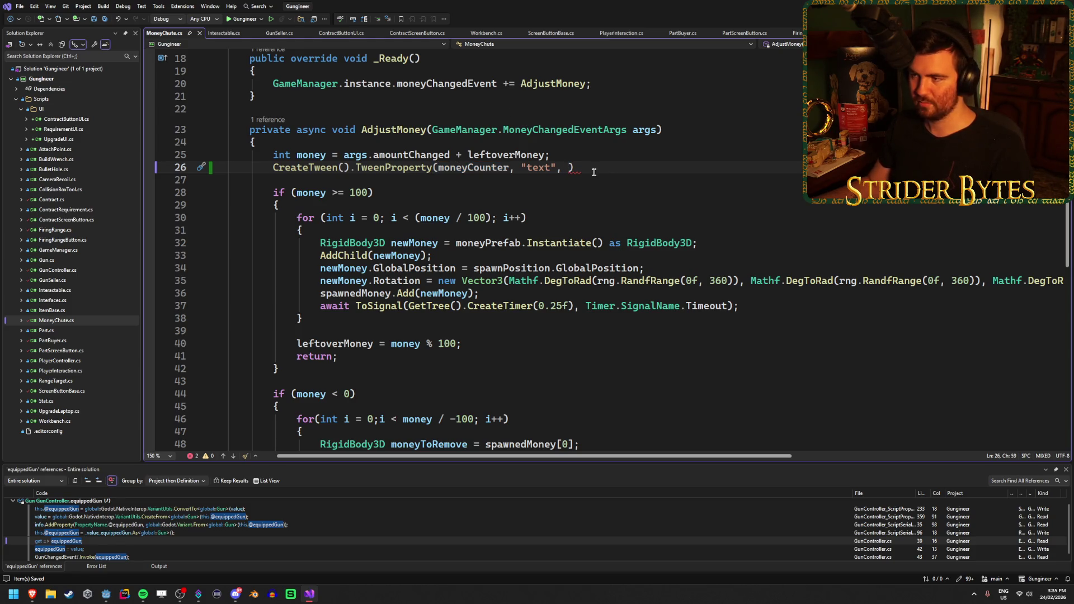
mouse_move(568, 168)
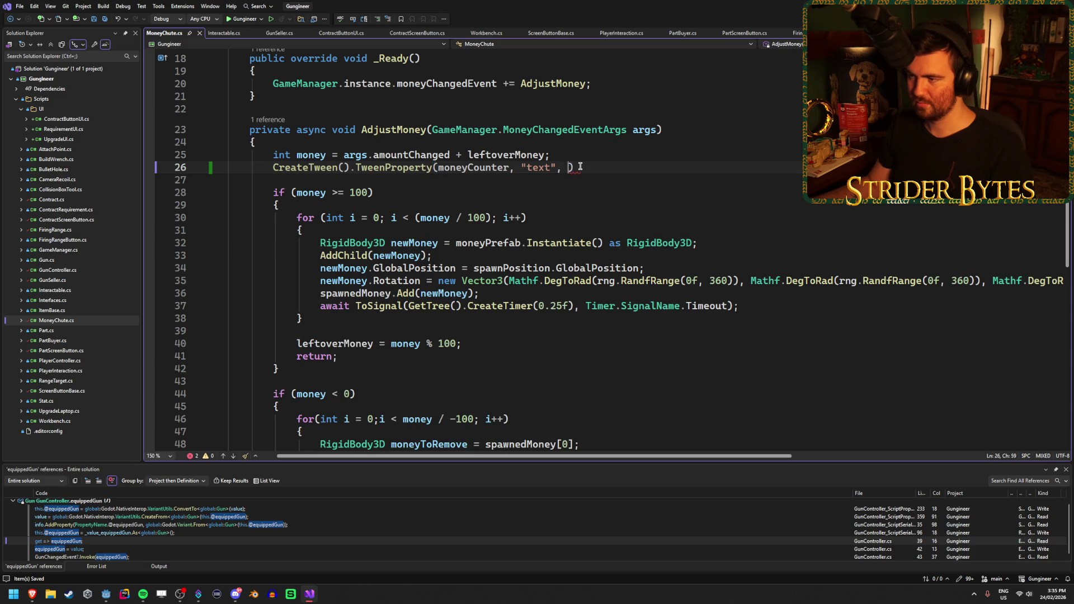
key("BackSpace")
key("Left")
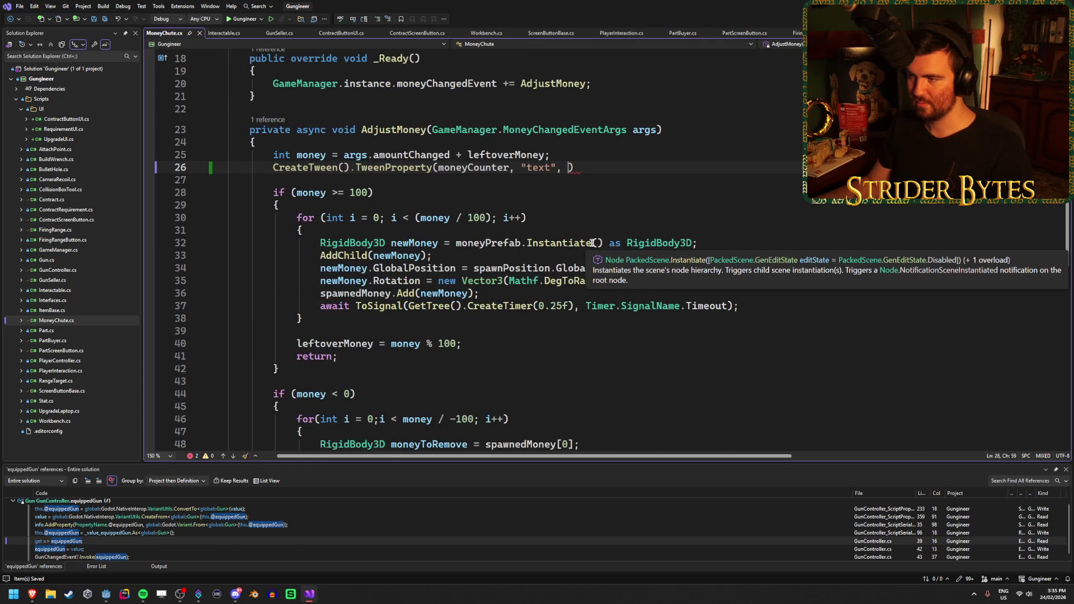
left_click(547, 218)
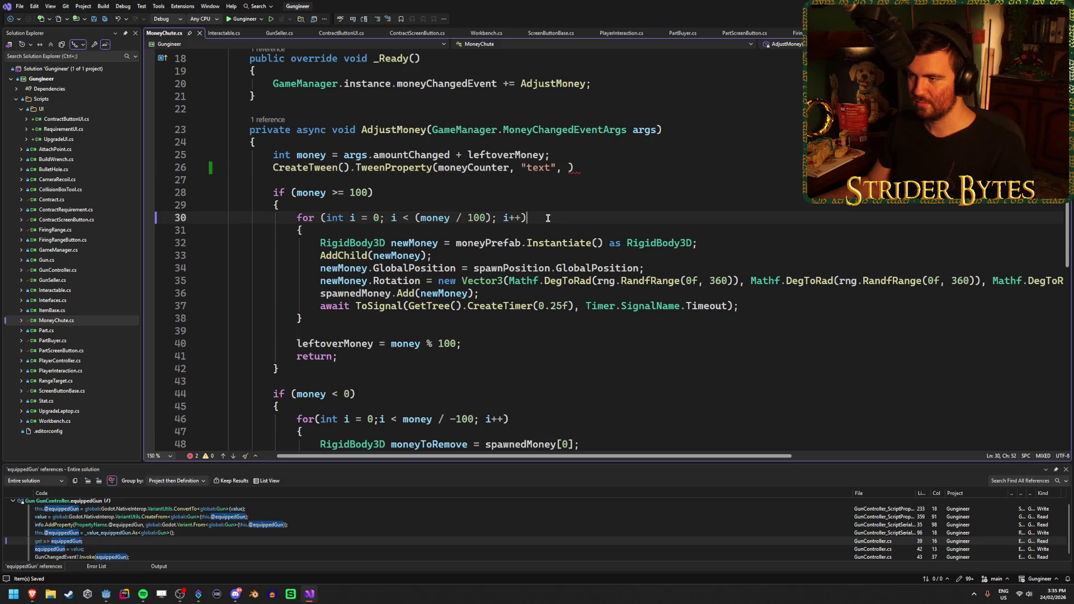
left_click(598, 167)
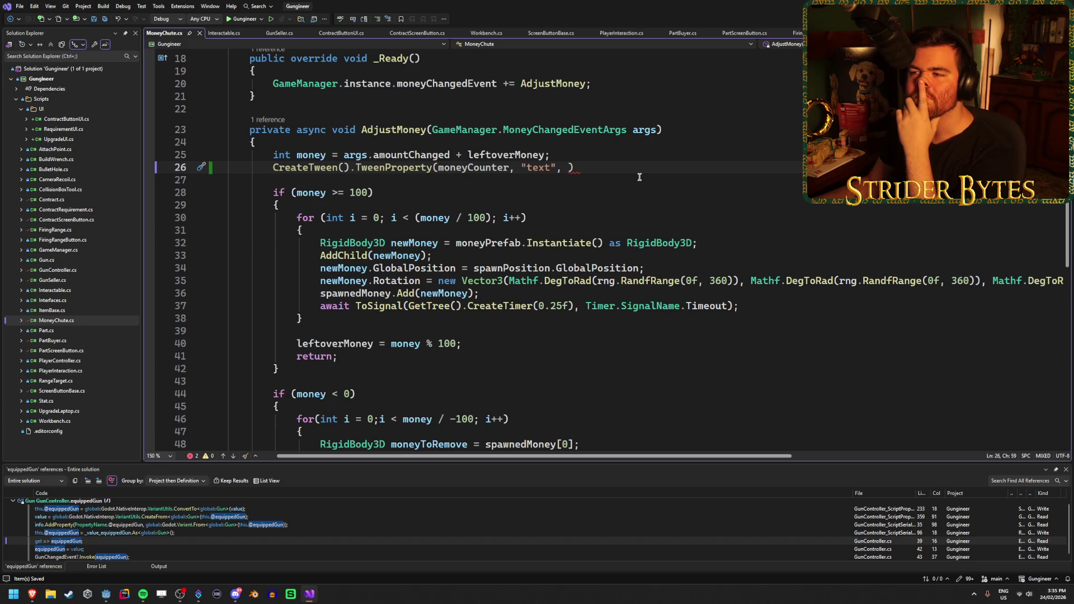
left_click(575, 167)
left_click(566, 170)
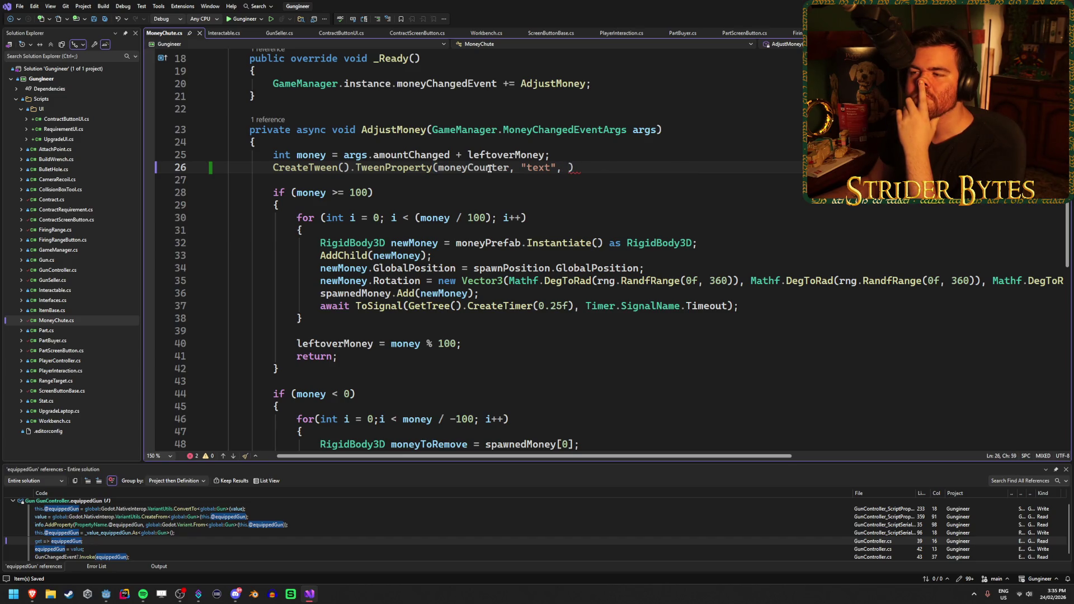
mouse_move(567, 167)
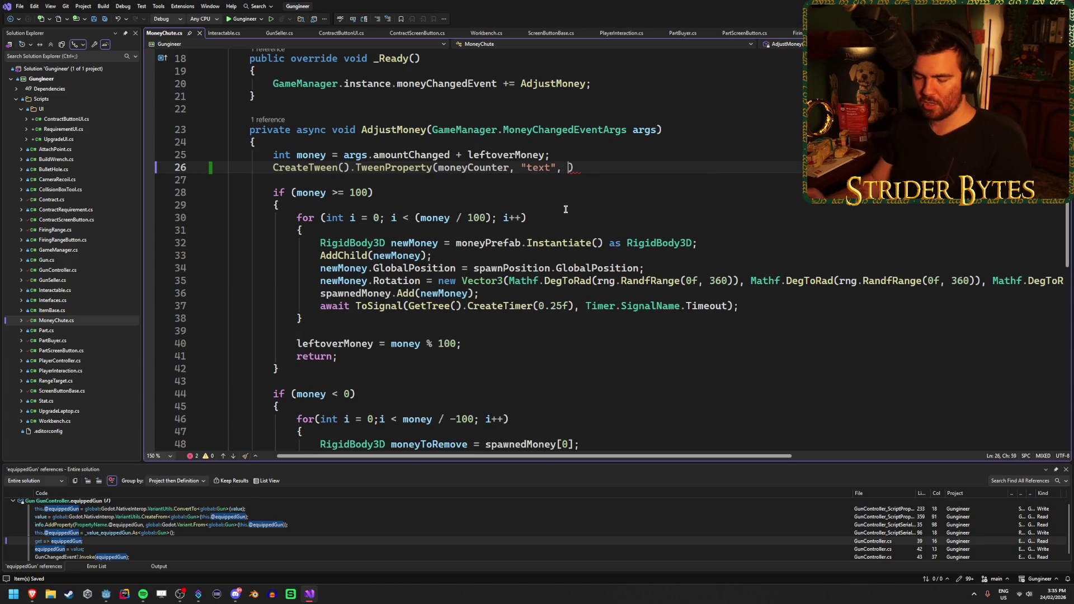
Pass args.newValue as the tween's final value, followed by a comma, and save
type("args.")
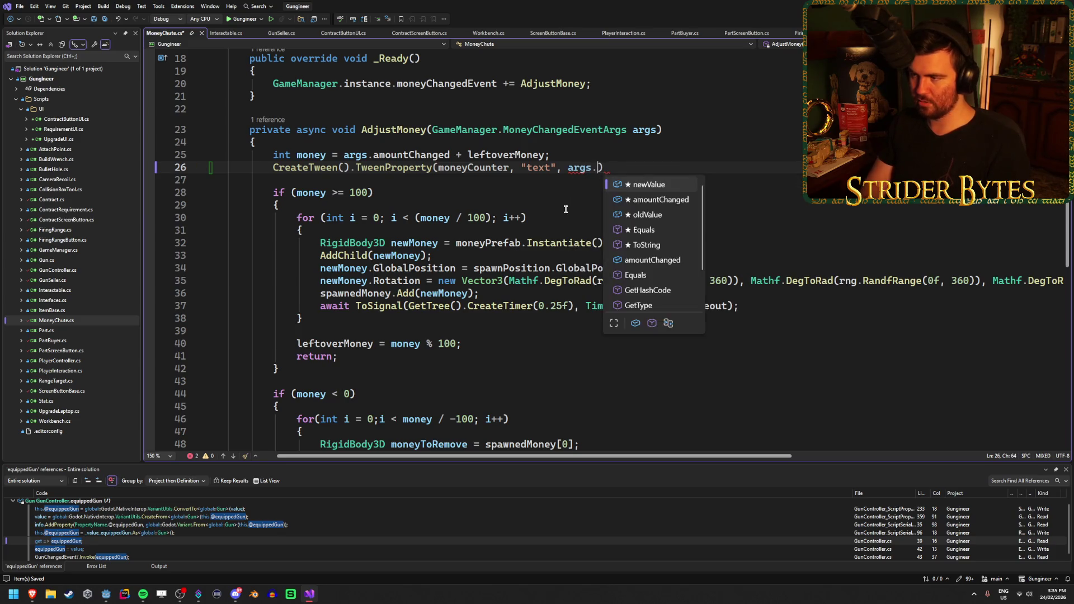
key("Tab")
key("ctrl+s")
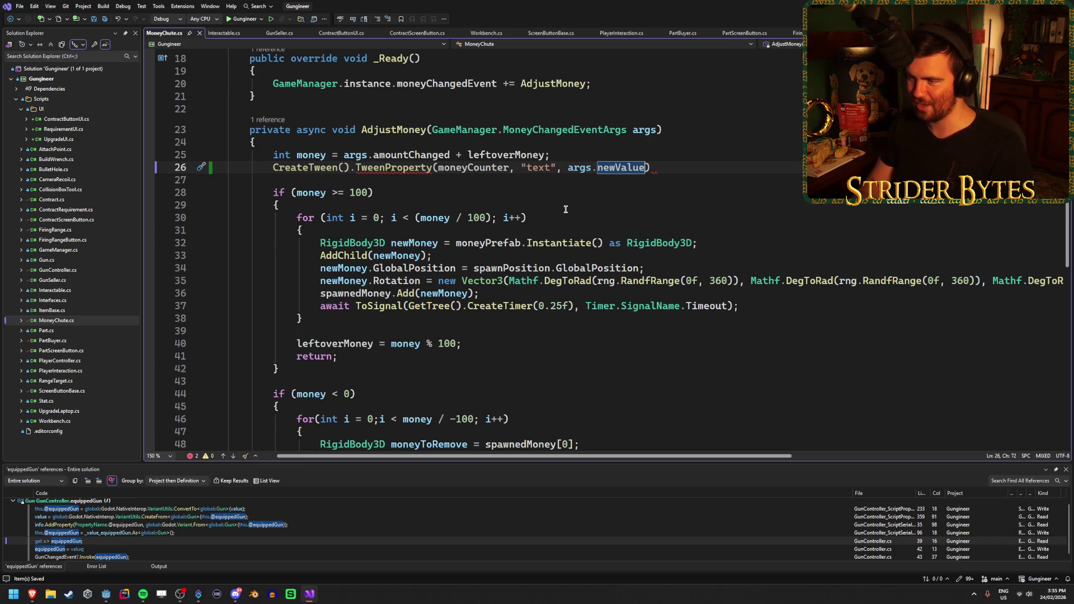
type(",")
key("Escape")
key("Right")
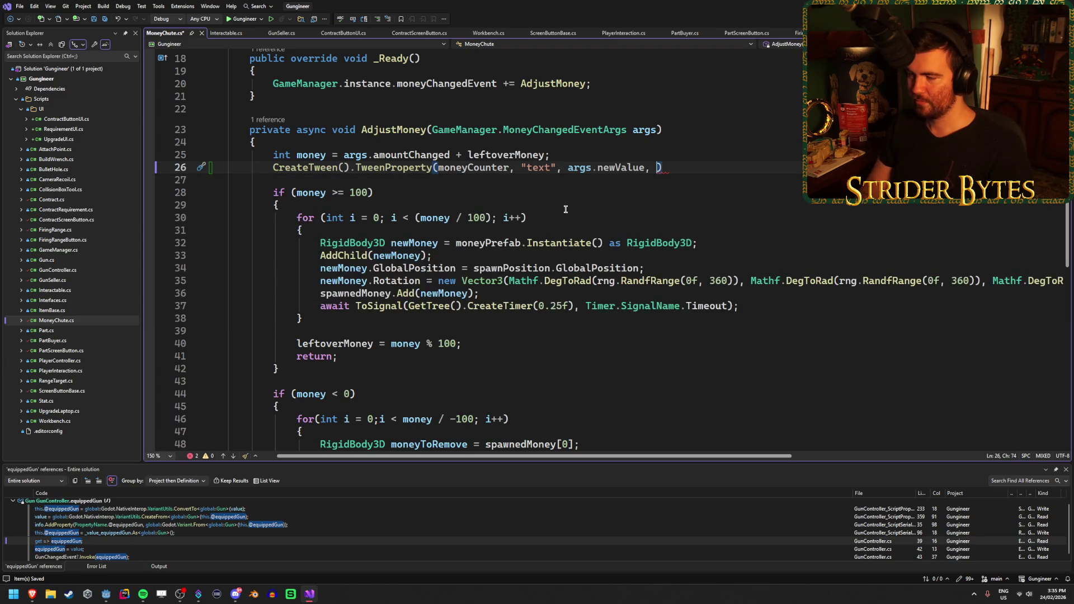
key("Left")
key("ctrl+s")
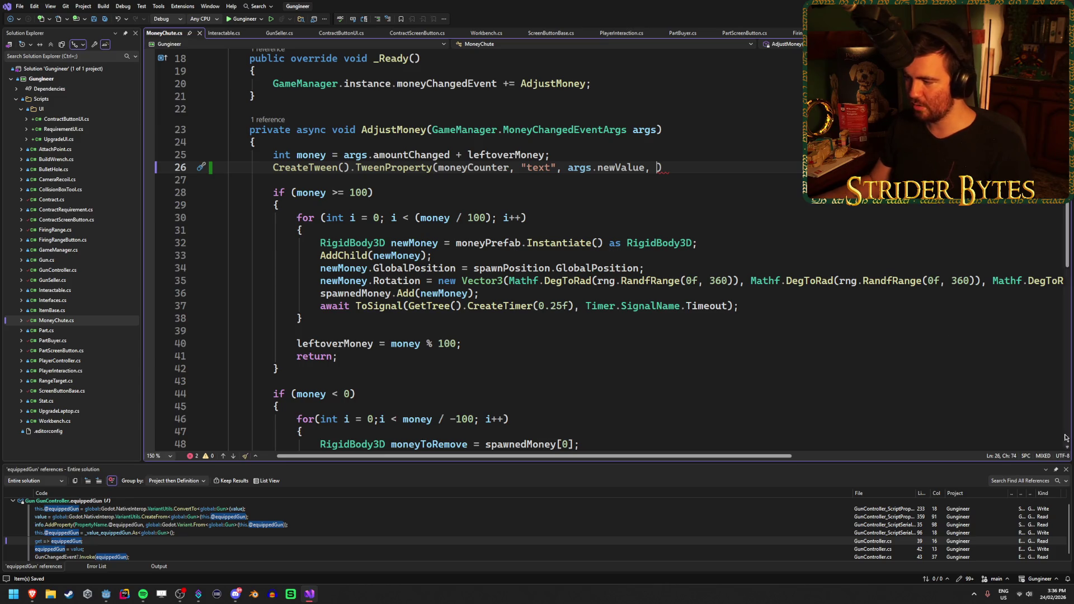
Check the build errors, then add 1f as the tween duration with a closing semicolon and save
left_click(1065, 470)
left_click(660, 167)
key("Left")
key("Left")
key("Right")
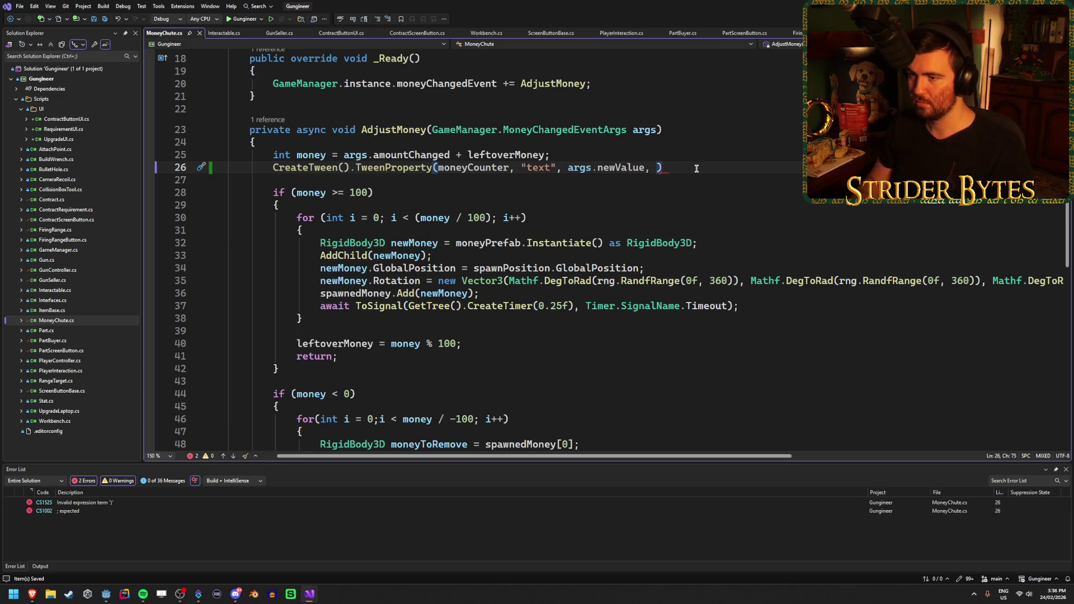
type(";")
key("Left")
key("Left")
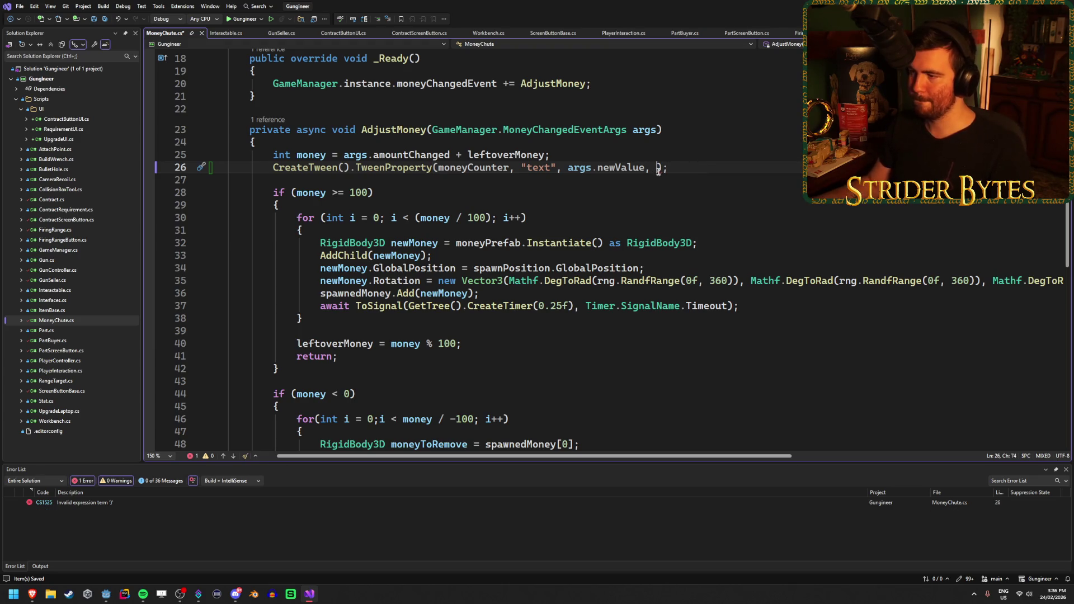
mouse_move(660, 169)
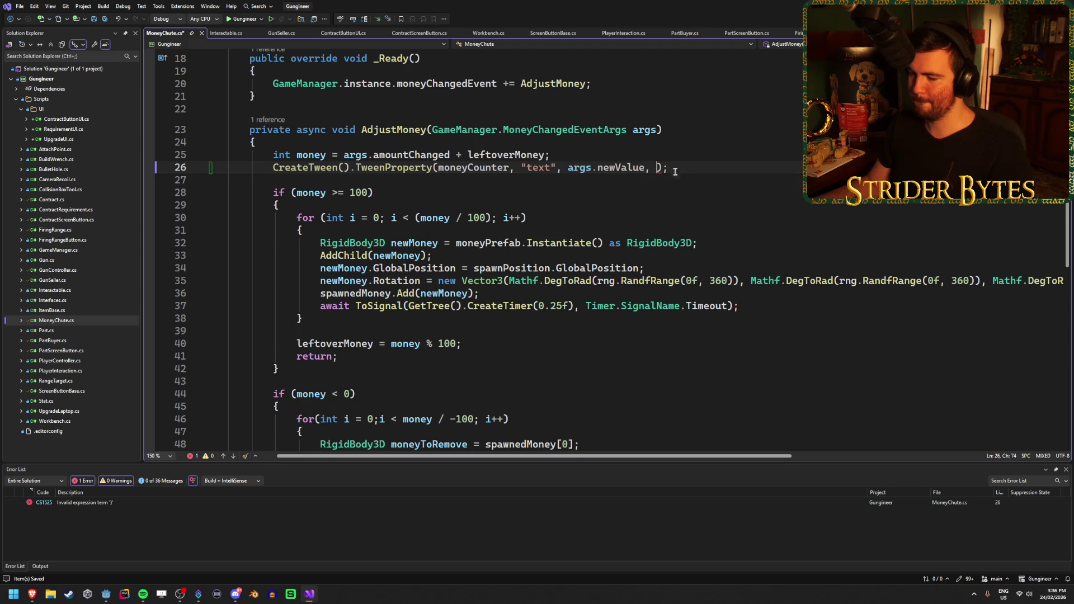
type("1f")
key("ctrl+s")
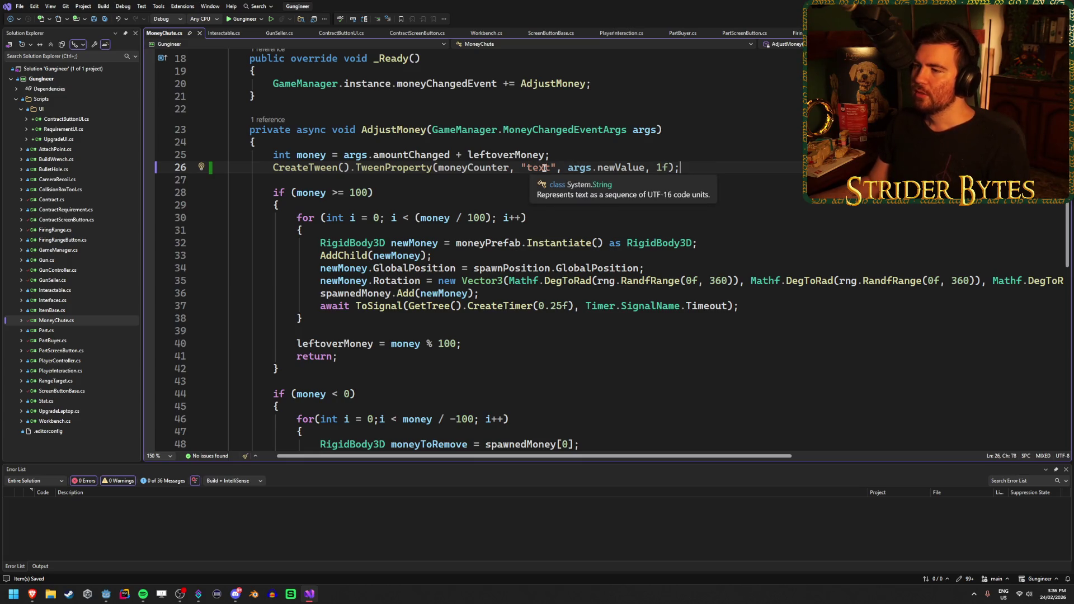
Insert a blank line above the tween call
double_click(612, 169)
left_click(728, 153)
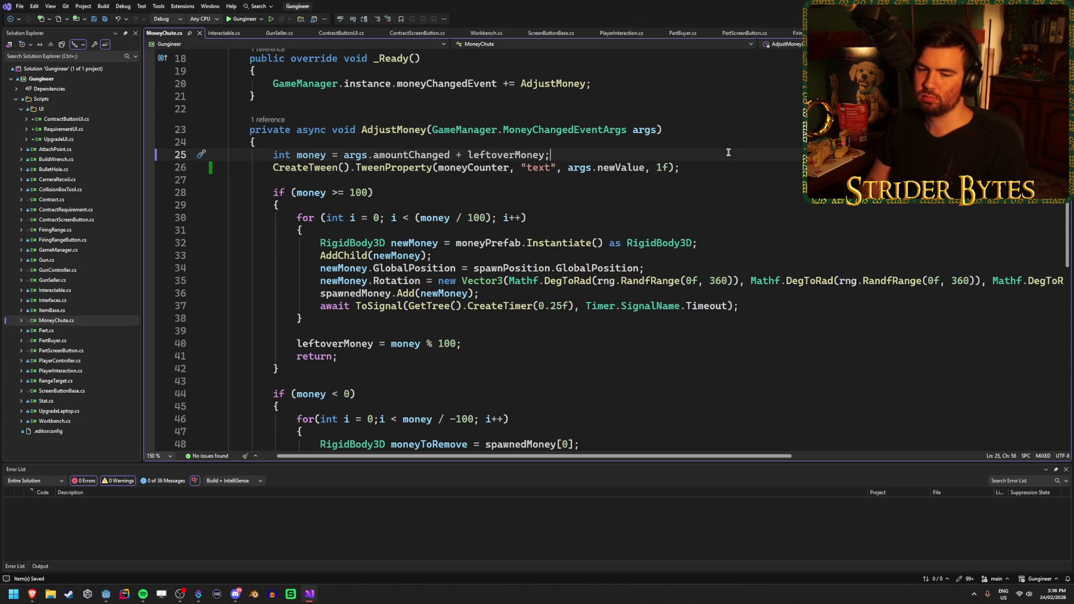
key("Return")
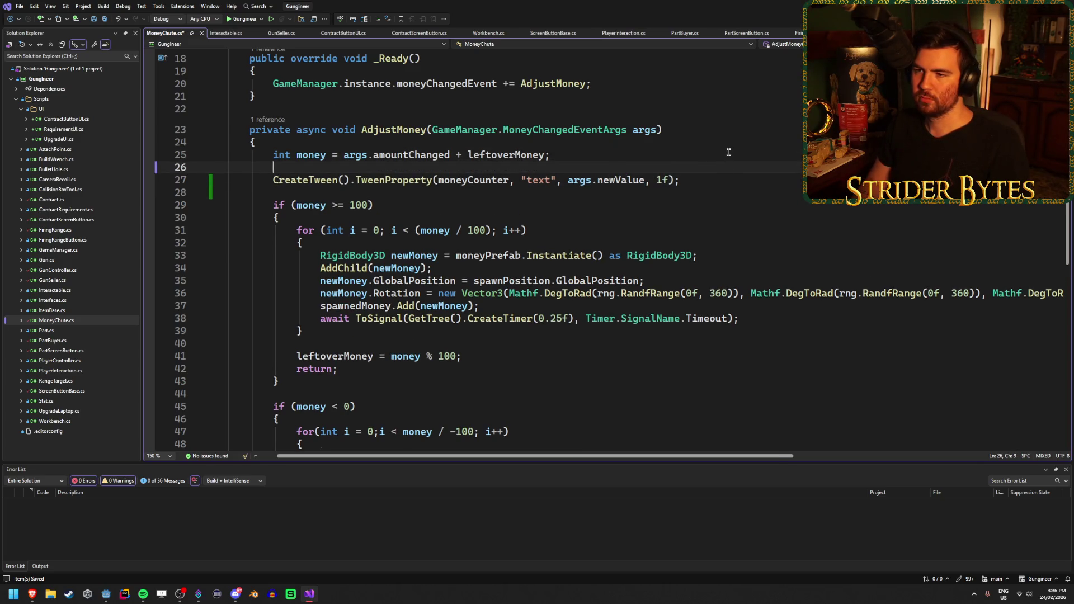
Add a second blank line, save, and type string moneyDisplay on line 27
key("Return")
key("ctrl+s")
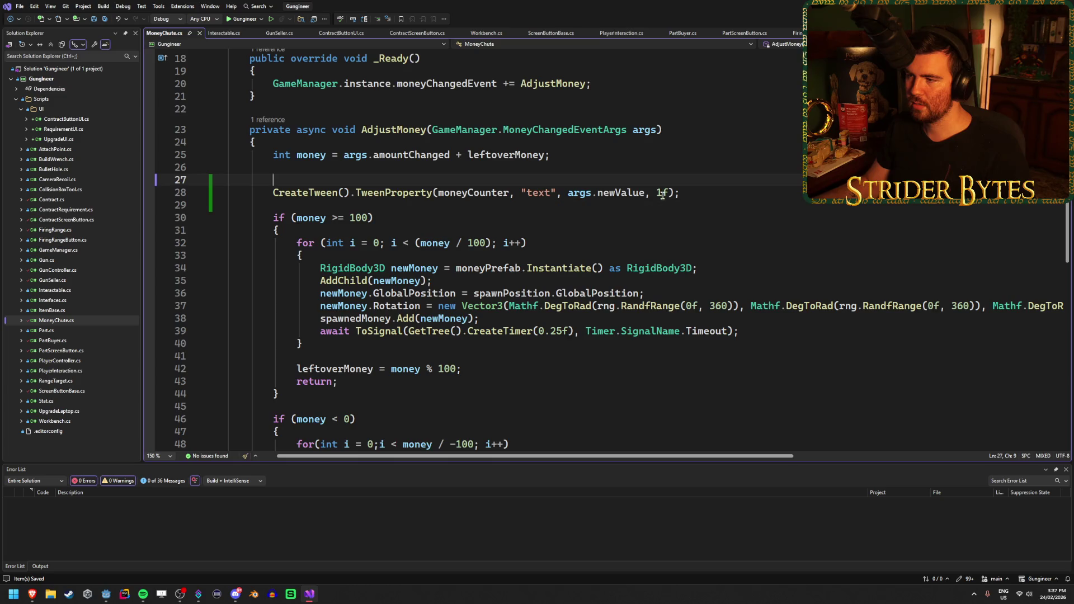
type("strin")
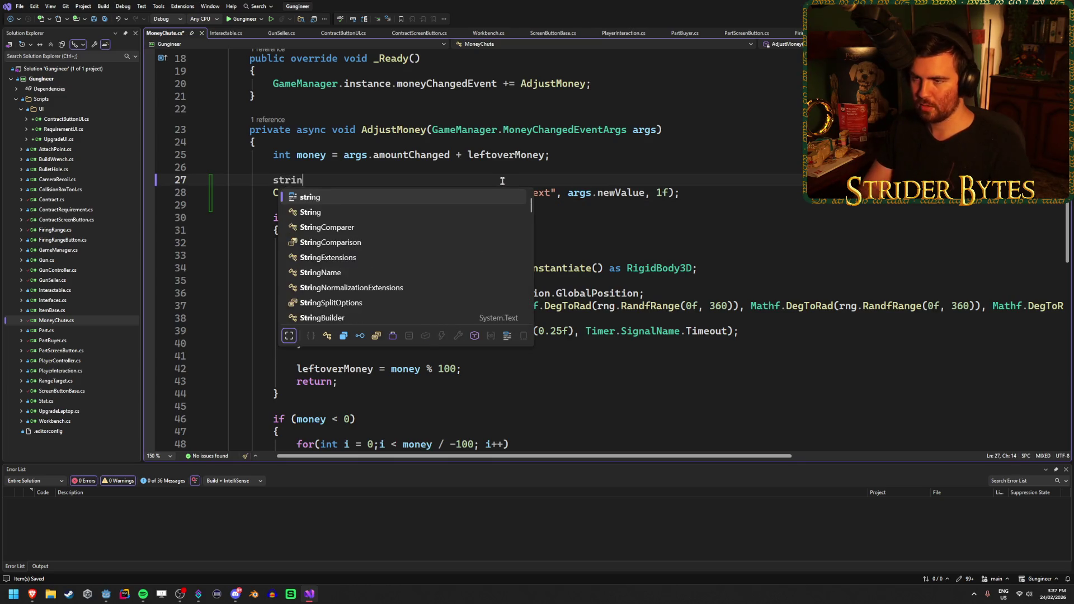
type("g mone")
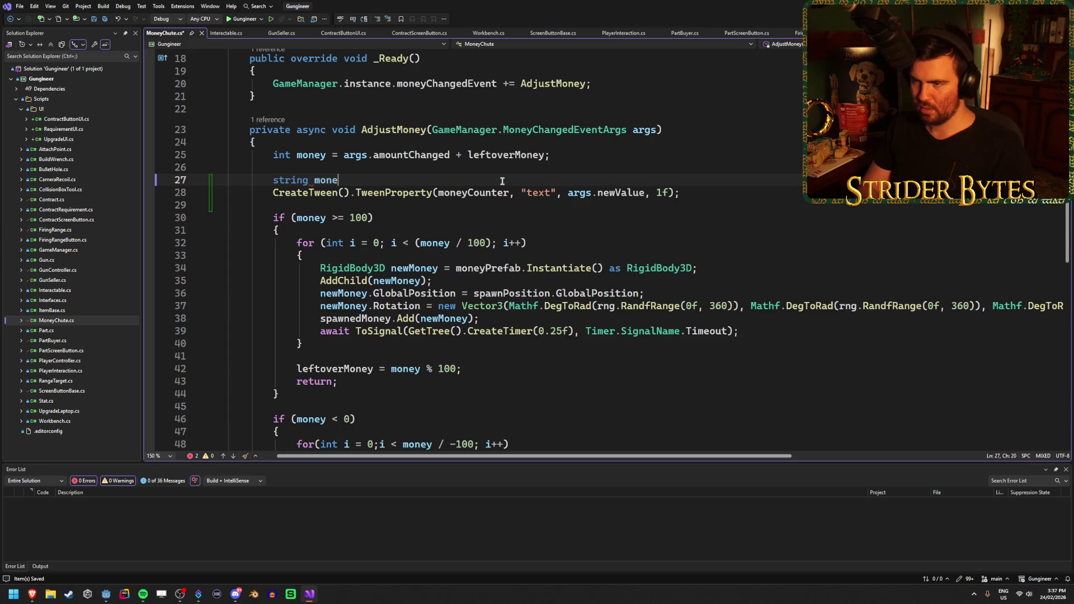
type("yDisplay")
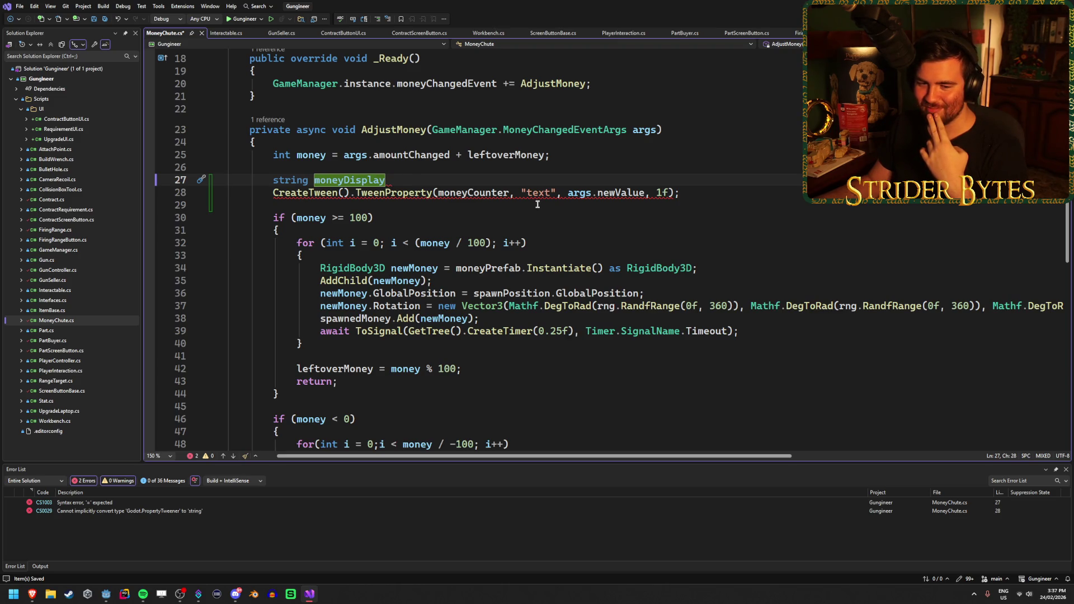
mouse_move(485, 187)
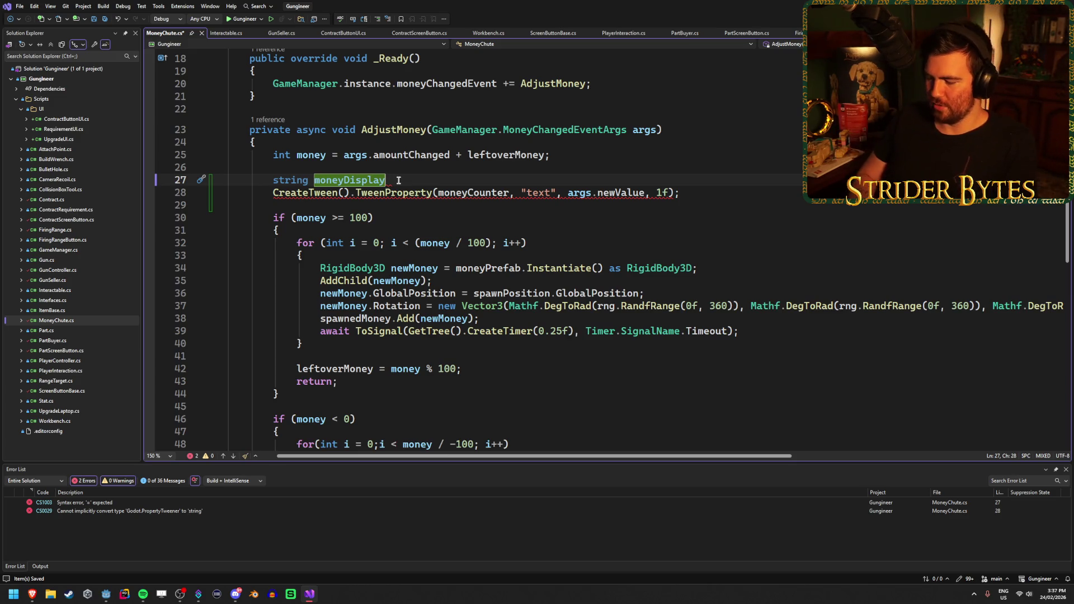
Extend line 27 to string moneyDisplay = args.ne, tidying the spacing after the equals sign
type(" =")
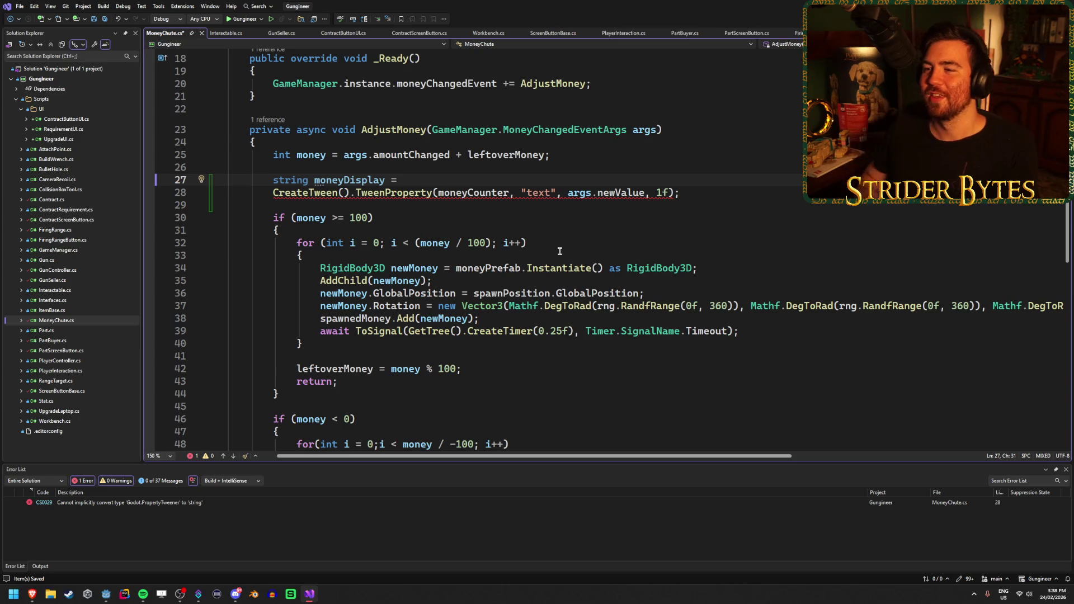
key("Right")
key("Left")
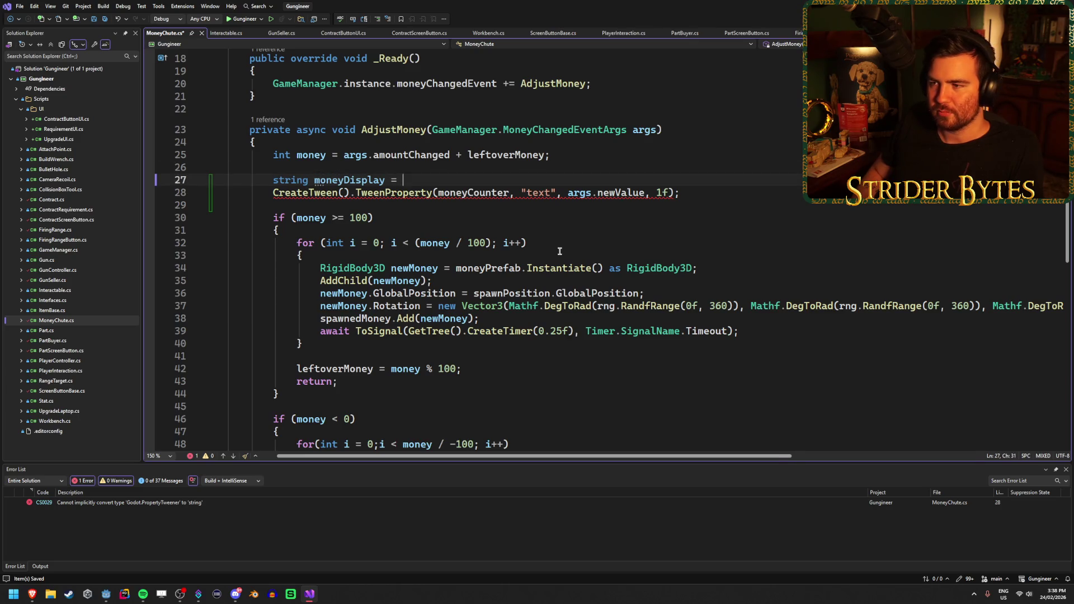
key("Down")
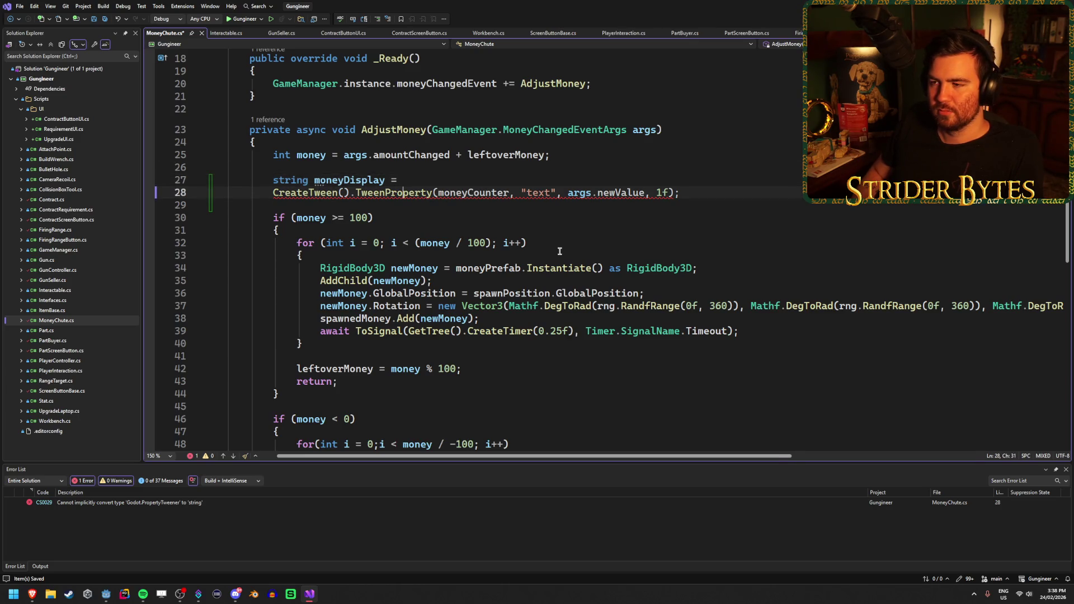
key("Up")
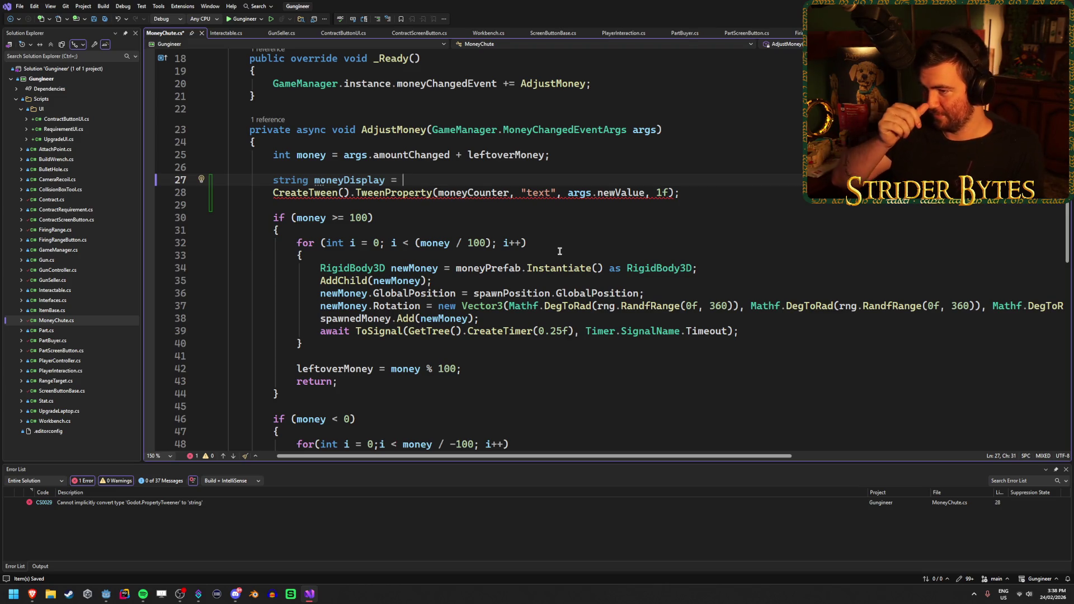
key("BackSpace")
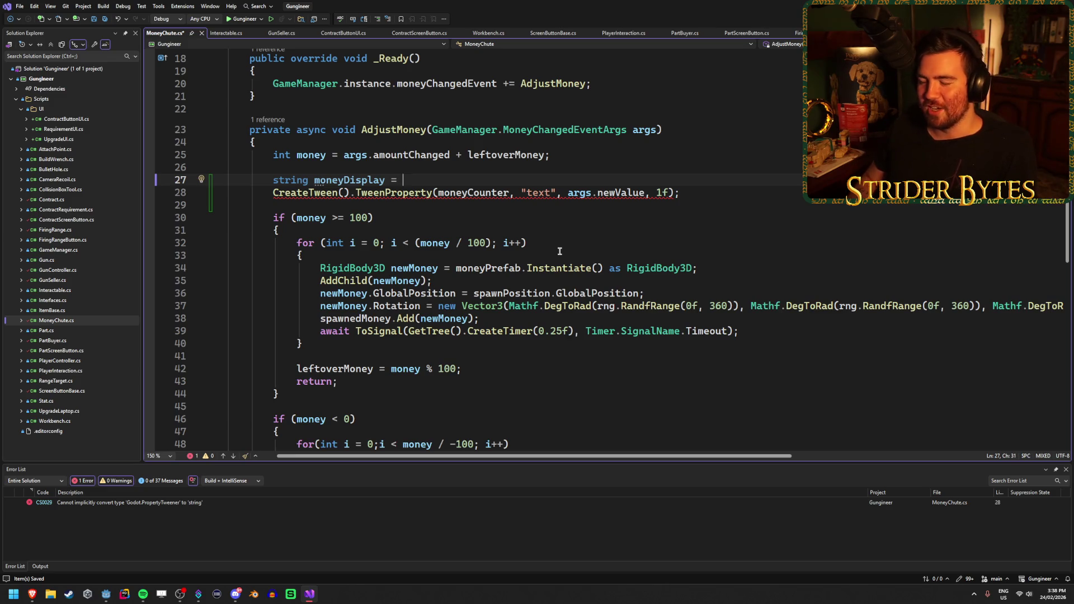
key("BackSpace")
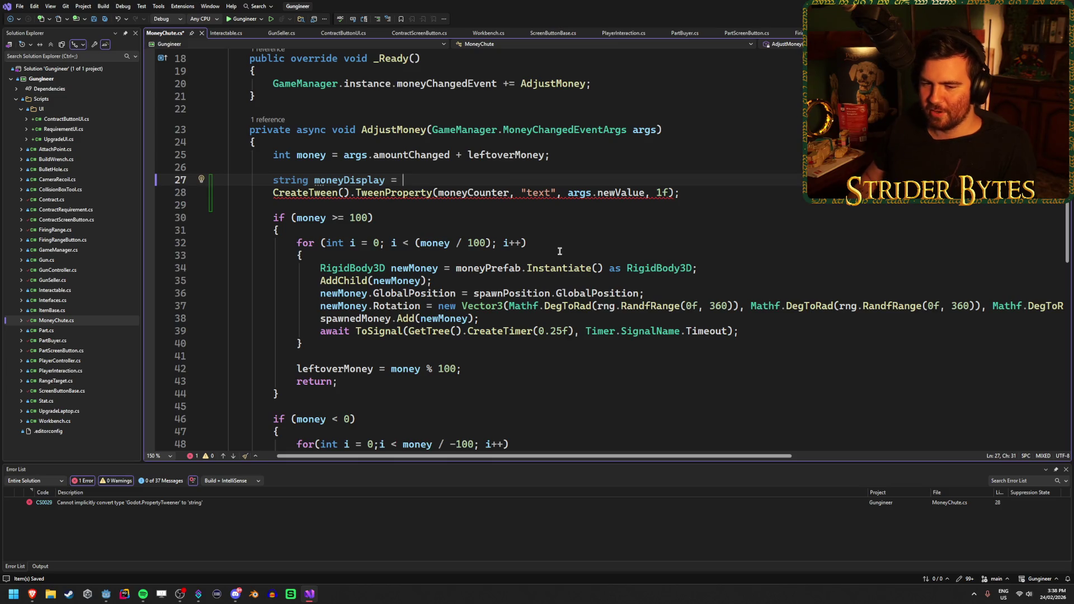
type("ar")
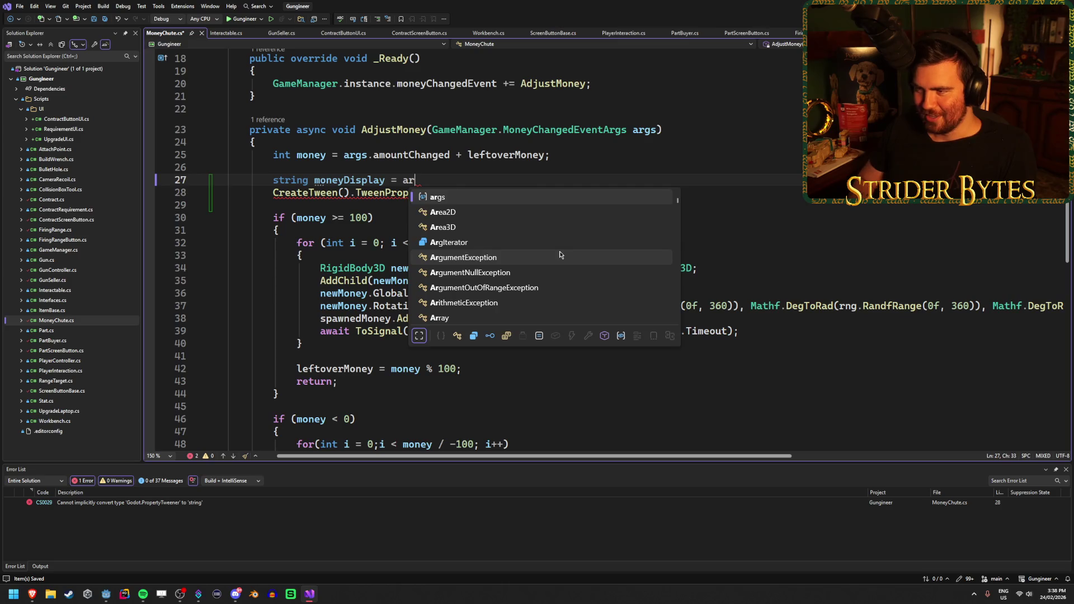
type("gs.new")
Complete line 27 as string moneyDisplay = args.newValue.ToString("#,##"); and save
key("Tab")
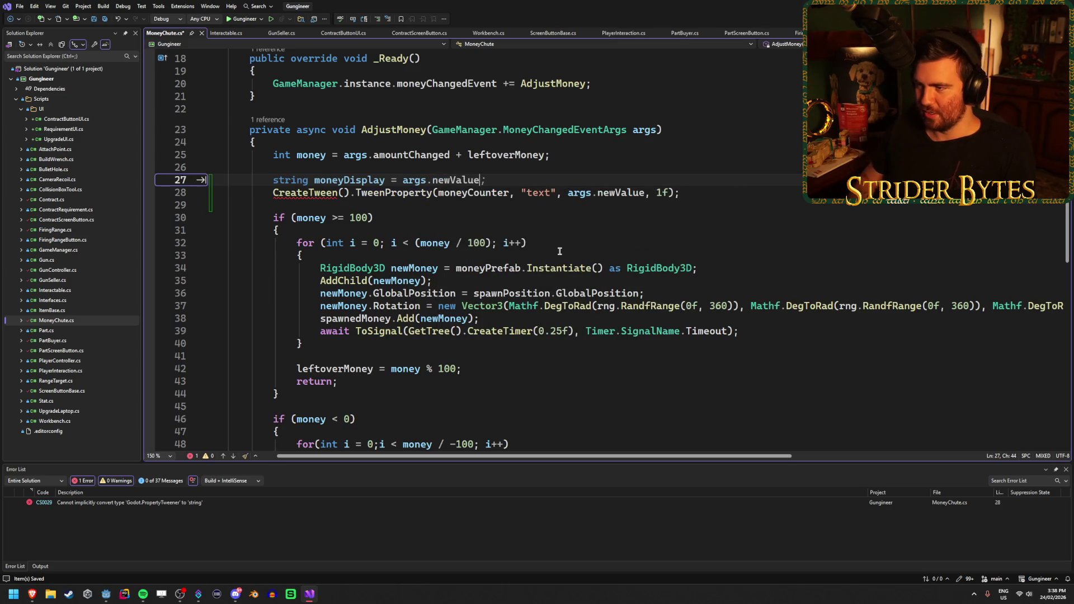
type(".S")
key("BackSpace")
type("ToString")
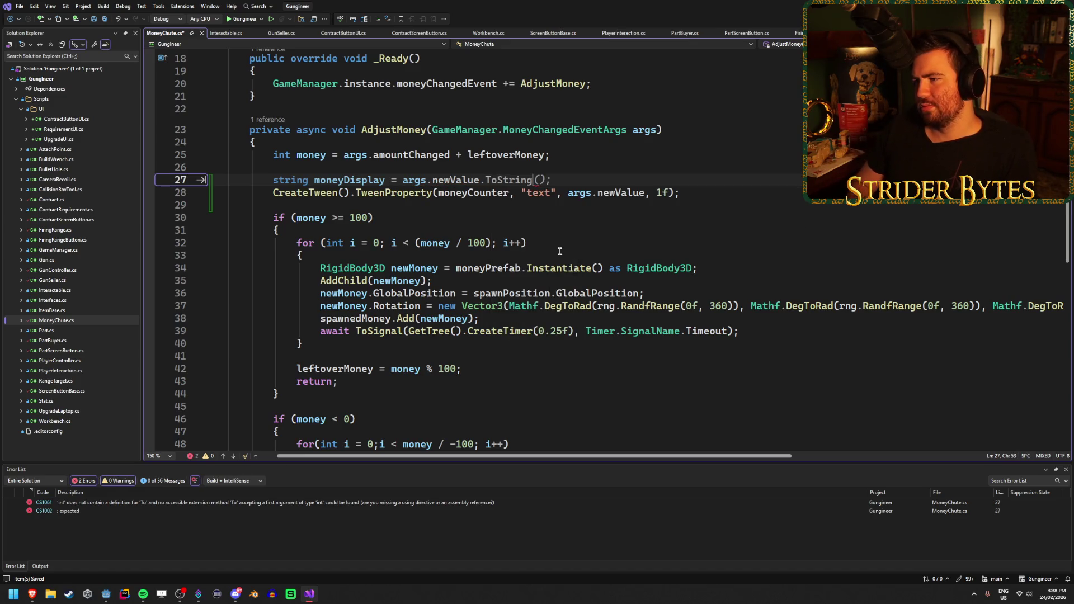
key("Tab")
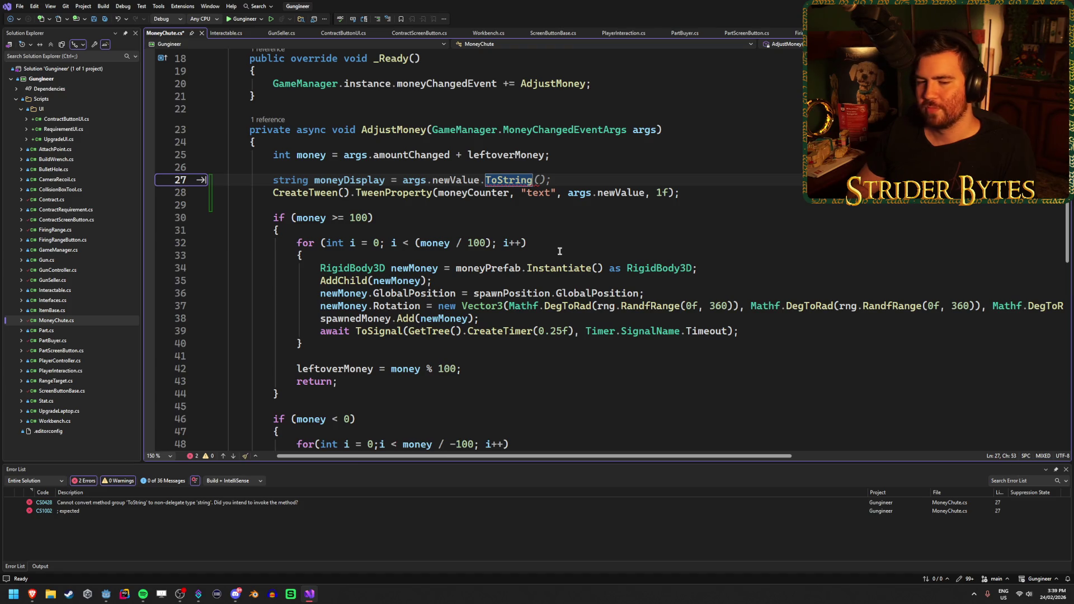
key("Escape")
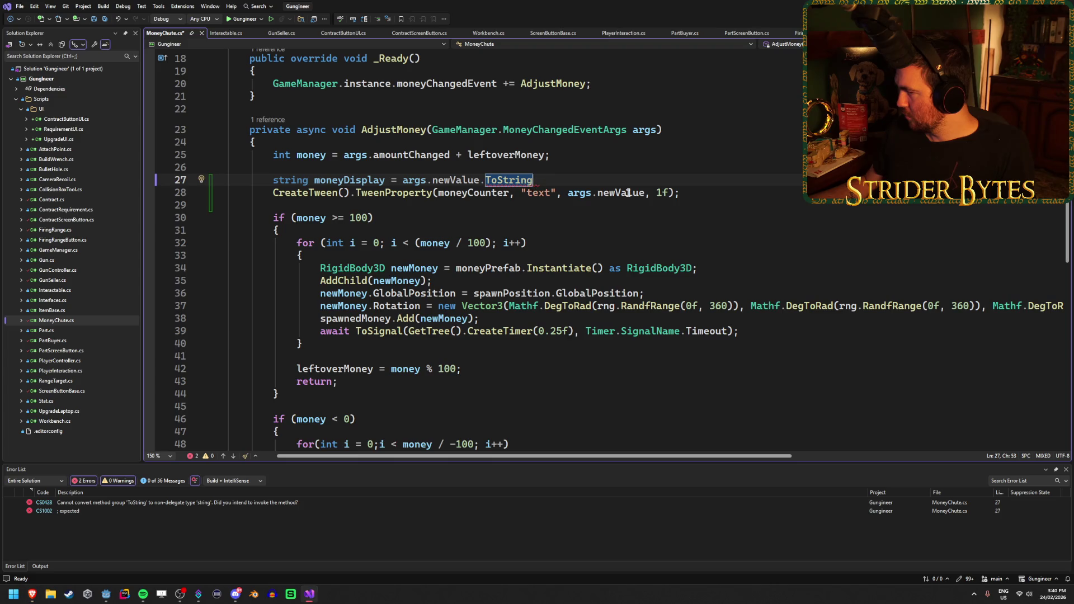
type("(")
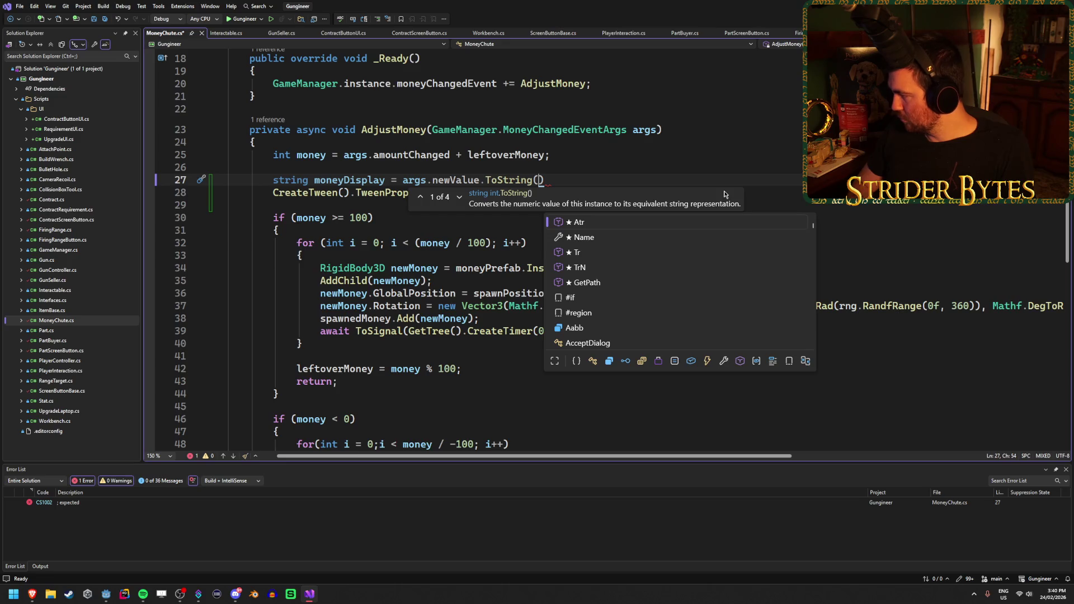
type("\"")
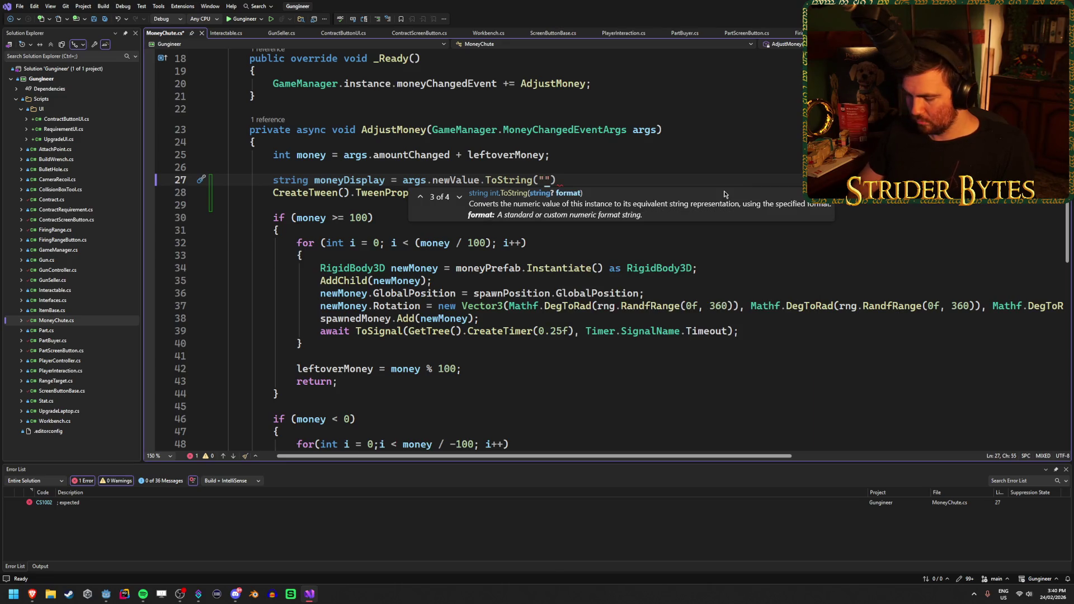
type("#,##\")")
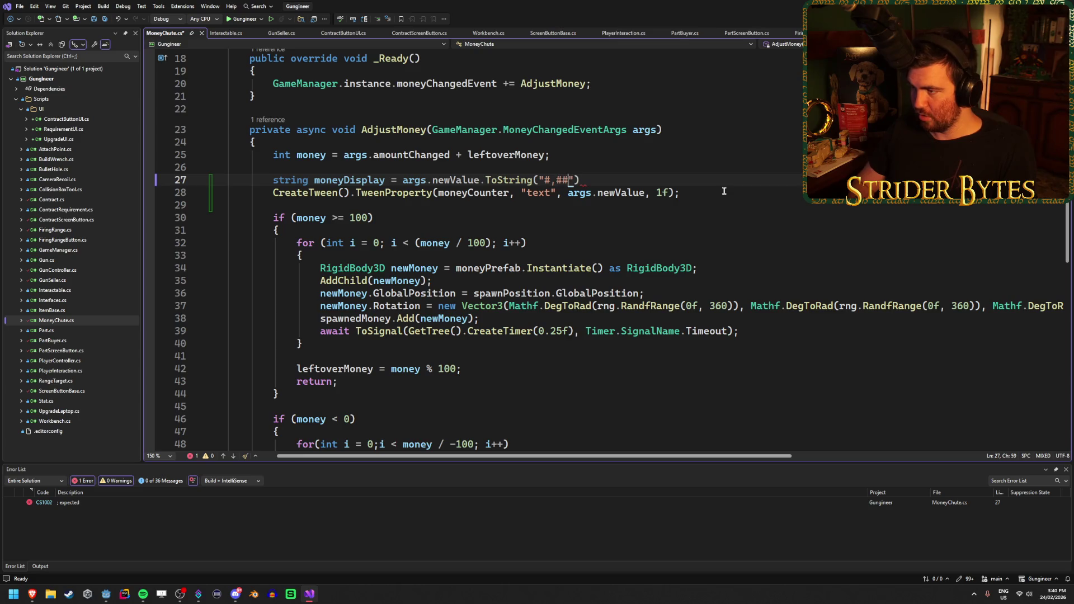
type(";")
key("ctrl+s")
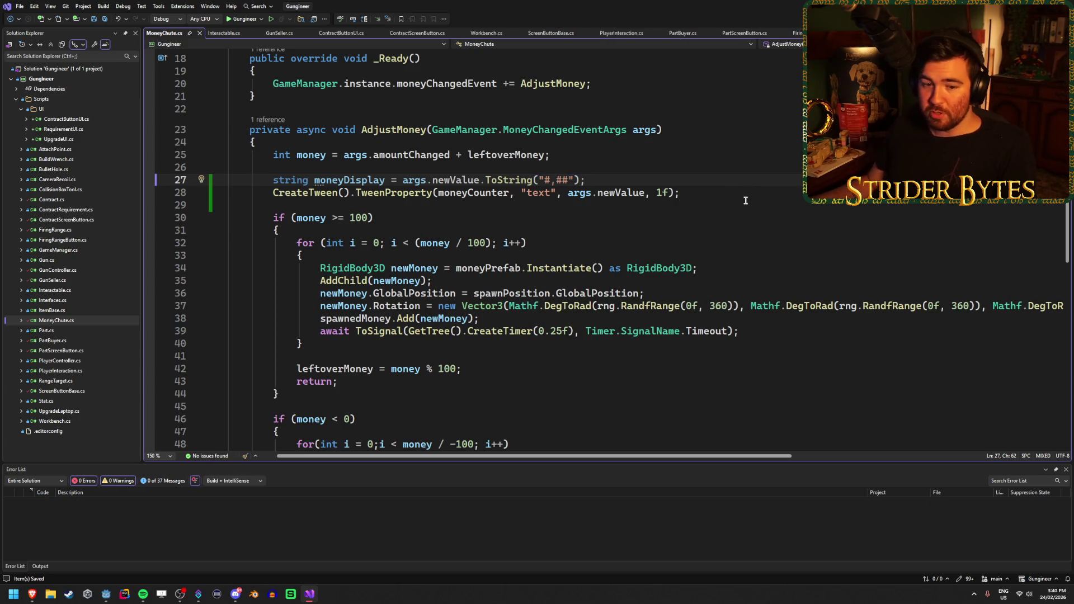
Look over the tween line, the moneyCounter declaration and the surrounding code
left_click(722, 195)
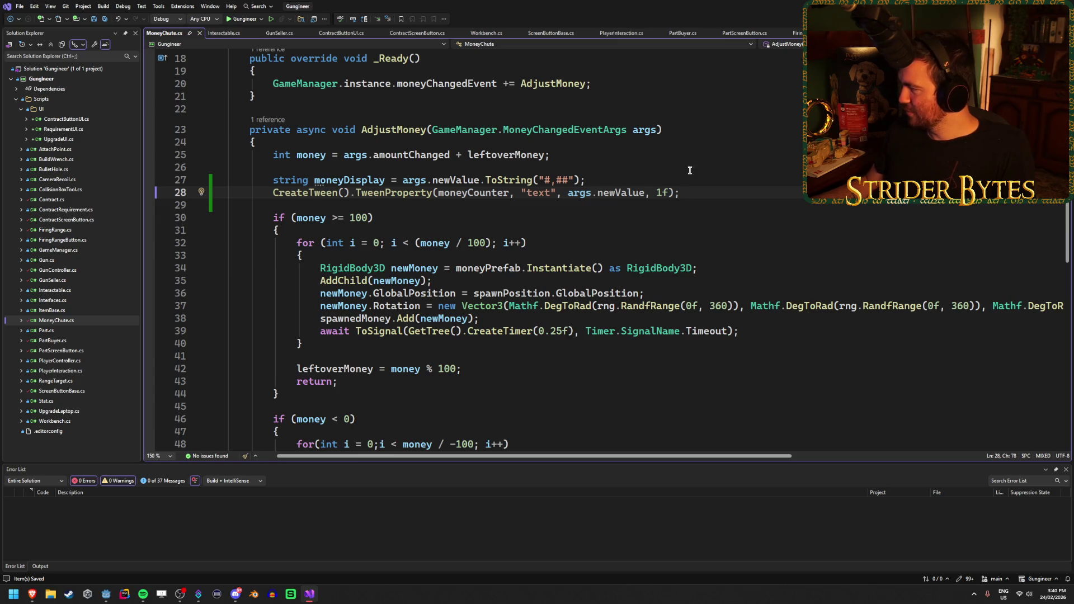
scroll(690, 170, "up", 2)
scroll(590, 203, "down", 1)
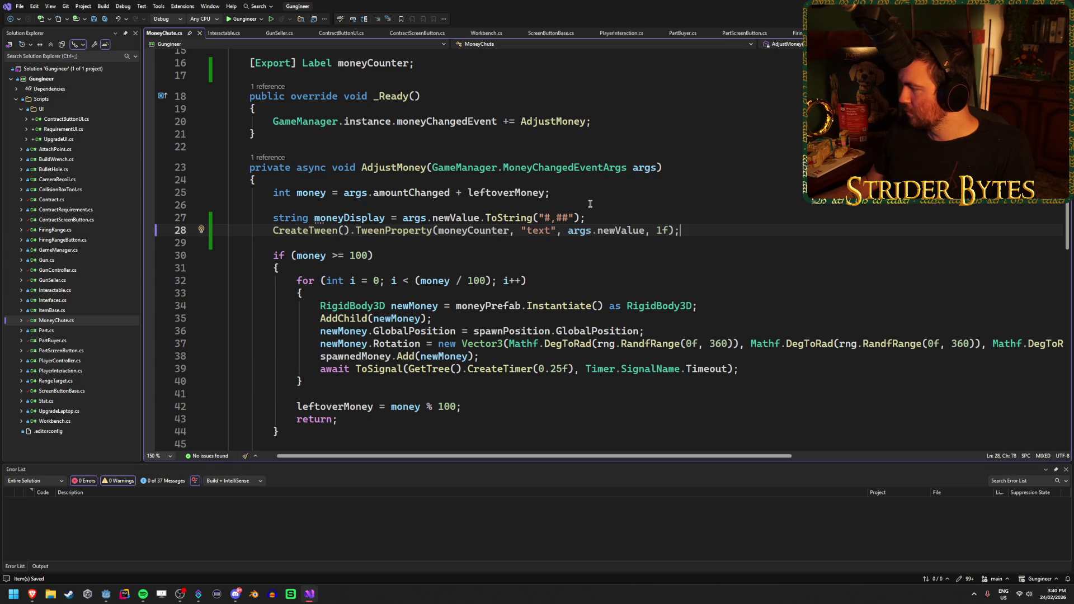
left_click(608, 216)
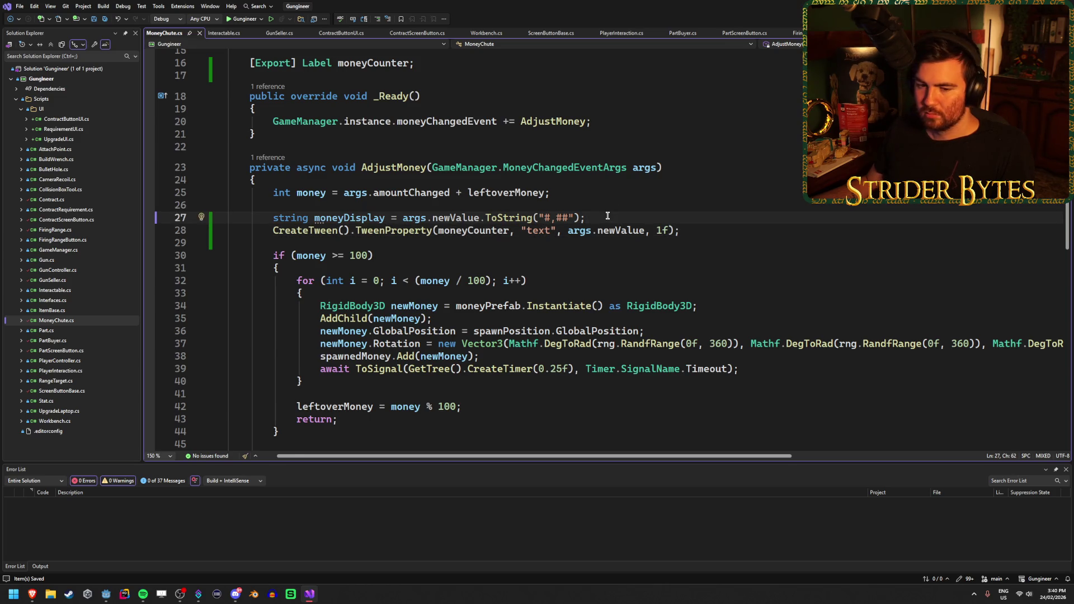
scroll(607, 215, "up", 5)
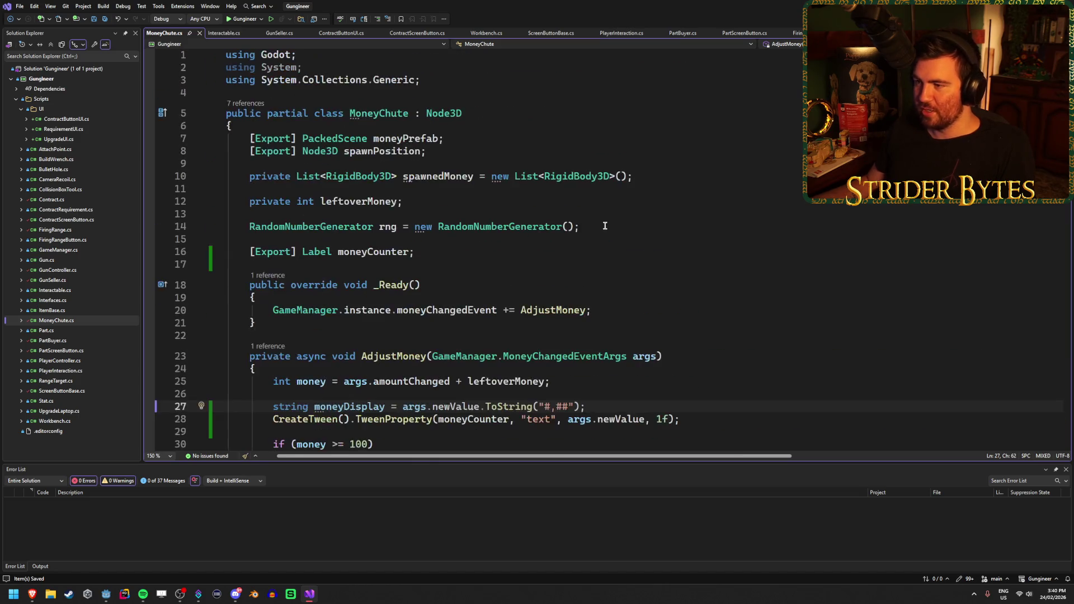
left_click(439, 251)
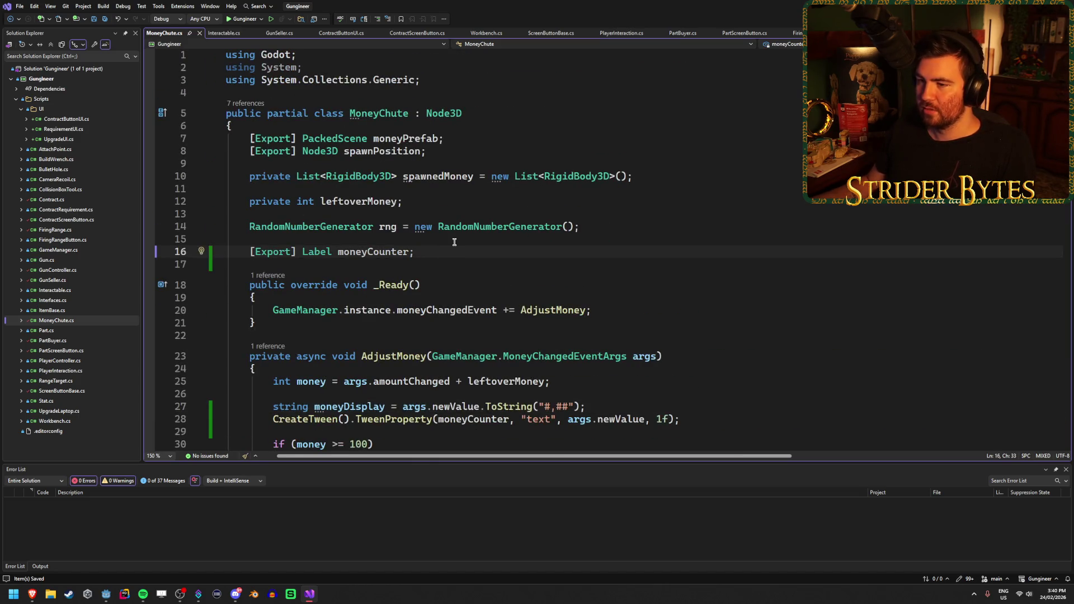
scroll(455, 240, "down", 10)
scroll(455, 241, "up", 3)
scroll(455, 241, "down", 1)
left_click(488, 254)
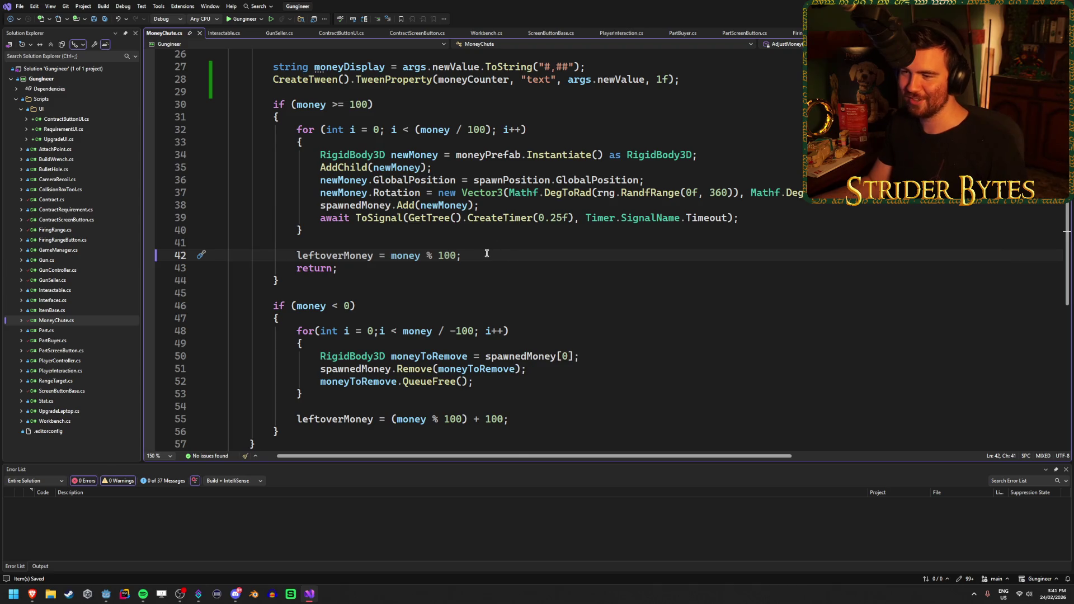
scroll(476, 268, "up", 7)
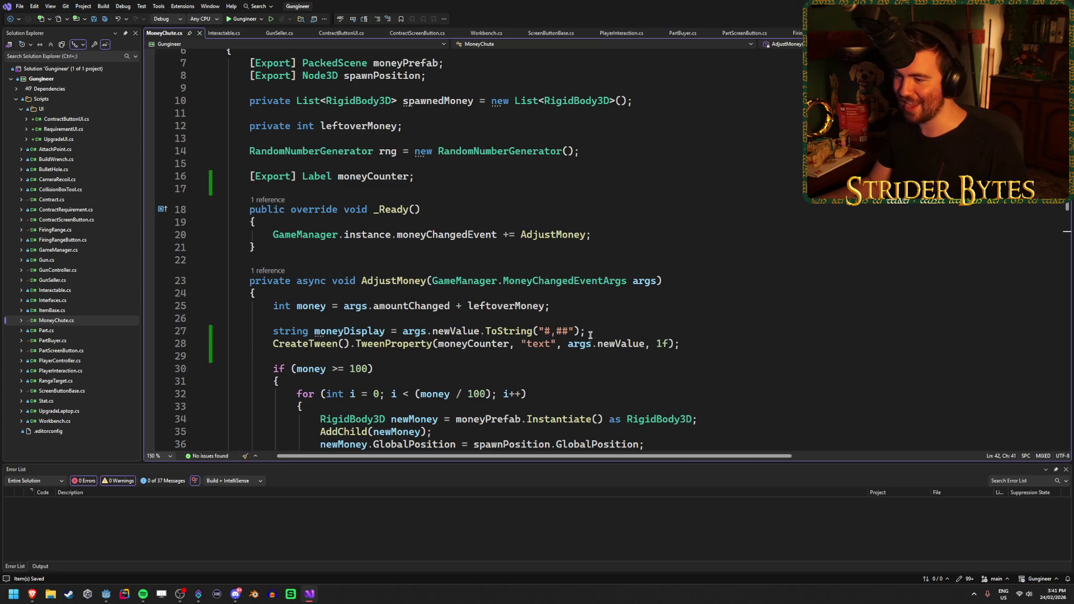
scroll(590, 335, "up", 1)
Select args.newValue in the line-28 tween call
left_click(592, 342)
left_click(682, 311)
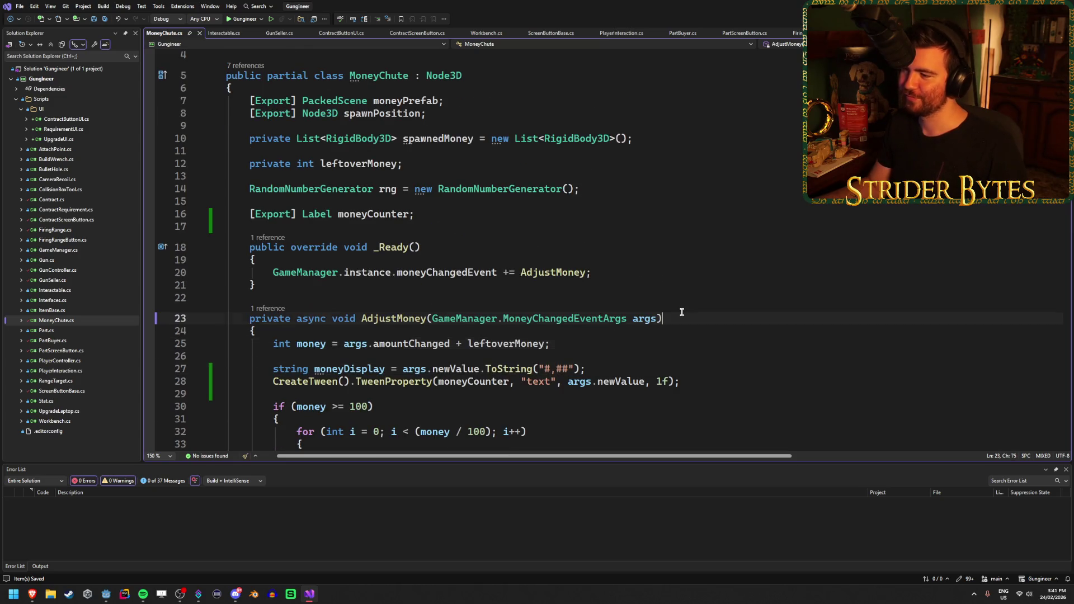
scroll(681, 312, "up", 1)
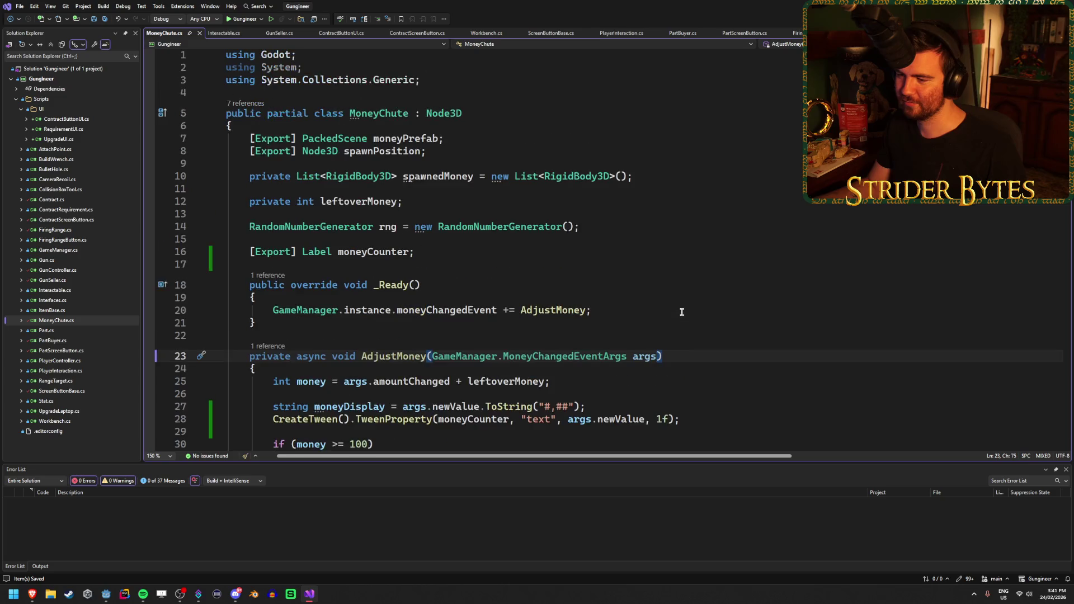
scroll(682, 312, "down", 3)
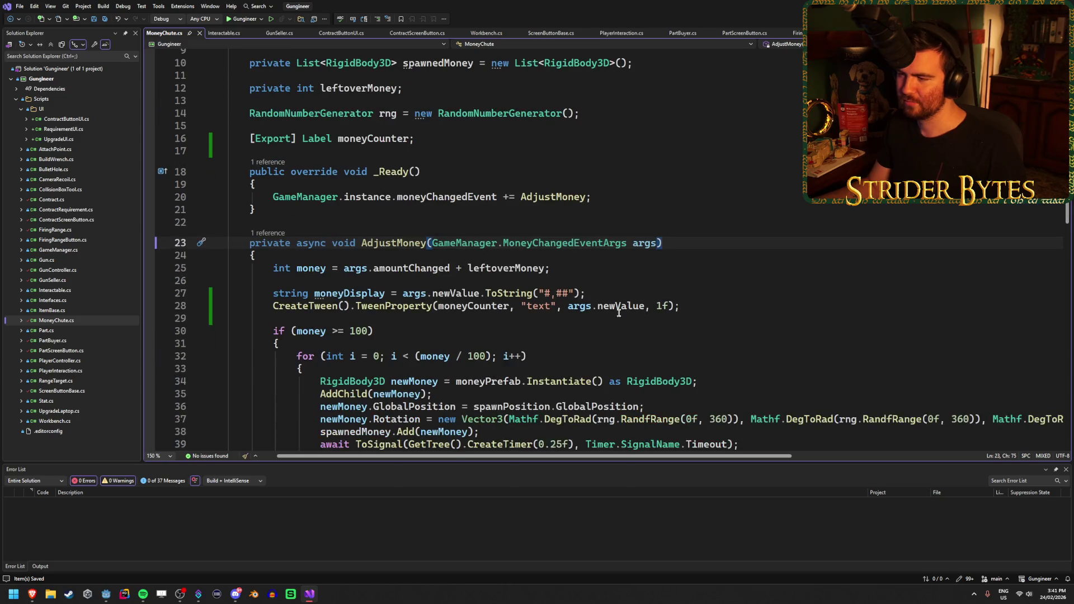
left_click_drag(644, 306, 568, 307)
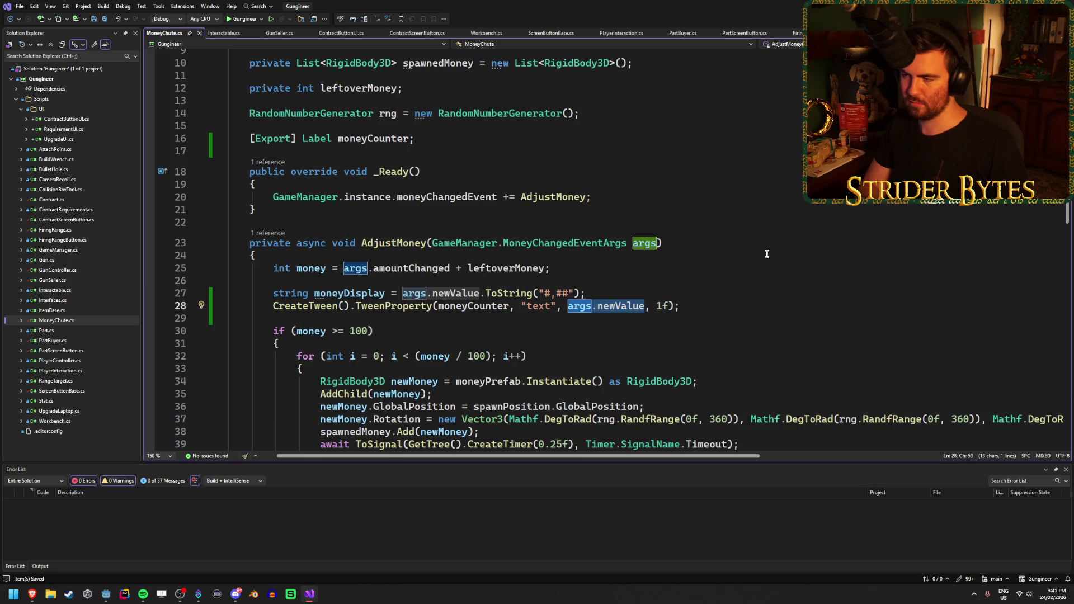
Replace args.newValue in the tween call with moneyDisplay and save
type("moneyDisplay")
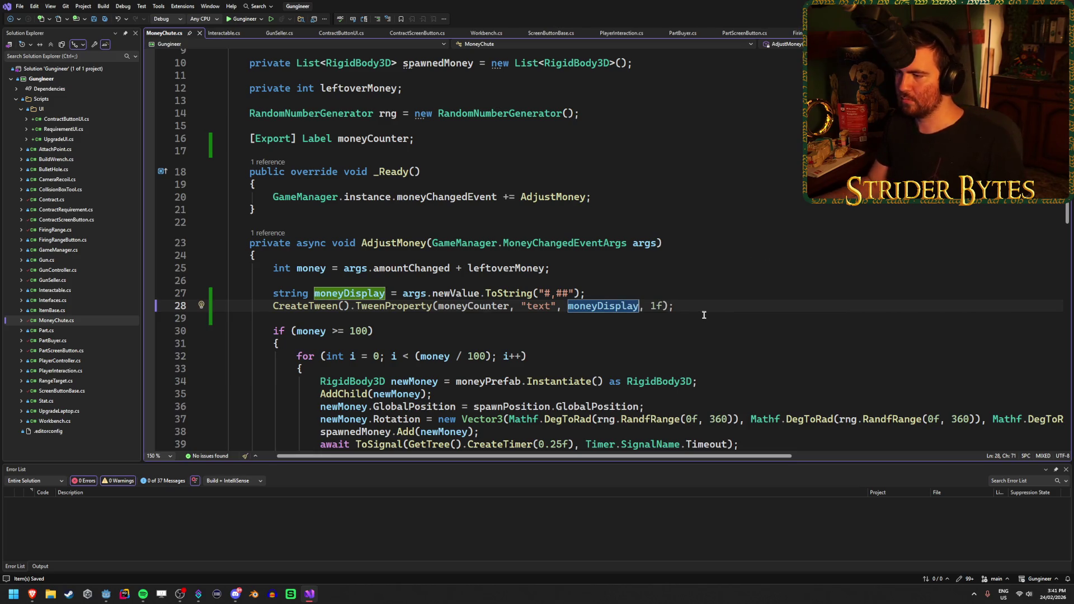
left_click(706, 307)
key("ctrl+s")
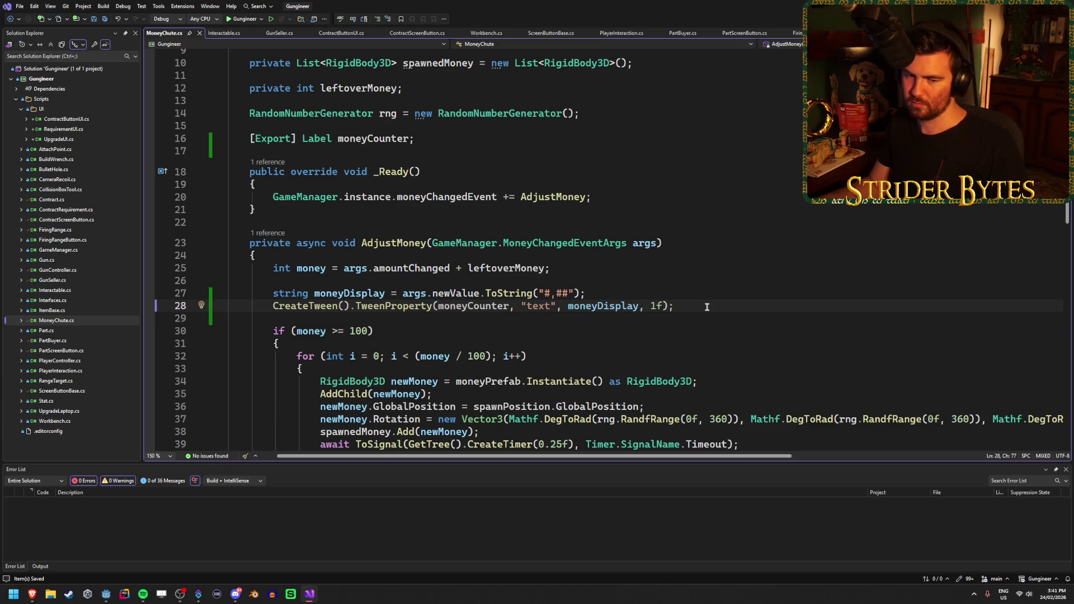
Add GameManager.instance.PlayerMoney += 2000; to _Ready for testing and save
scroll(707, 307, "up", 3)
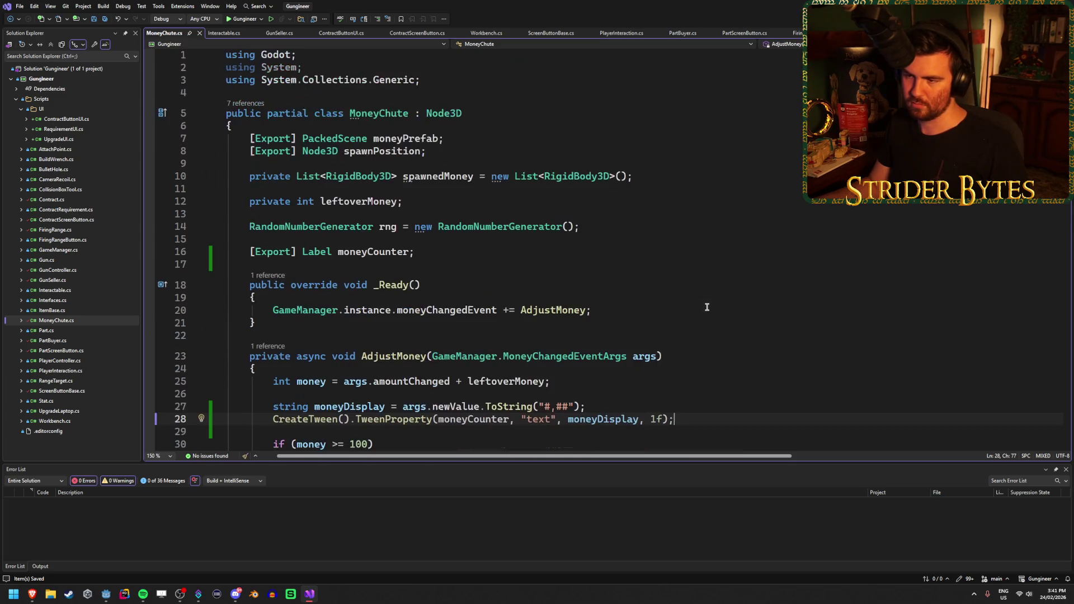
left_click(707, 307)
scroll(707, 307, "down", 3)
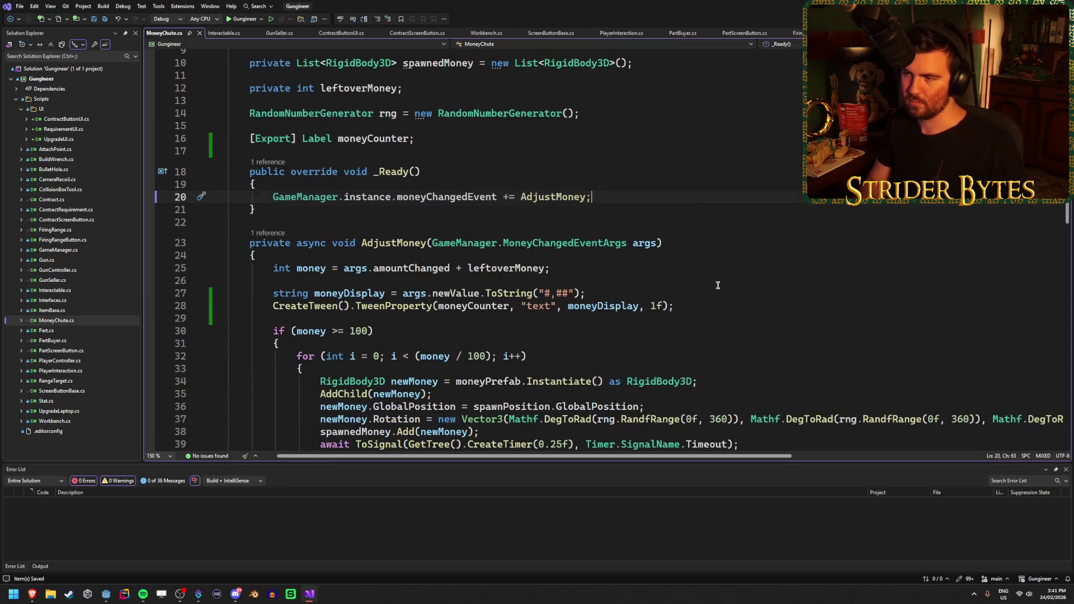
key("Return")
key("Return")
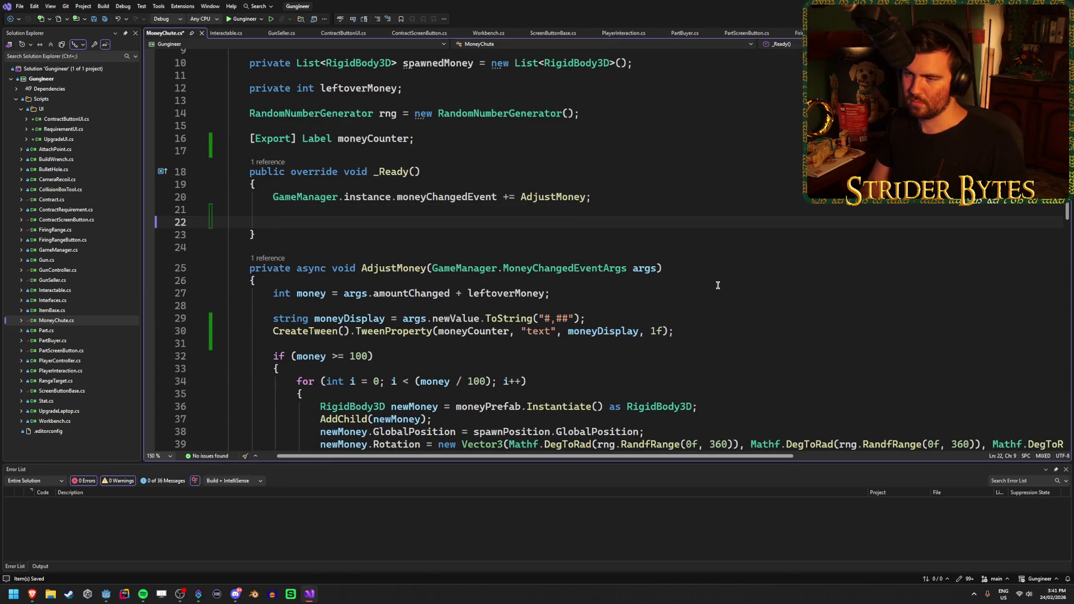
type("GameManager.ins")
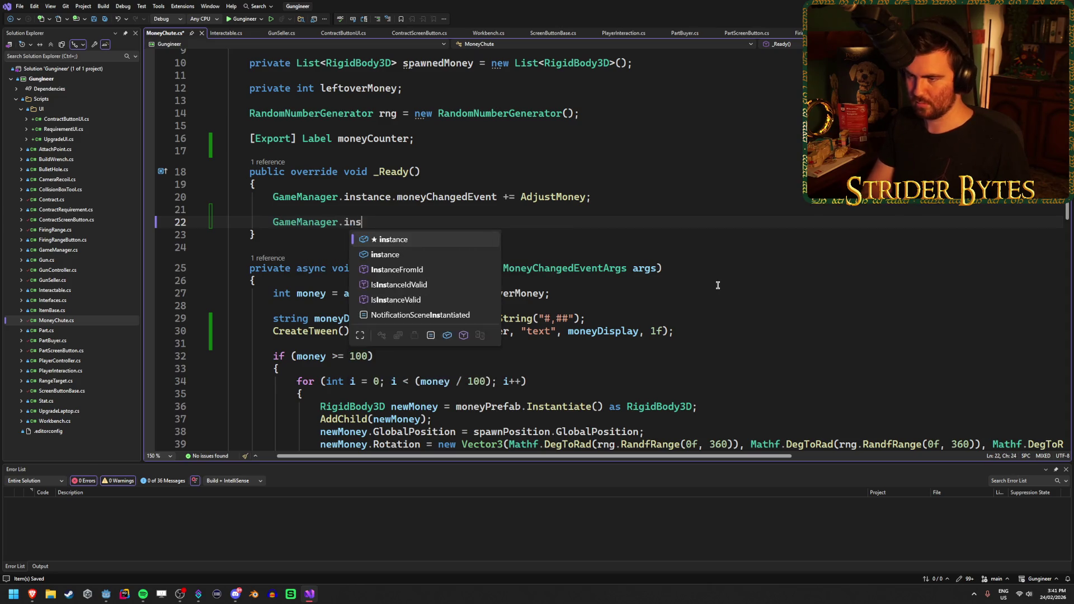
type("tance.mon")
key("Down")
key("Tab")
type("+=")
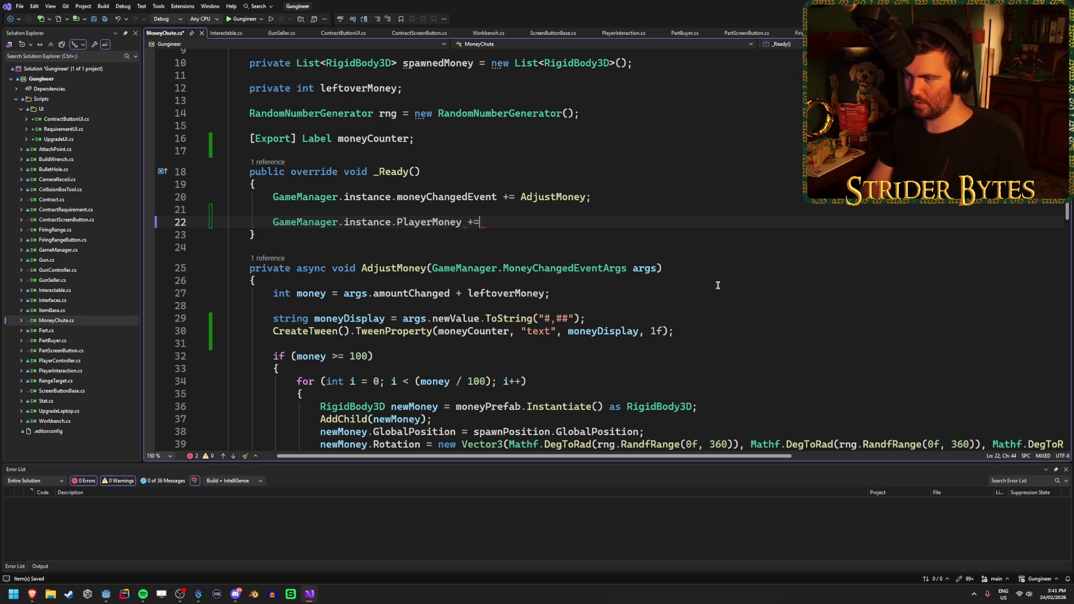
type(" 2000;")
key("ctrl+s")
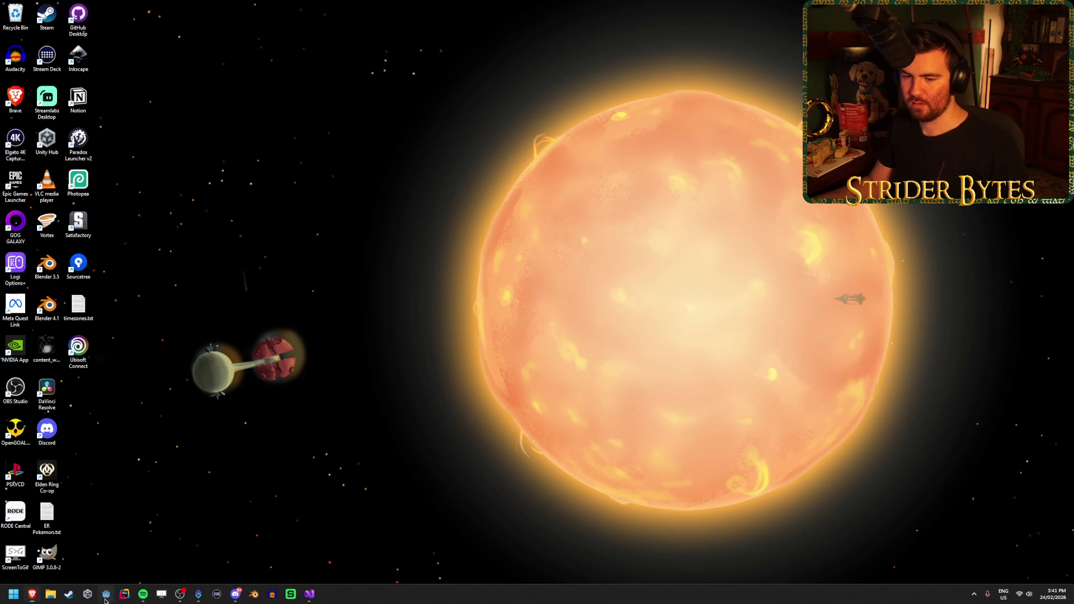
Reset the Label text to 0 with no dollar sign and save the MoneyCounterUI scene
left_click(105, 594)
left_click(948, 314)
key("ctrl+a")
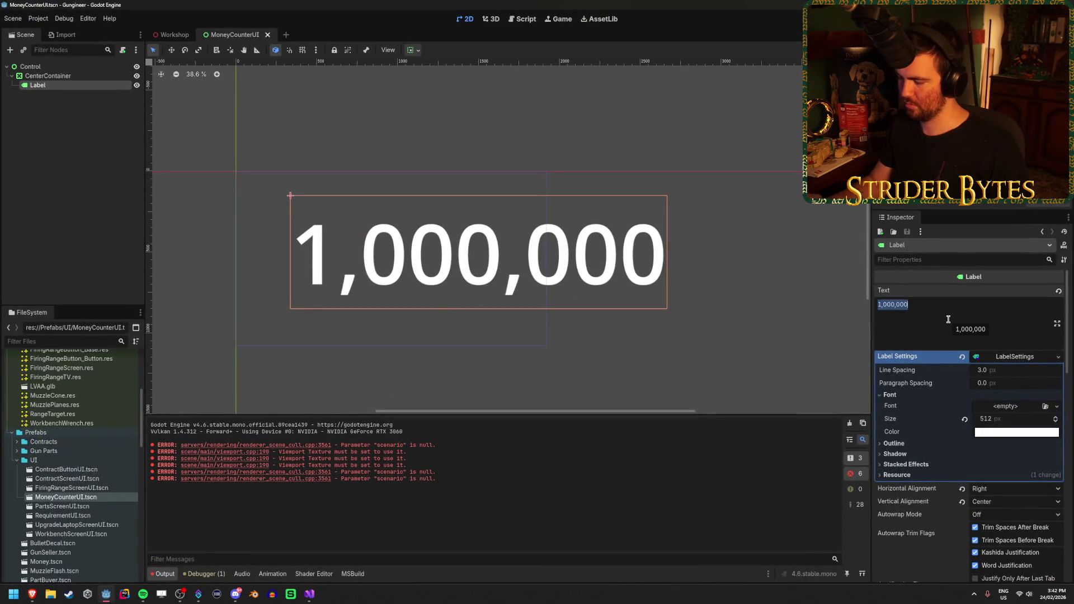
type("0")
key("ctrl+s")
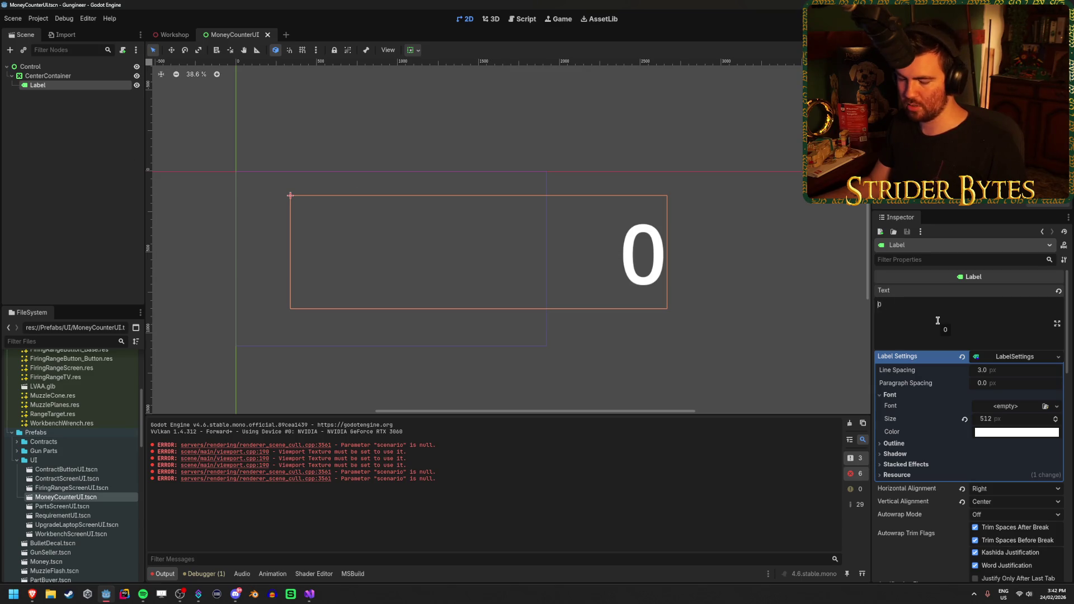
type("$")
key("BackSpace")
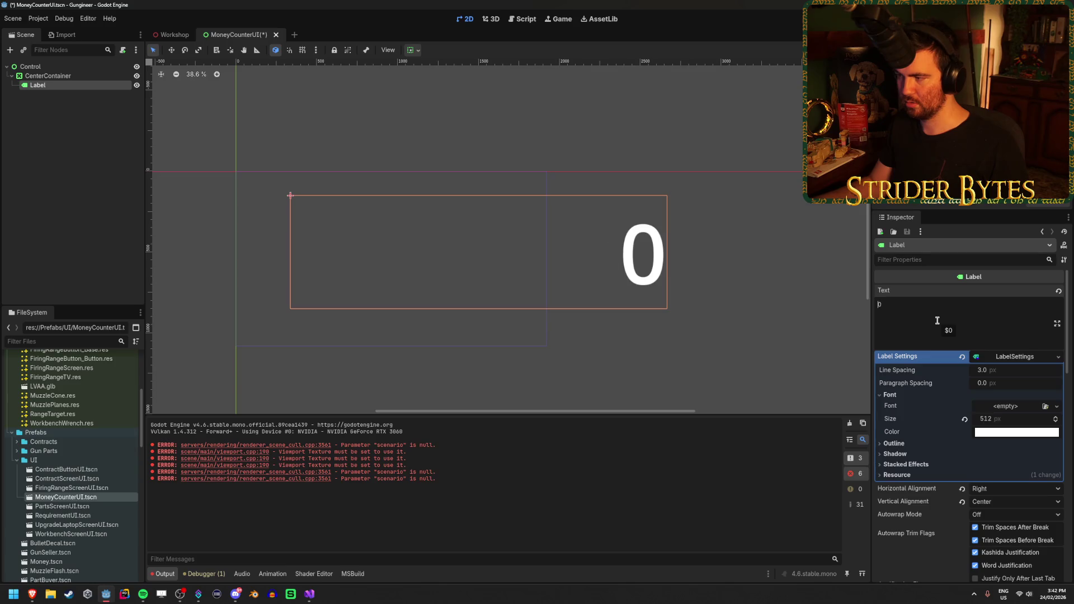
key("ctrl+s")
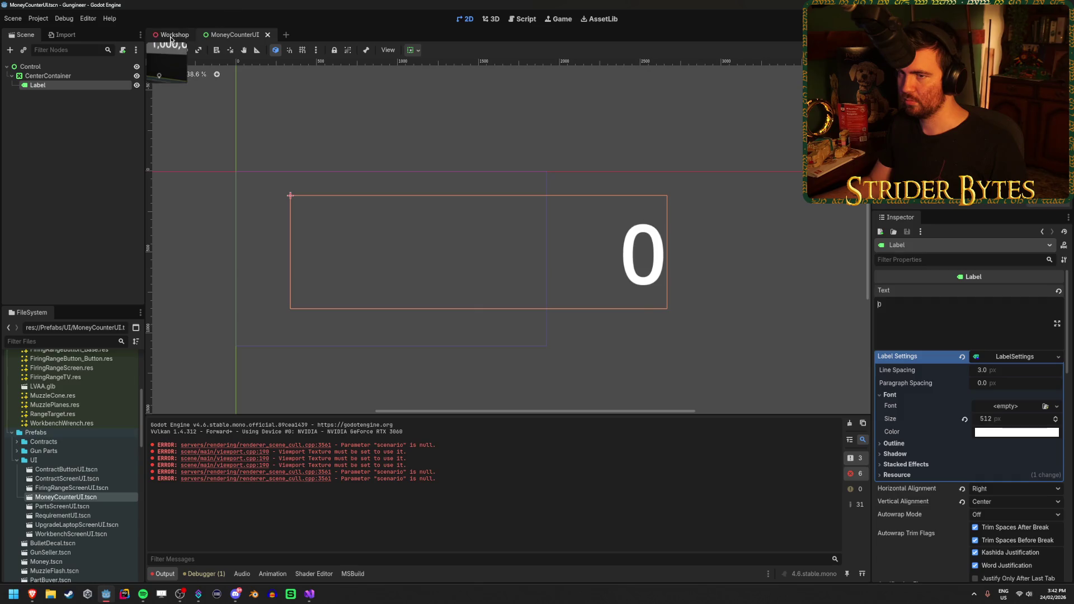
In Workshop, make Control's children editable, assign the Label as Chute_Money's Money Counter, save, and run
left_click(173, 35)
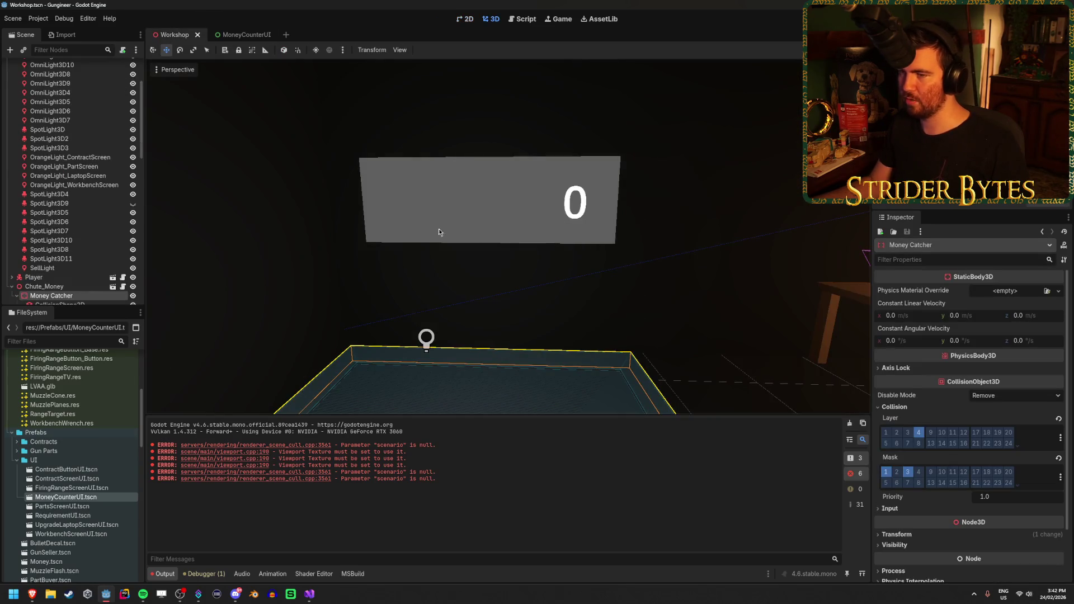
scroll(57, 172, "down", 5)
left_click(56, 168)
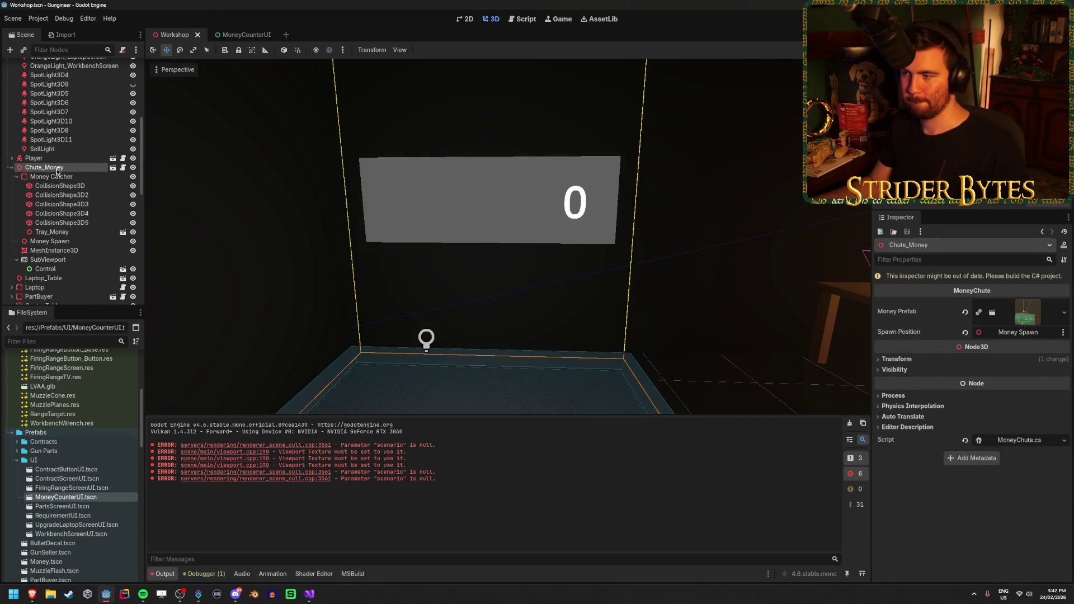
key("F5")
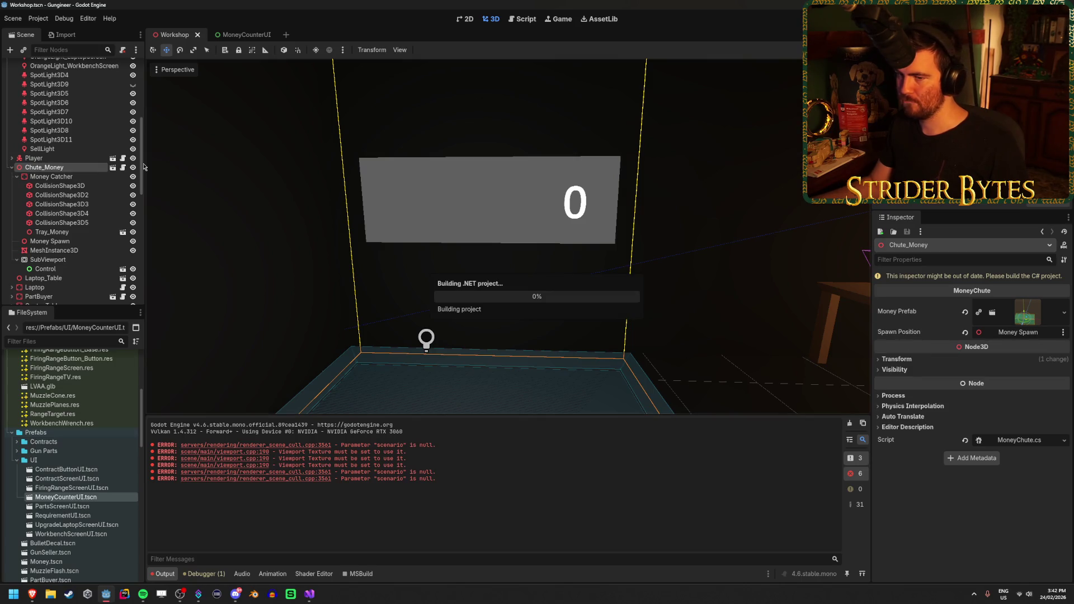
right_click(70, 271)
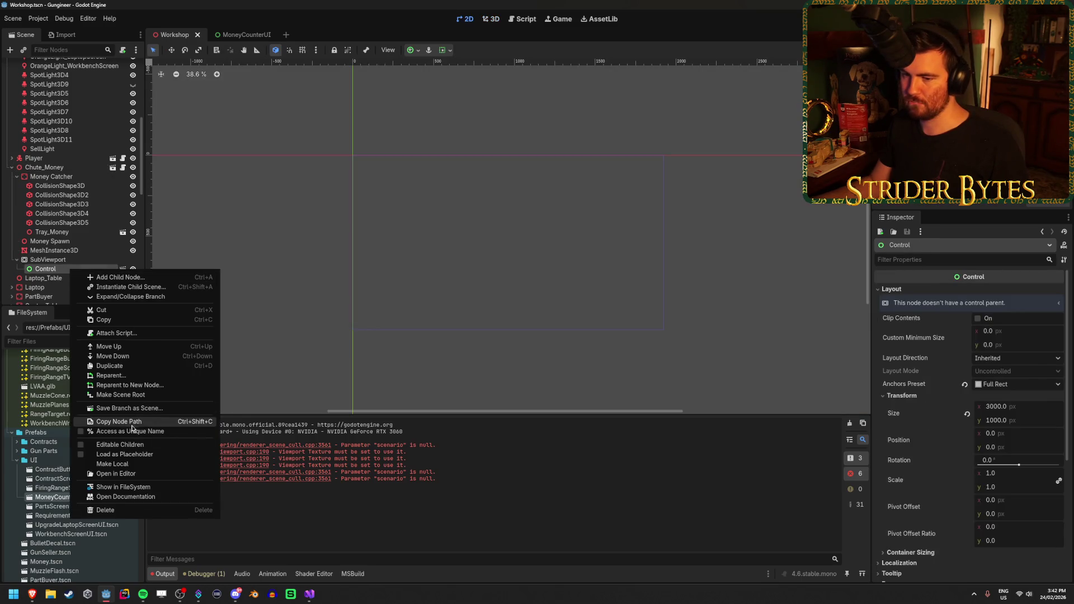
left_click(120, 445)
left_click(44, 167)
left_click_drag(65, 292, 1014, 331)
key("ctrl+s")
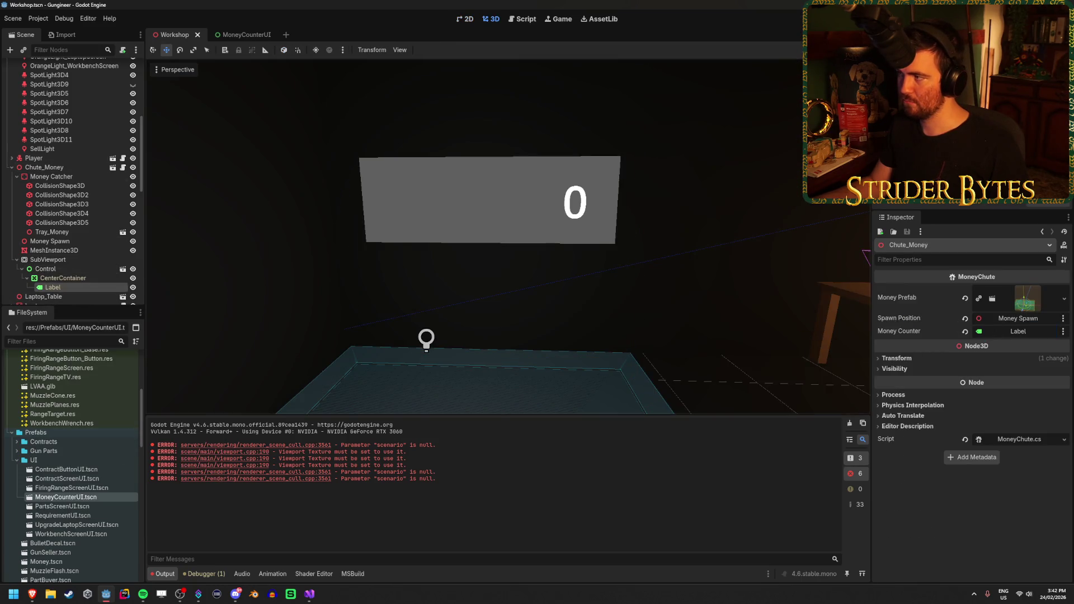
key("F5")
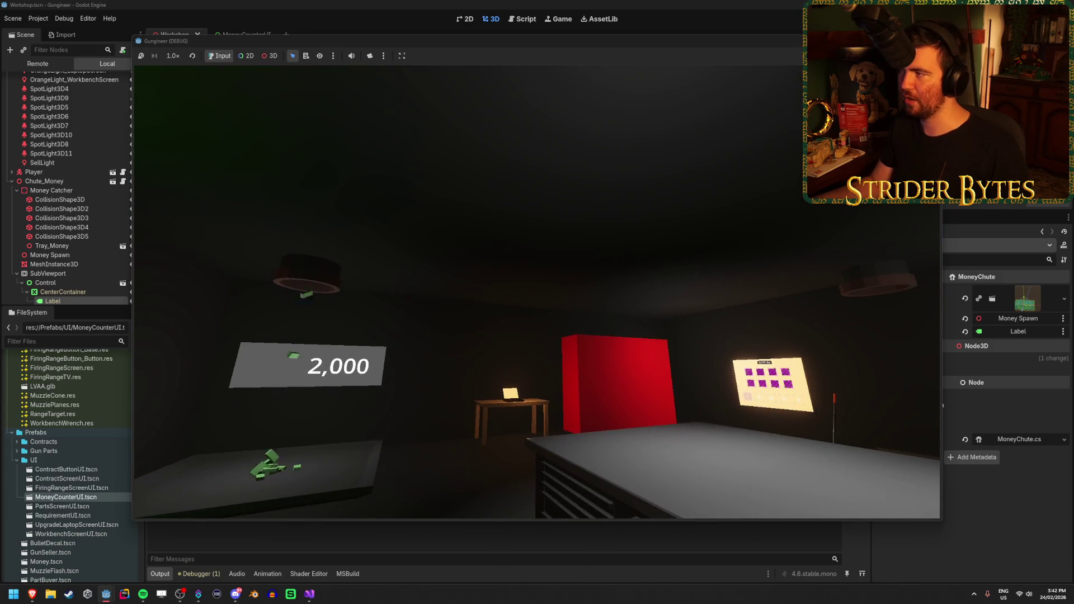
Move the Player to the back of the workshop, rotate it toward the chute, and rerun
key("F8")
scroll(737, 163, "down", 8)
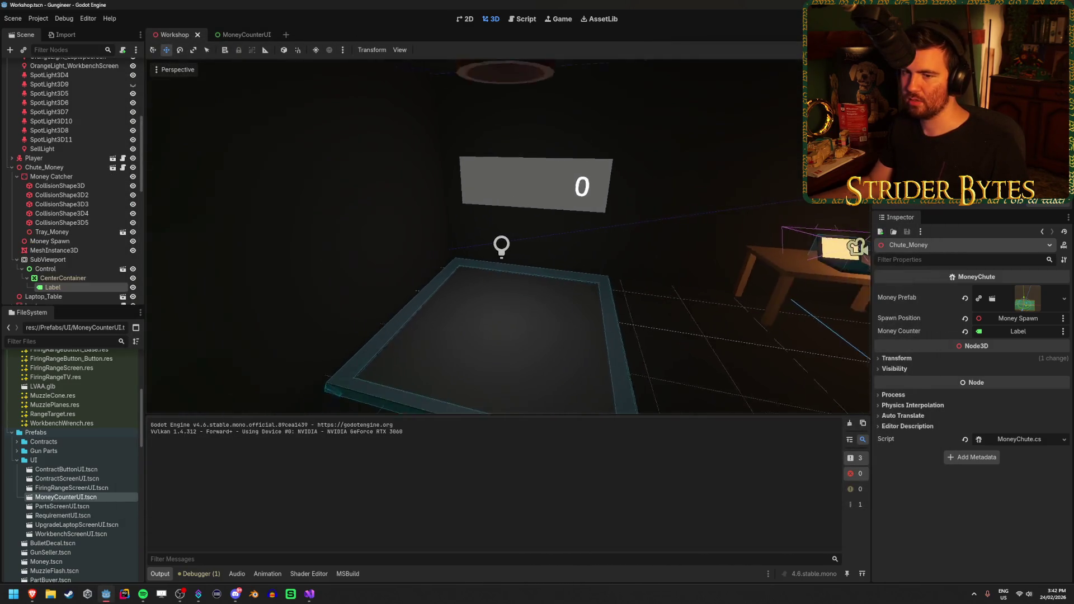
left_click(680, 385)
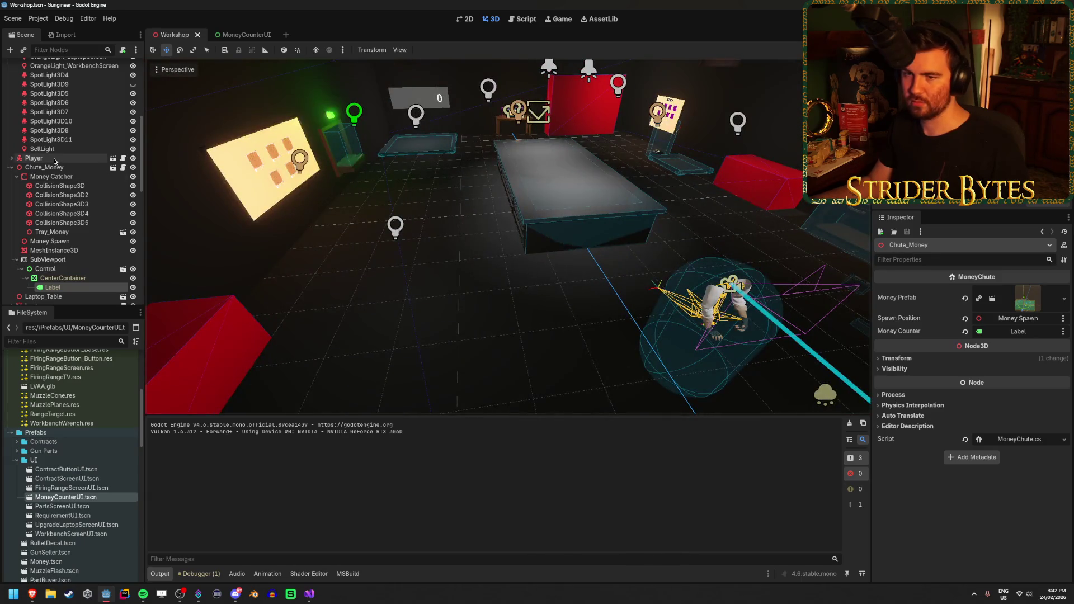
mouse_move(643, 365)
left_mouse_down()
mouse_move(627, 319)
mouse_move(432, 214)
mouse_move(345, 78)
left_mouse_up()
key("e")
key("F5")
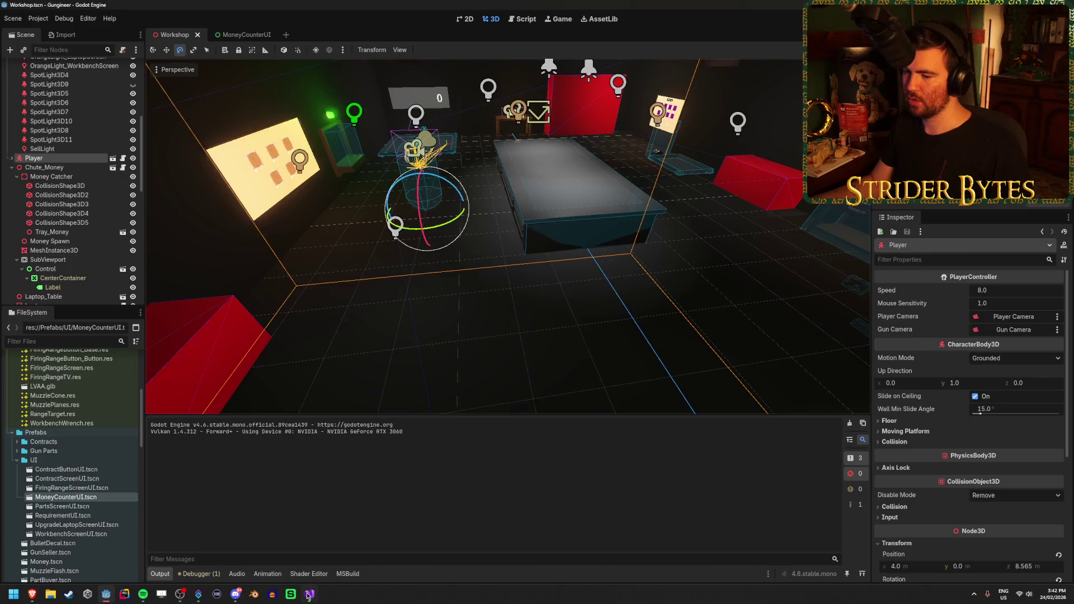
Change the counter tween duration from 1f to 3f and run the game again
key("alt+Tab")
left_click(656, 332)
key("BackSpace")
type("3f);")
key("alt+Tab")
key("F5")
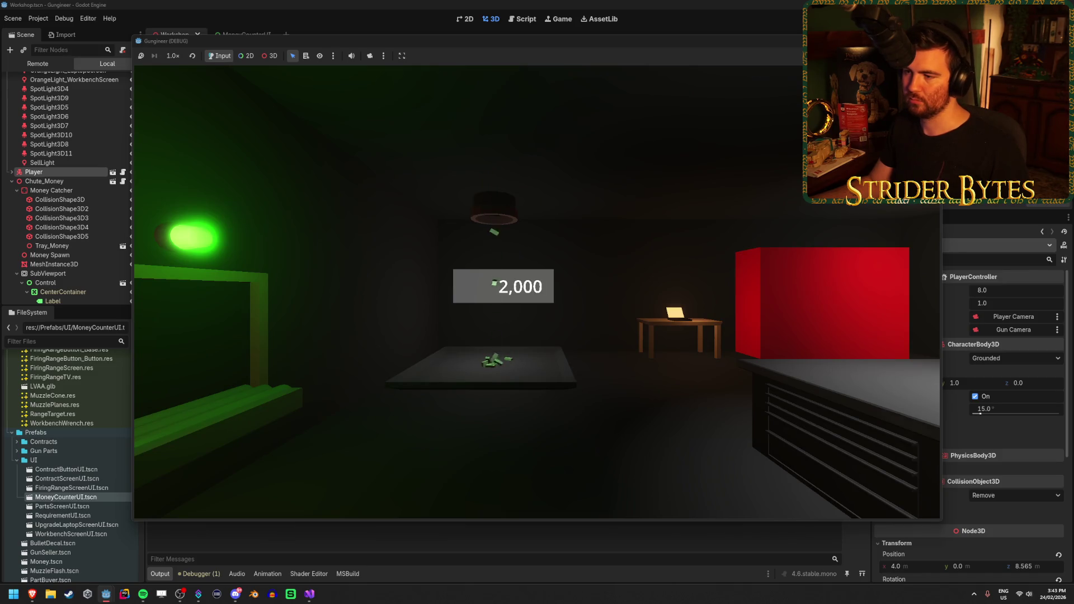
Walk up to the chute in two test runs, watching the counter rise from 2,000 to 2,158
key("w")
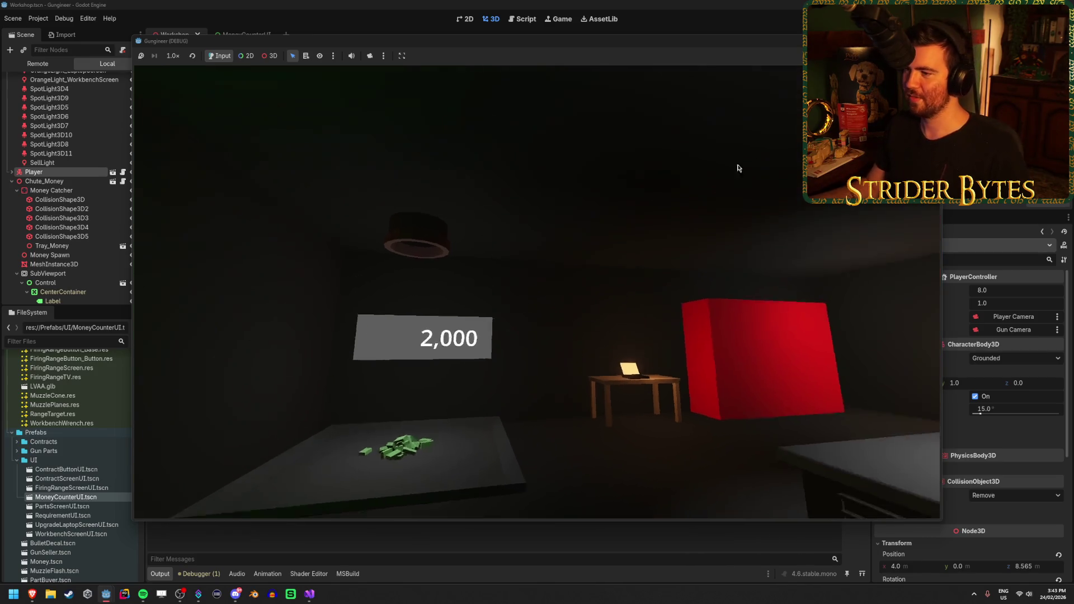
key("F8")
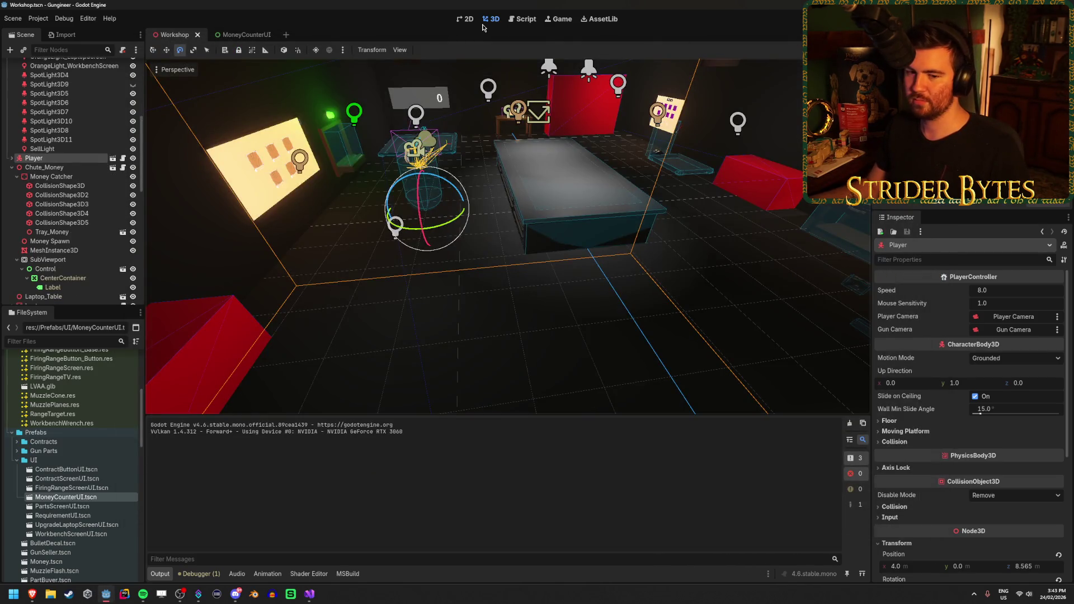
key("F5")
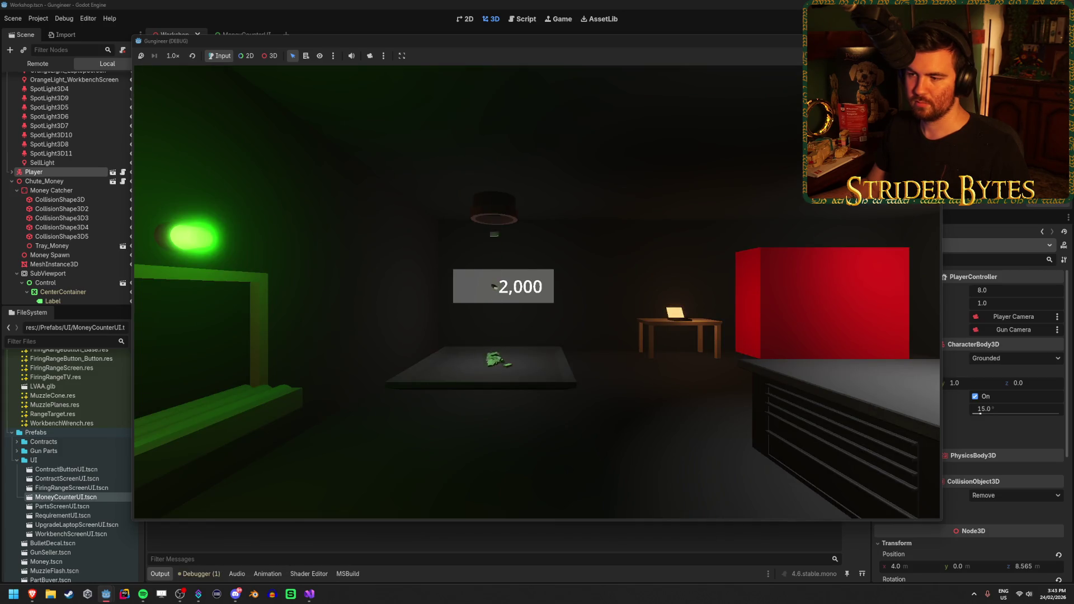
mouse_move(537, 302)
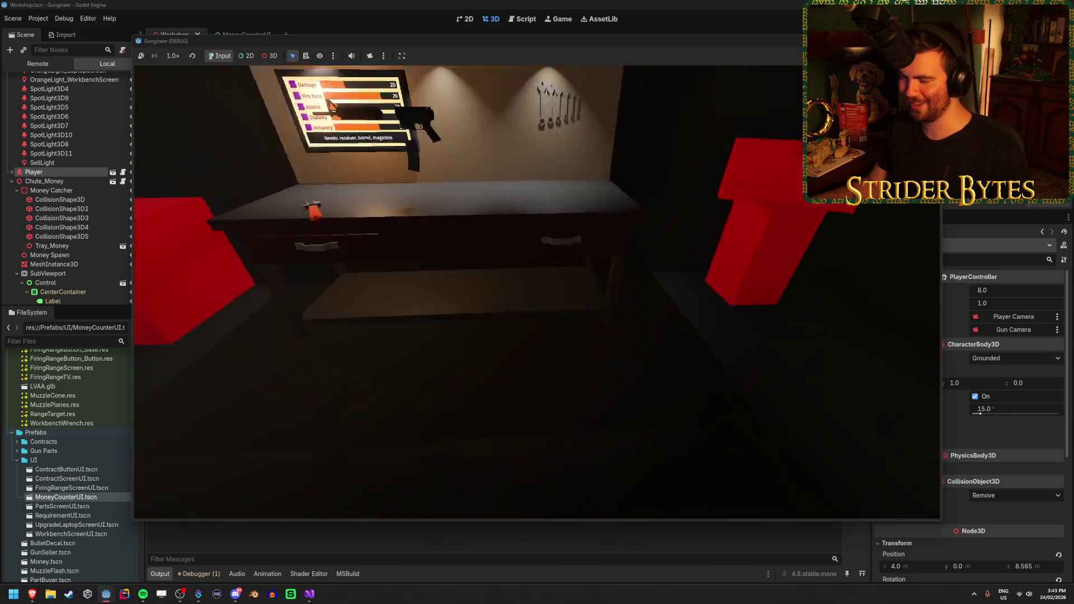
key("w")
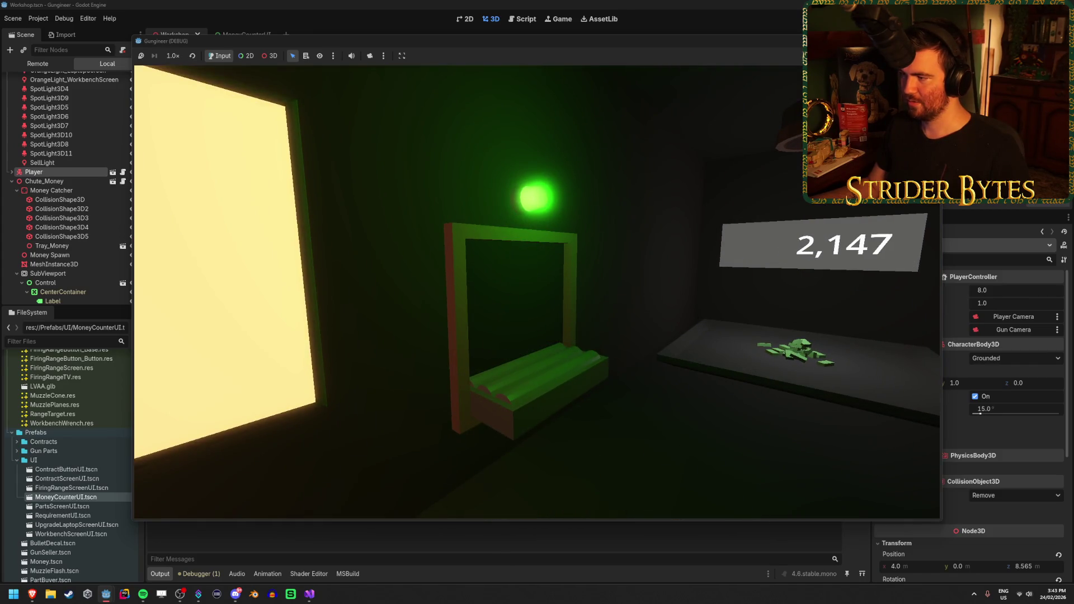
key("s")
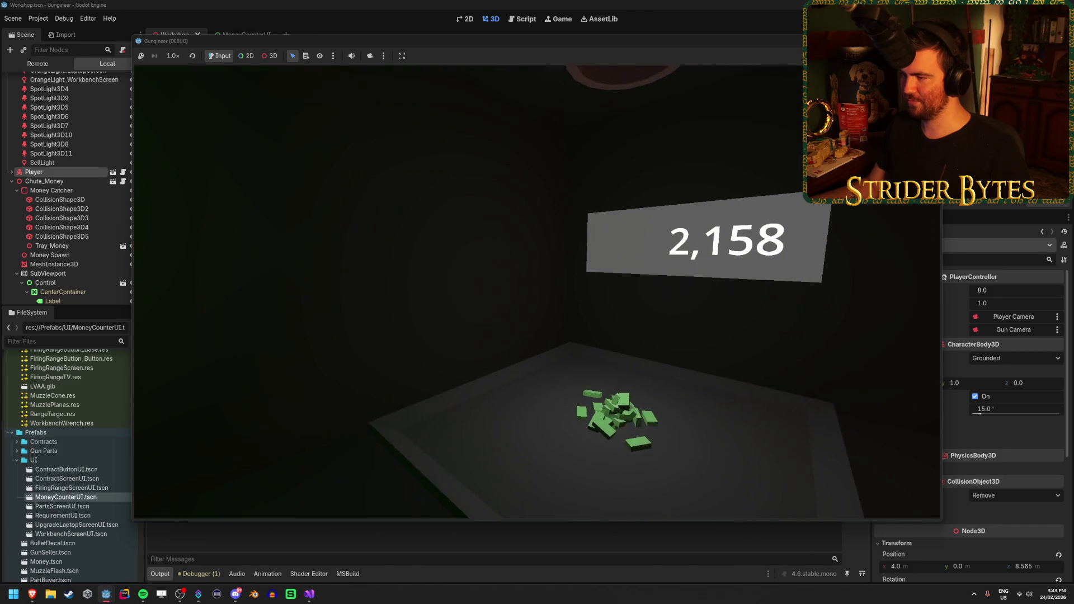
key("s")
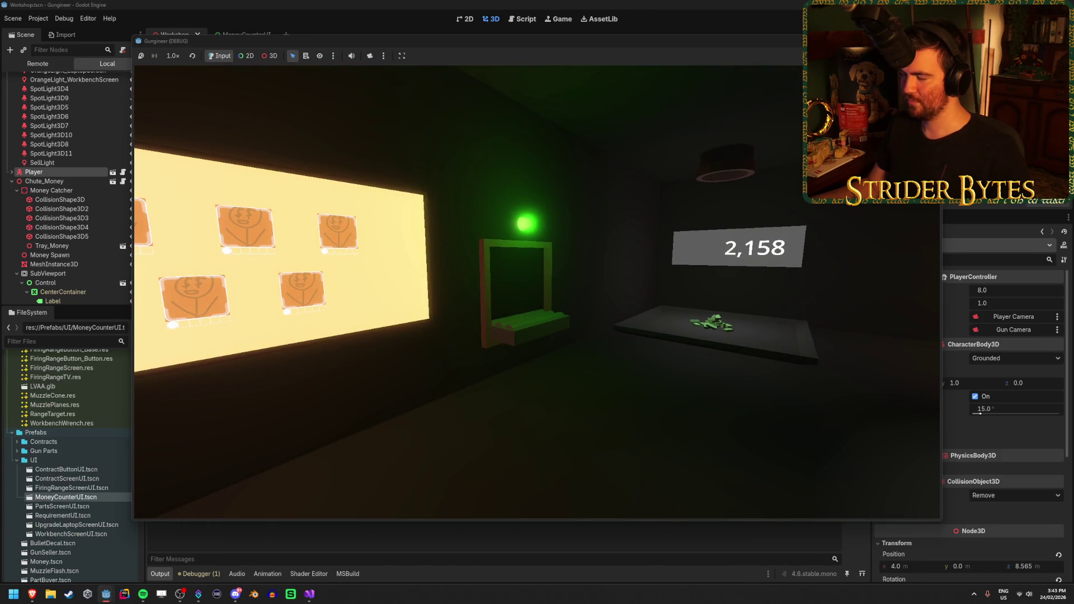
key("w")
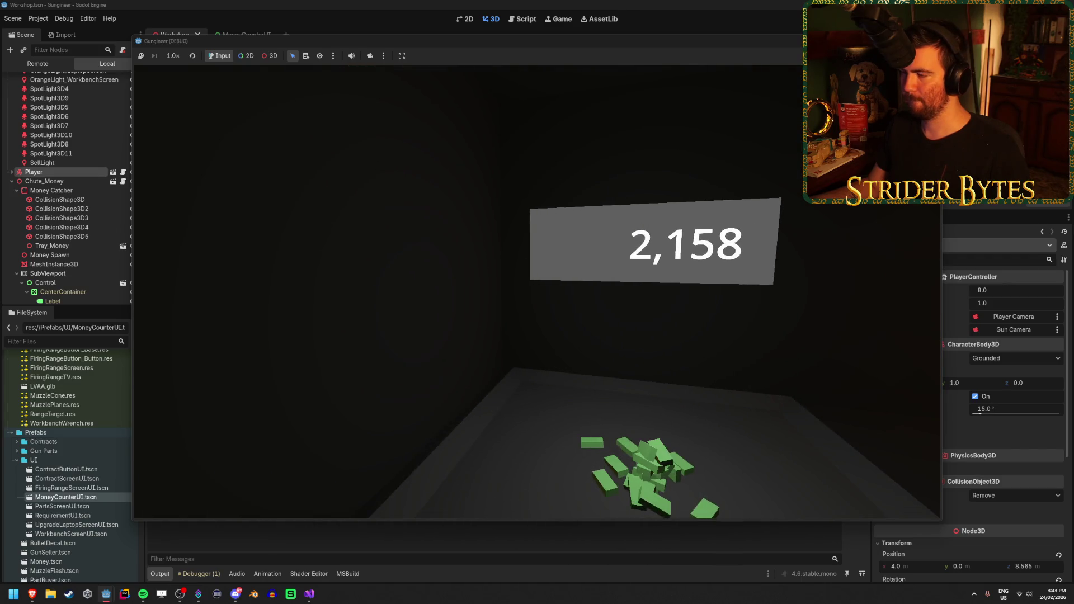
key("s")
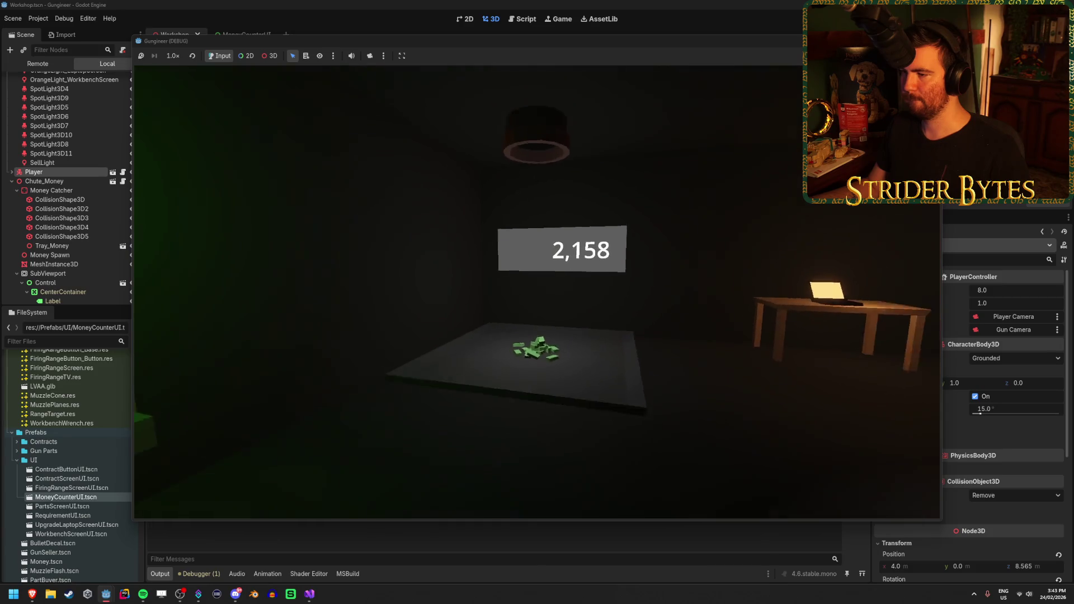
key("F8")
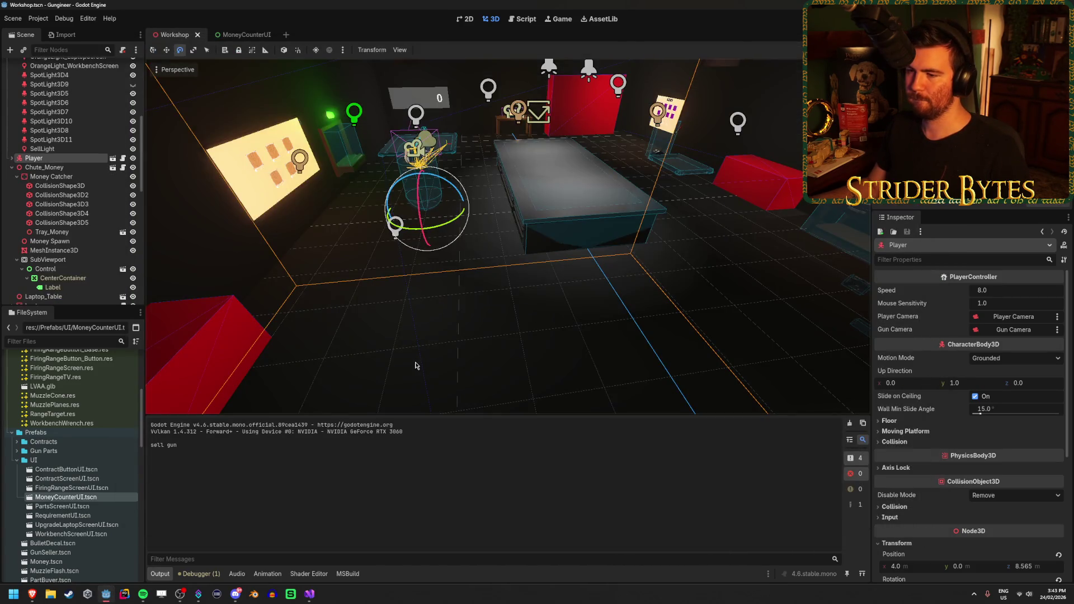
left_click(309, 594)
Change the _Ready test money on line 22 to PlayerMoney += 100000, save, and rerun in Godot
left_click(491, 222)
key("BackSpace")
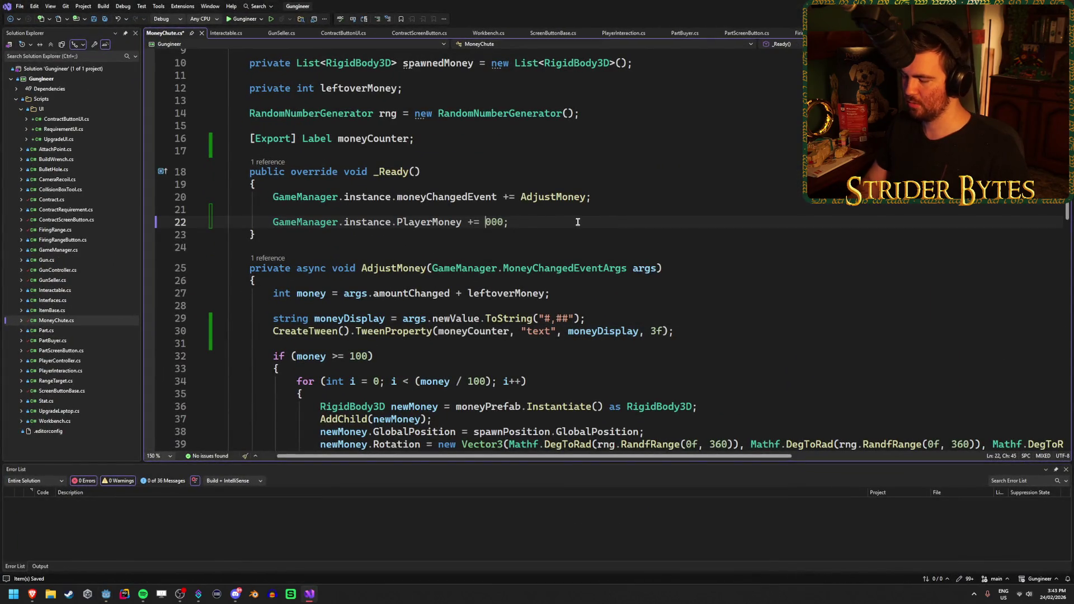
type("10")
key("BackSpace")
key("ctrl+s")
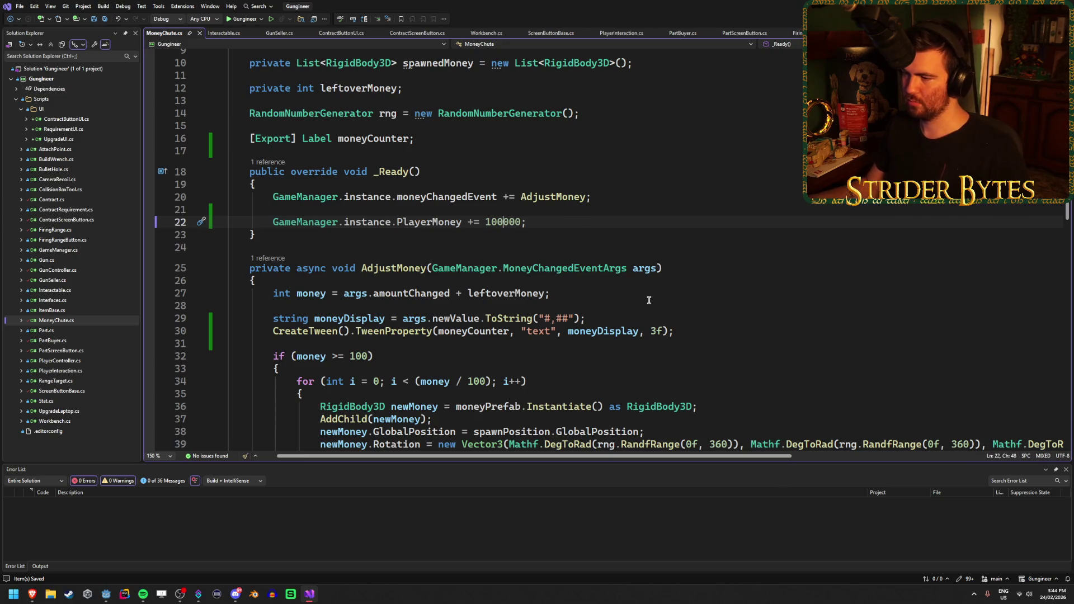
scroll(674, 294, "down", 3)
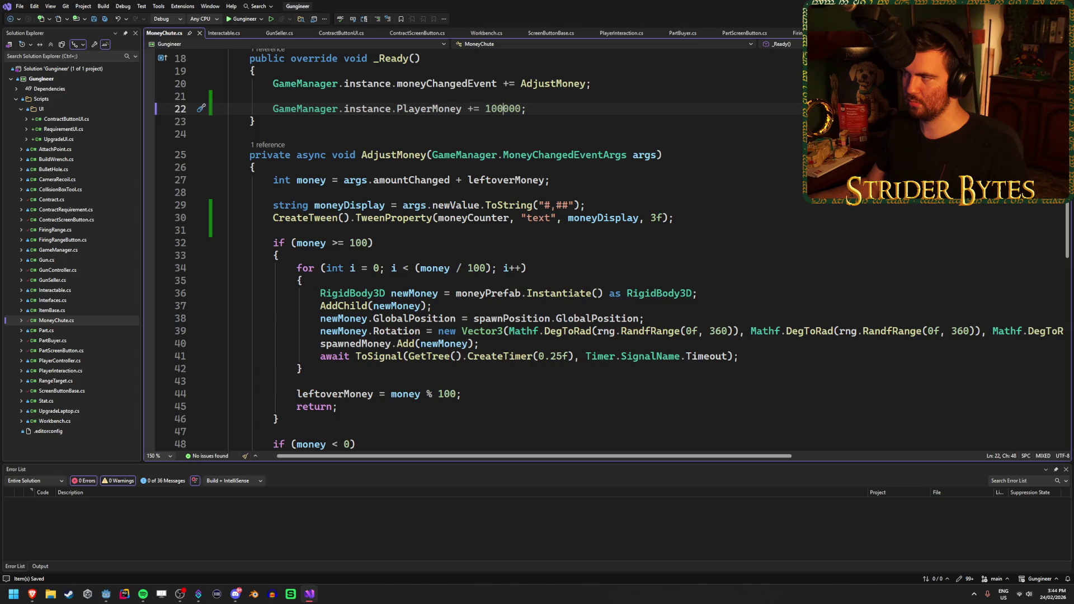
key("alt+Tab")
key("F5")
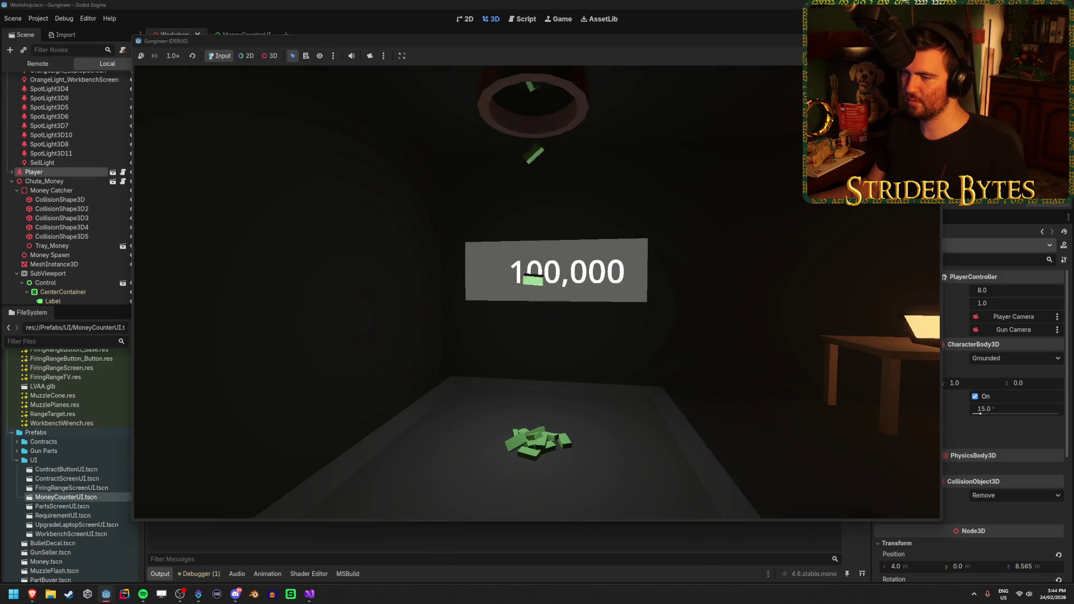
Look around as bills pile into the tray under the 100,000 counter, then stop the game
key("d")
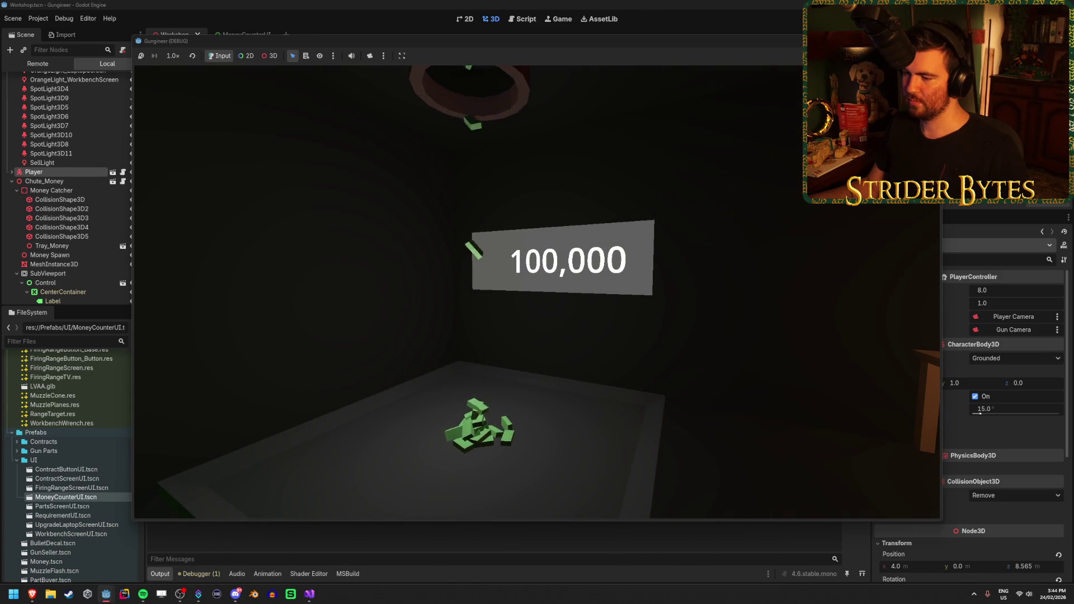
key("a")
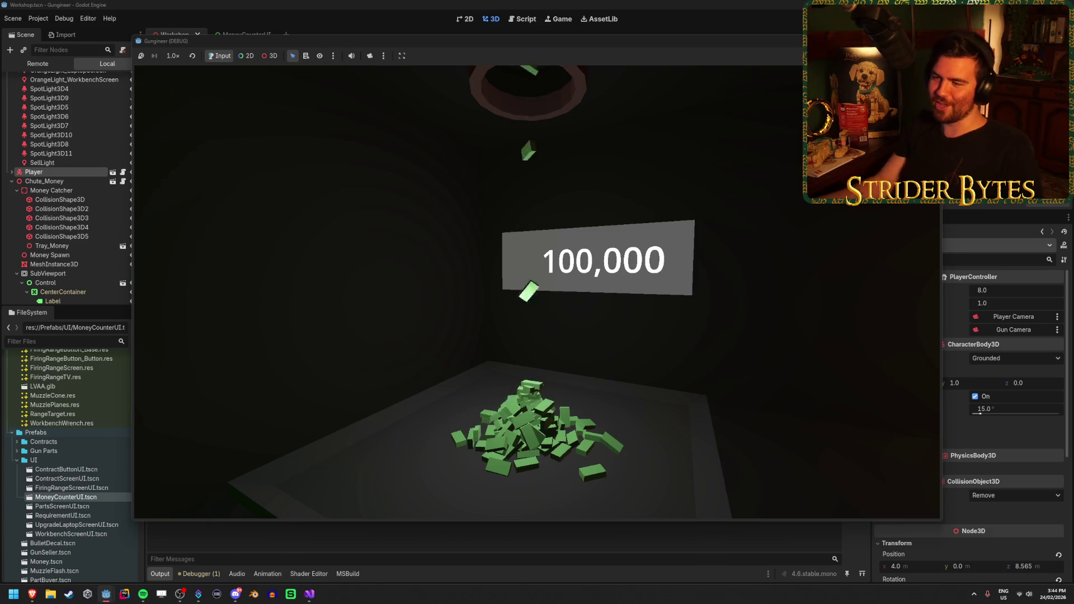
key("e")
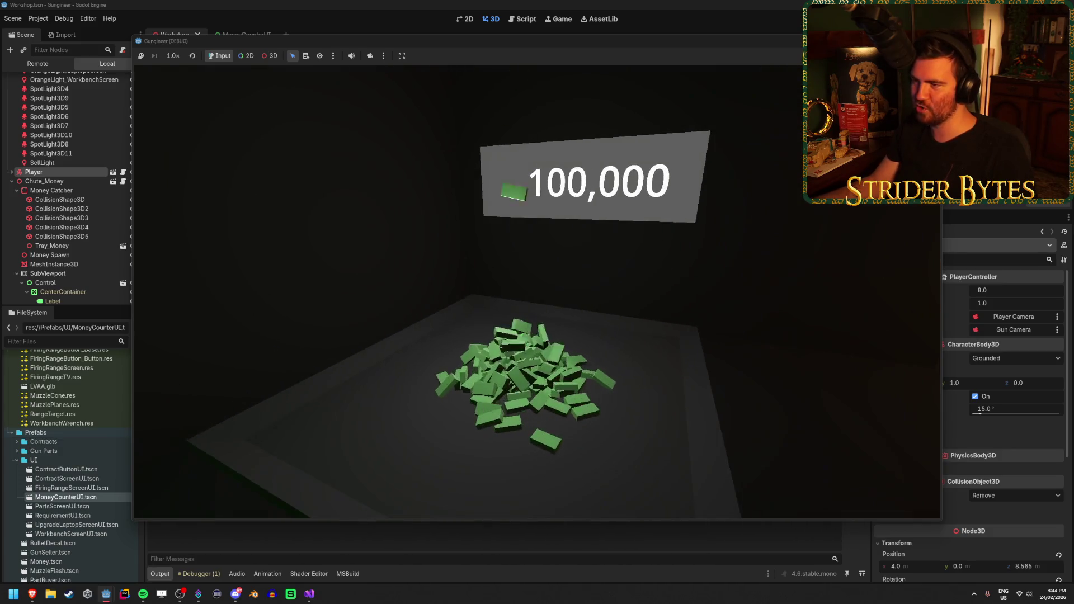
key("F8")
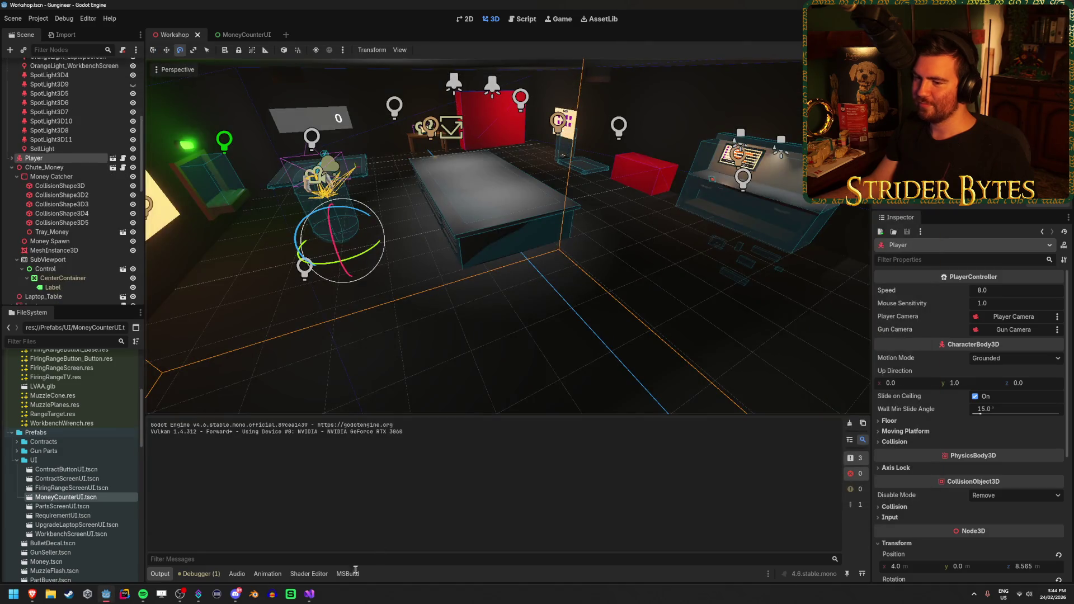
Delete the 100000 test money line from _Ready and save the script
left_click(312, 596)
scroll(689, 219, "up", 4)
key("shift+Up")
key("BackSpace")
key("BackSpace")
key("ctrl+s")
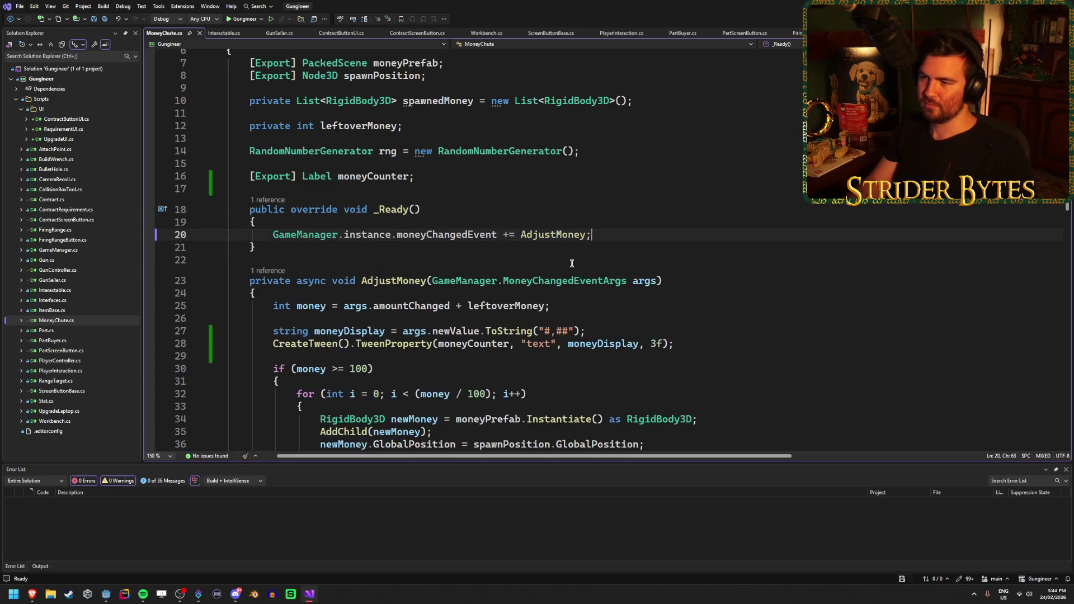
Try commenting out the CreateTween line and editing the format string, then undo those edits
scroll(572, 263, "down", 2)
left_click(690, 267)
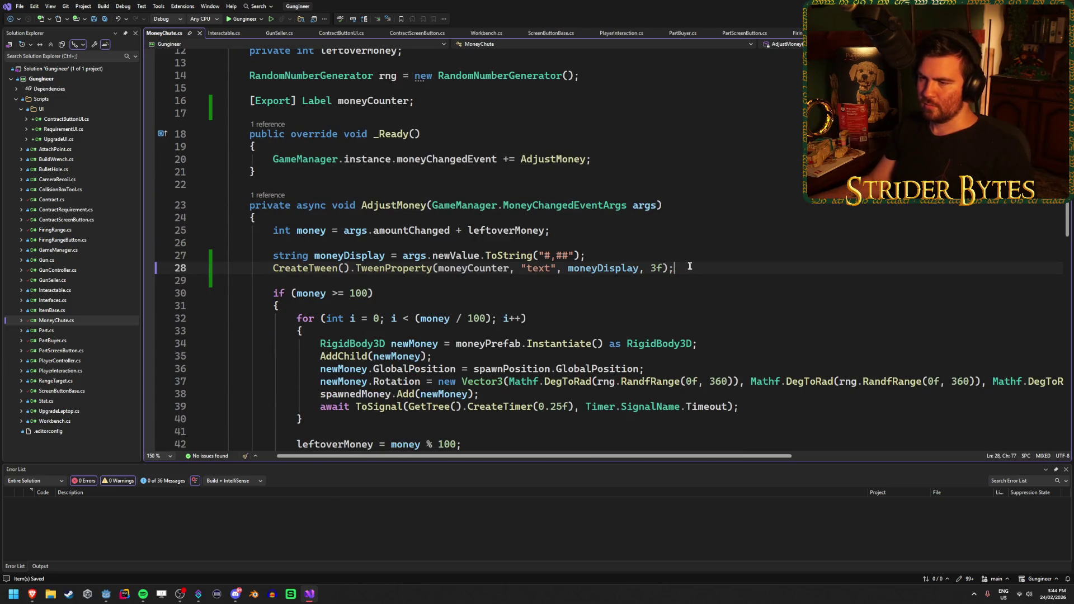
left_click(269, 268)
type("//")
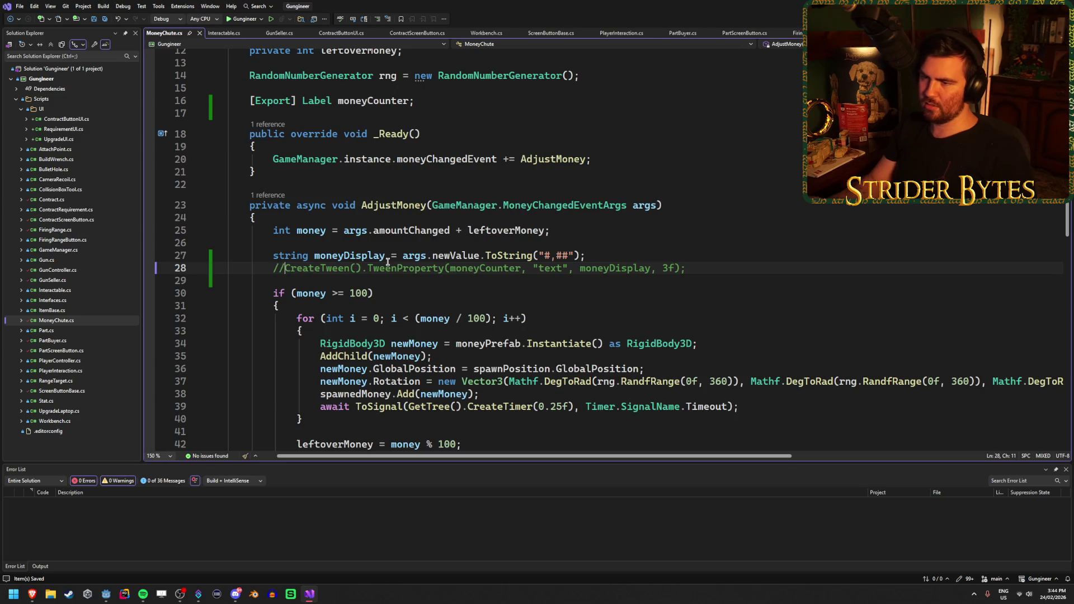
left_click(712, 257)
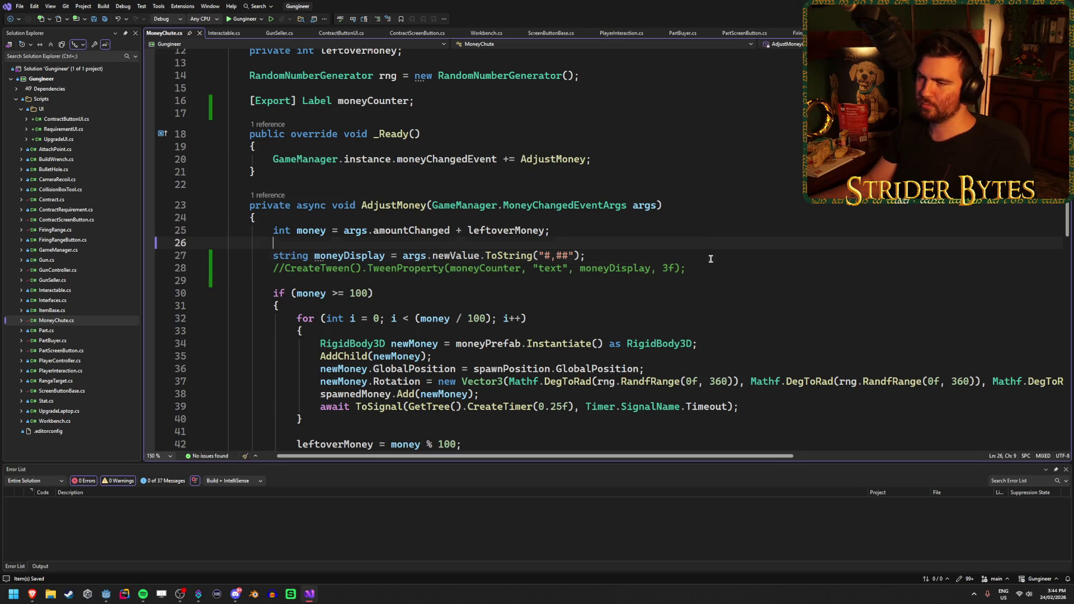
left_click(703, 271)
left_click(708, 253)
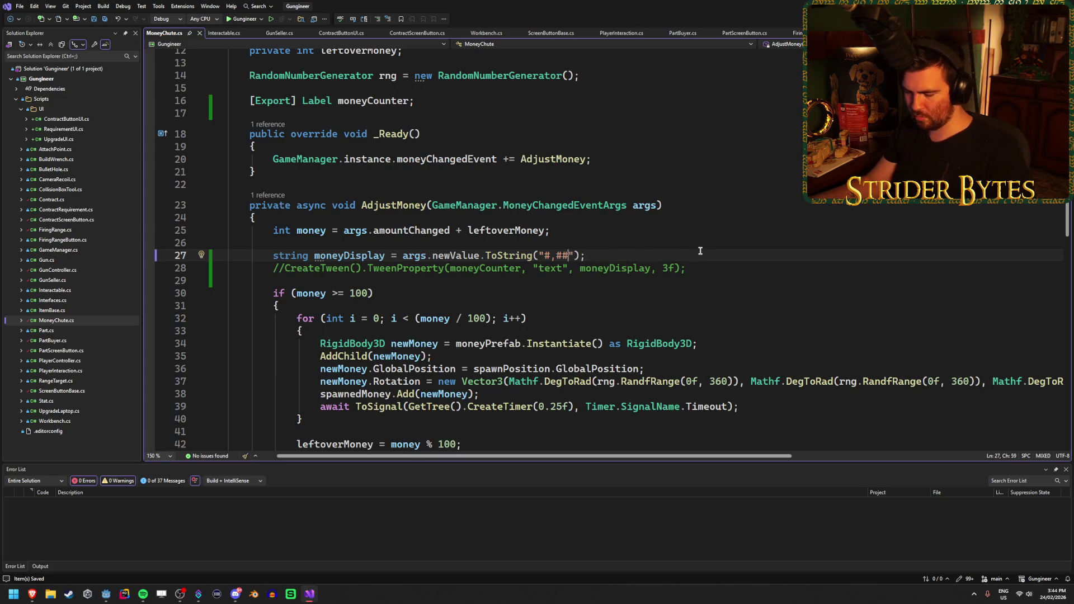
type("#")
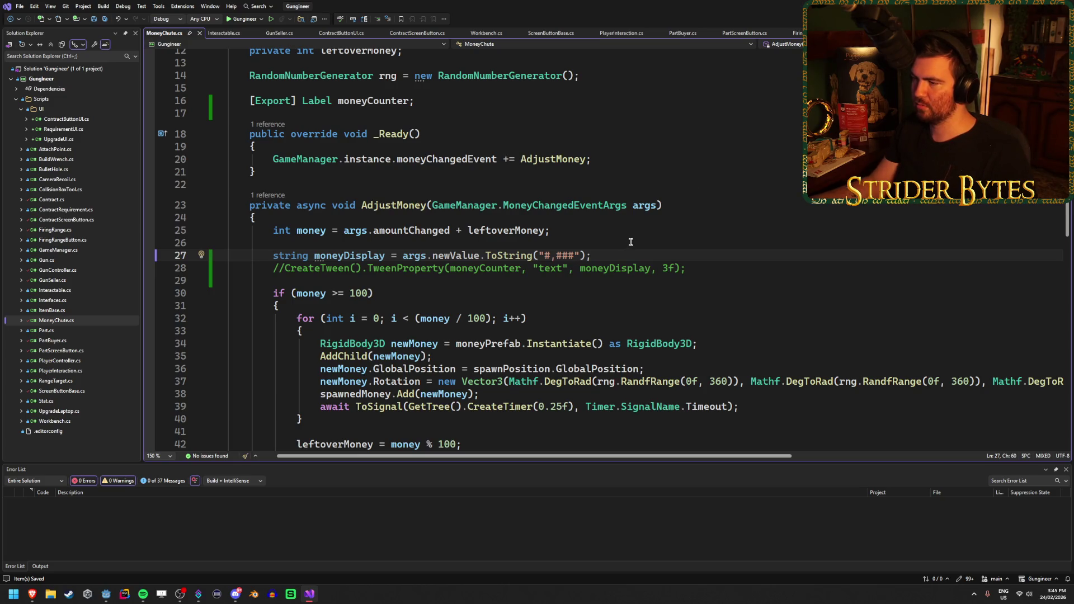
key("ctrl+z")
key("ctrl+z")
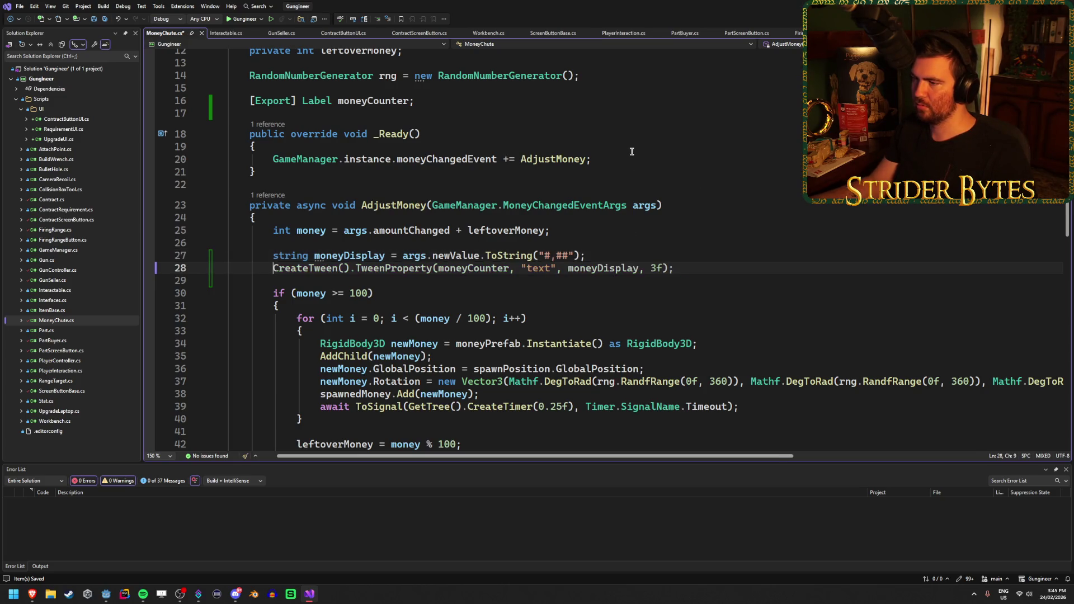
key("ctrl+z")
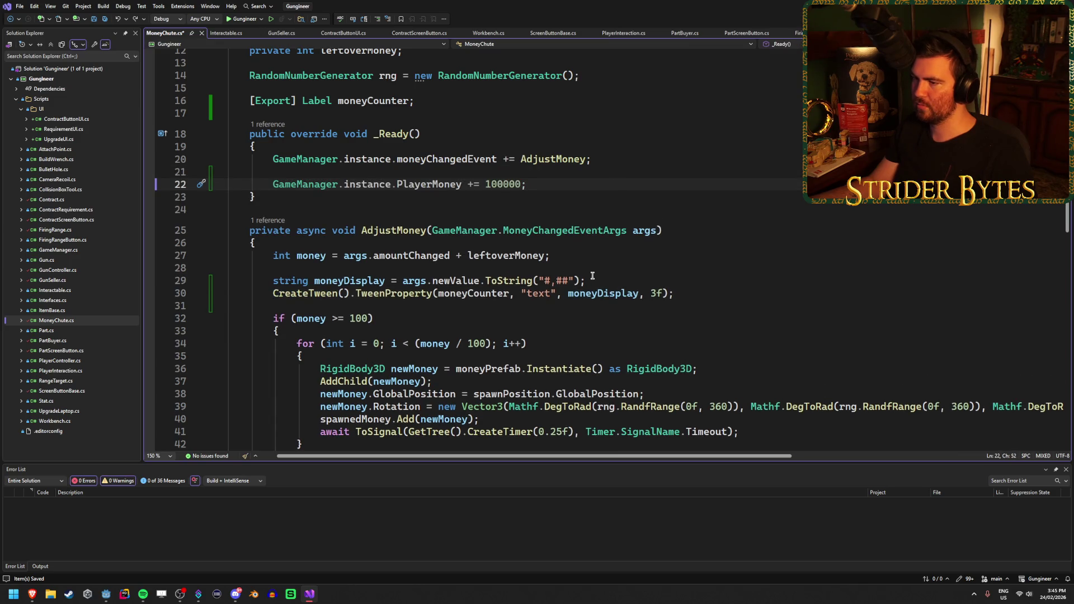
Save the script with the "#,###" ToString format string and rerun the game in Godot
key("ctrl+minus")
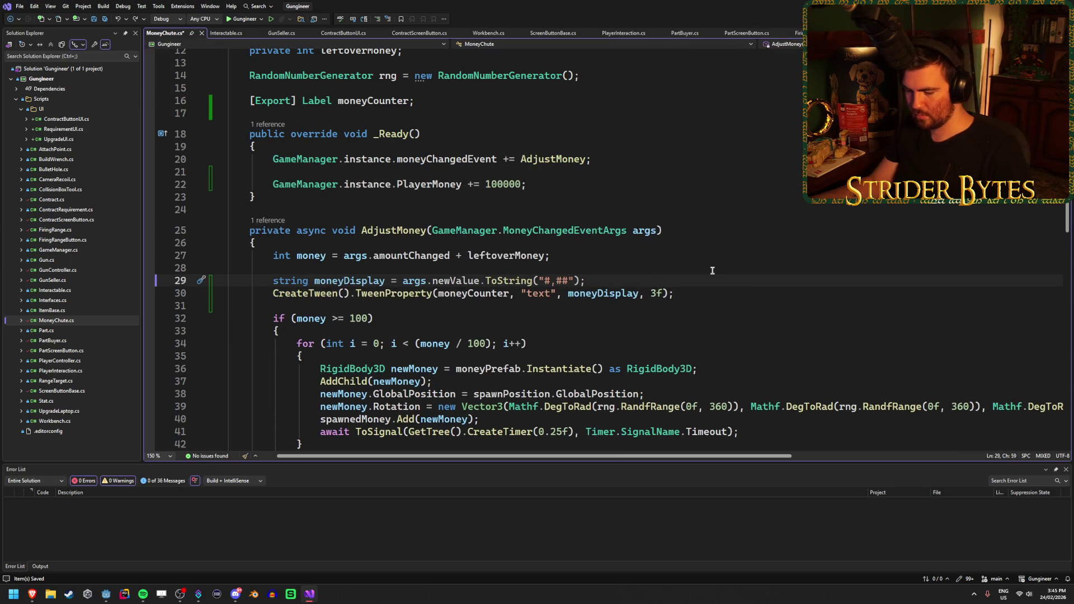
key("ctrl+s")
left_click(707, 297)
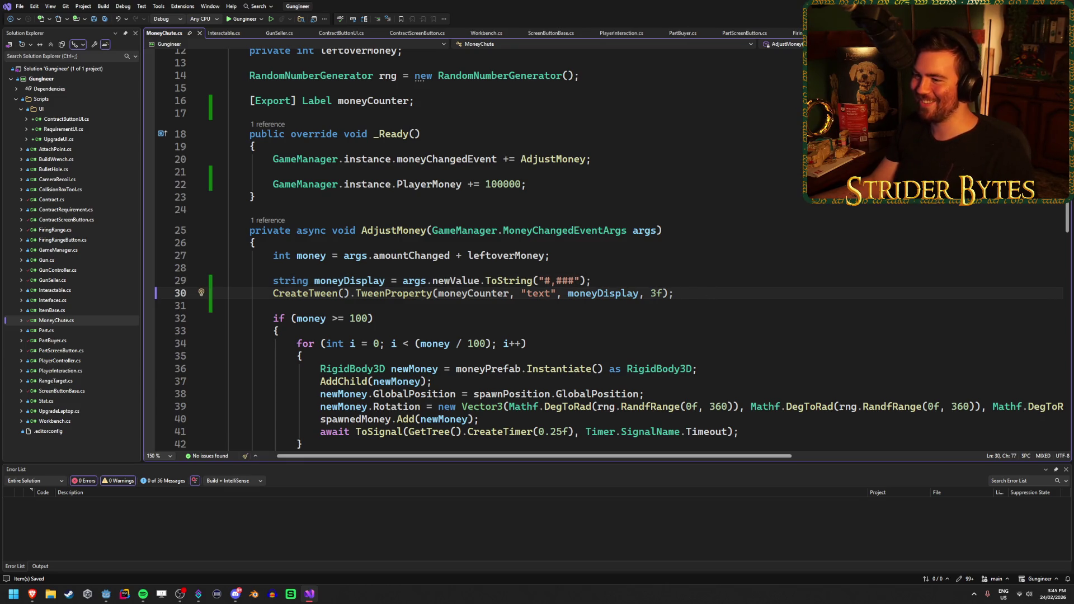
key("alt+Tab")
key("F5")
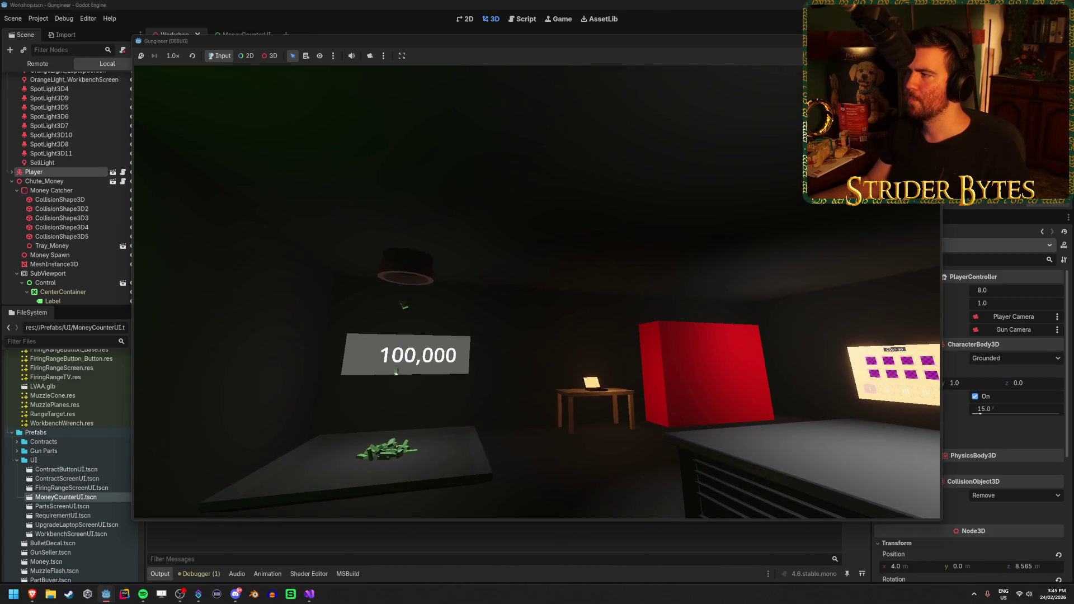
Restart the game to confirm the counter climbs to 100,000, then stop the run
key("F8")
left_click(309, 594)
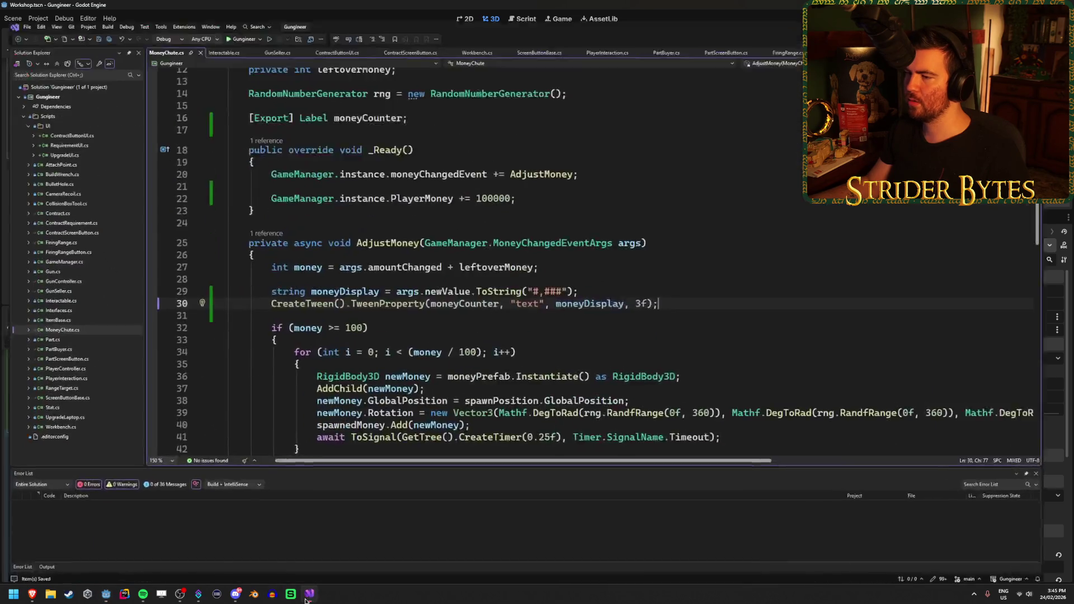
key("alt+Tab")
key("F5")
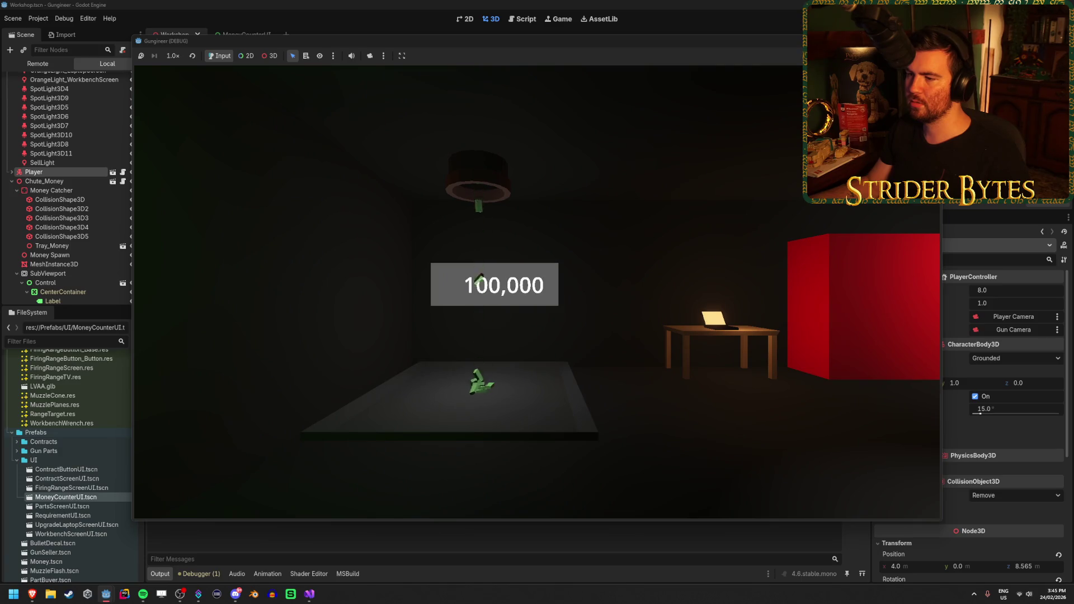
key("F8")
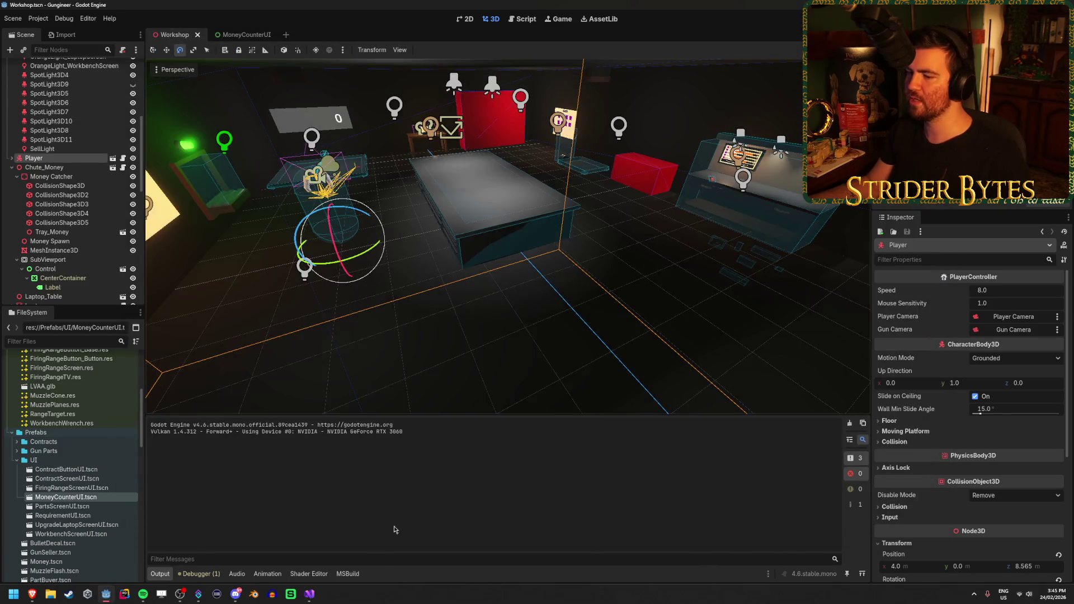
Comment out the CreateTween().TweenProperty line with //, then open a new line below the moneyCounter field
left_click(309, 595)
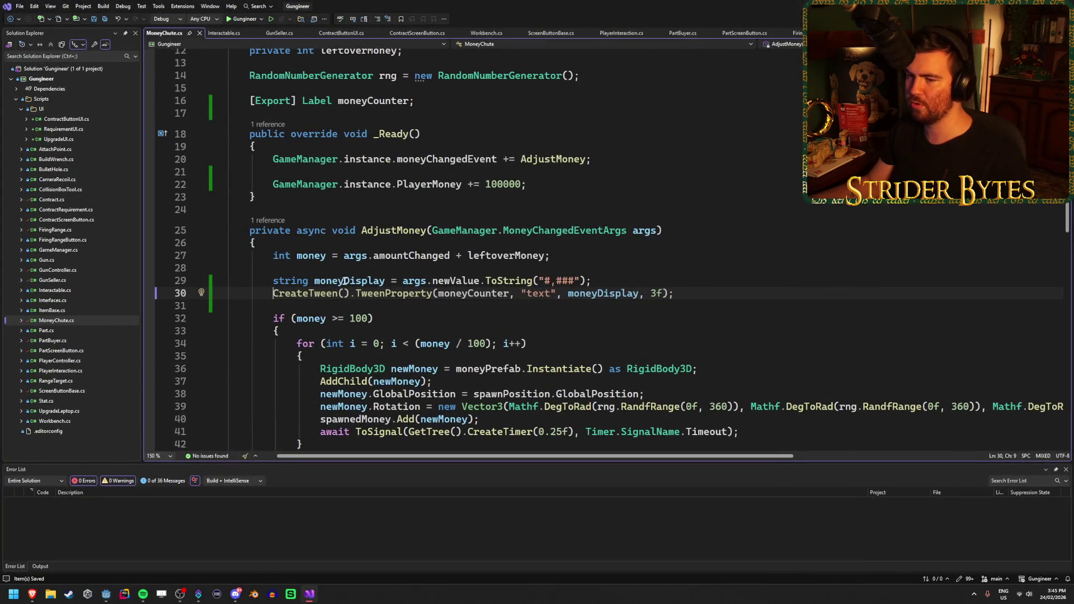
type("//")
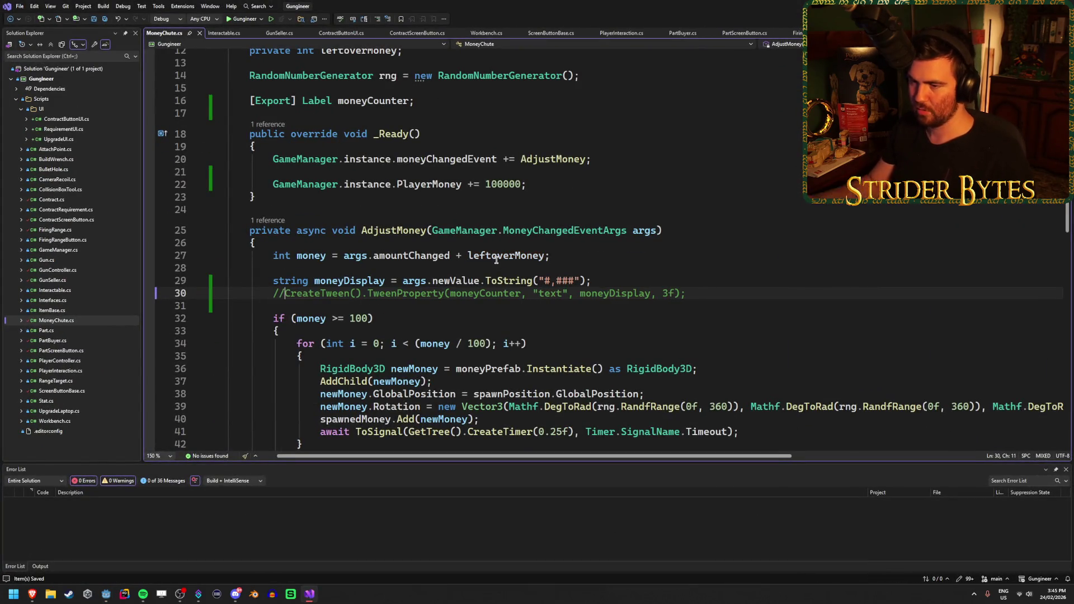
left_click(608, 282)
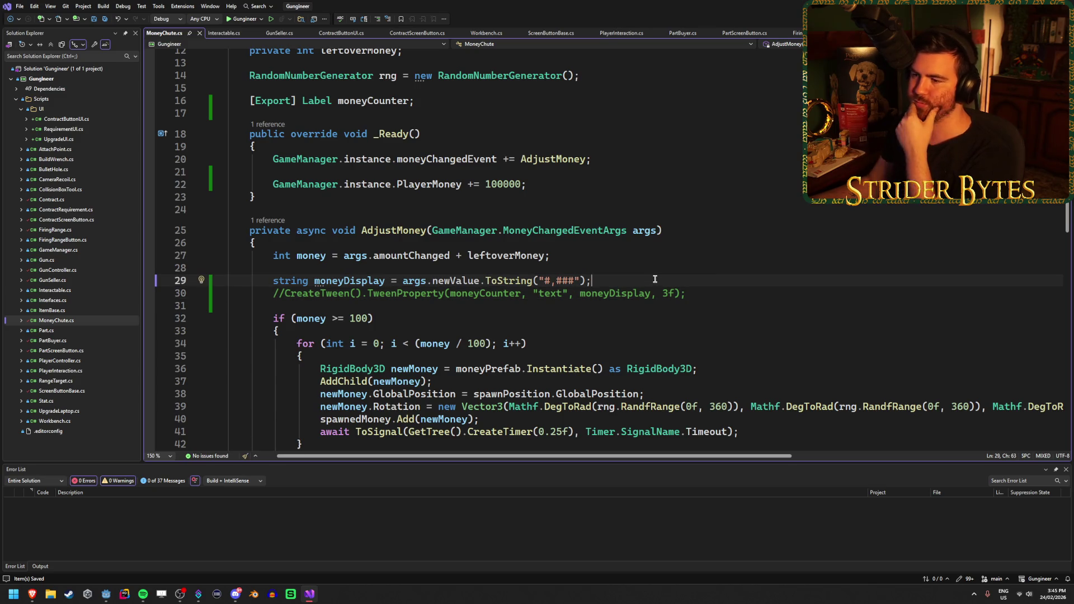
scroll(654, 279, "down", 9)
scroll(658, 278, "up", 8)
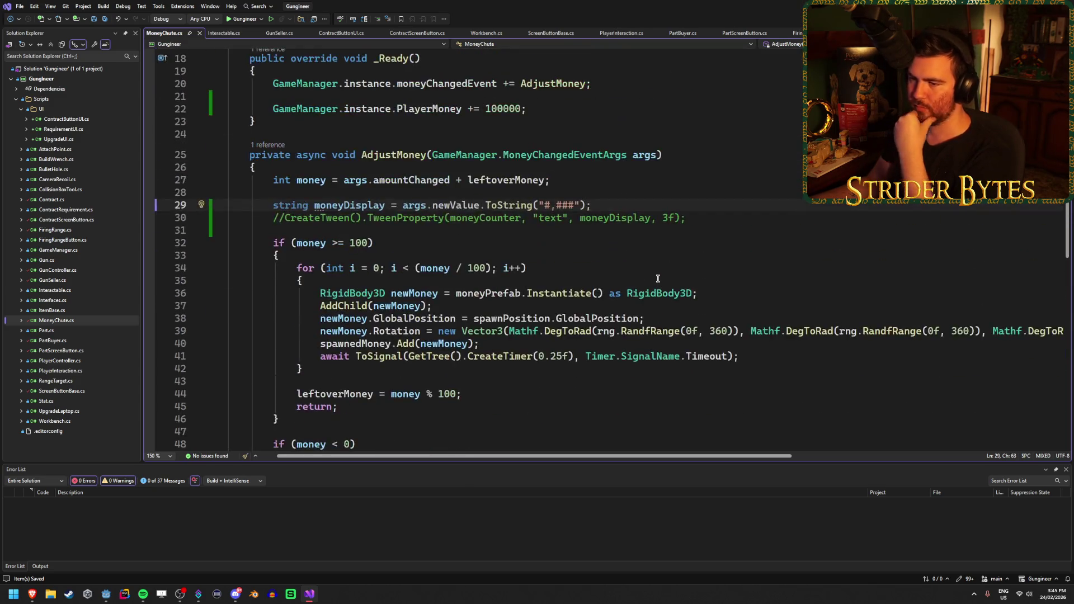
scroll(658, 278, "up", 4)
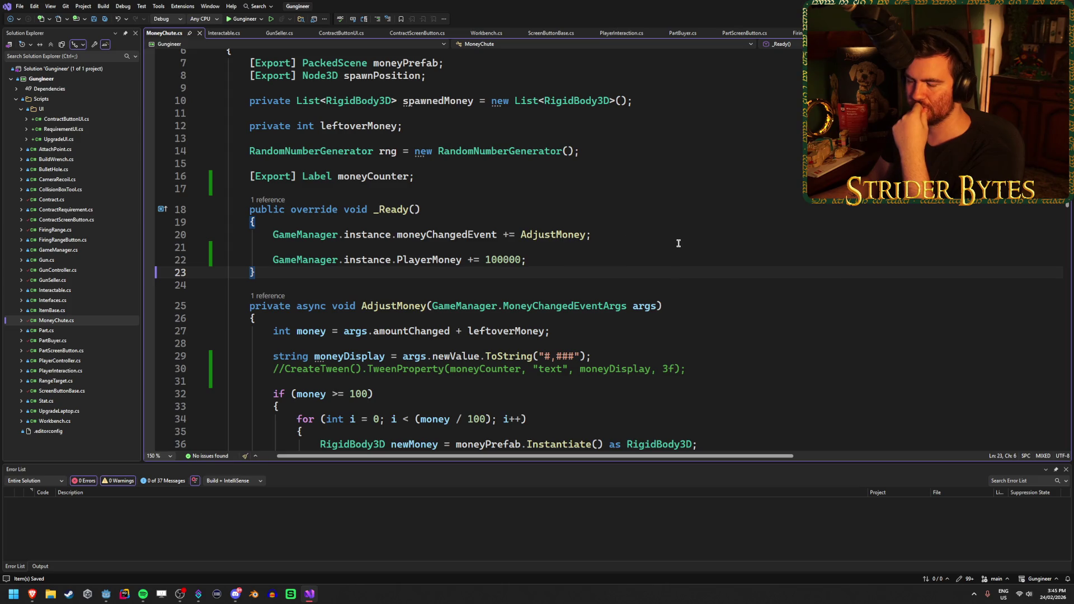
left_click(437, 178)
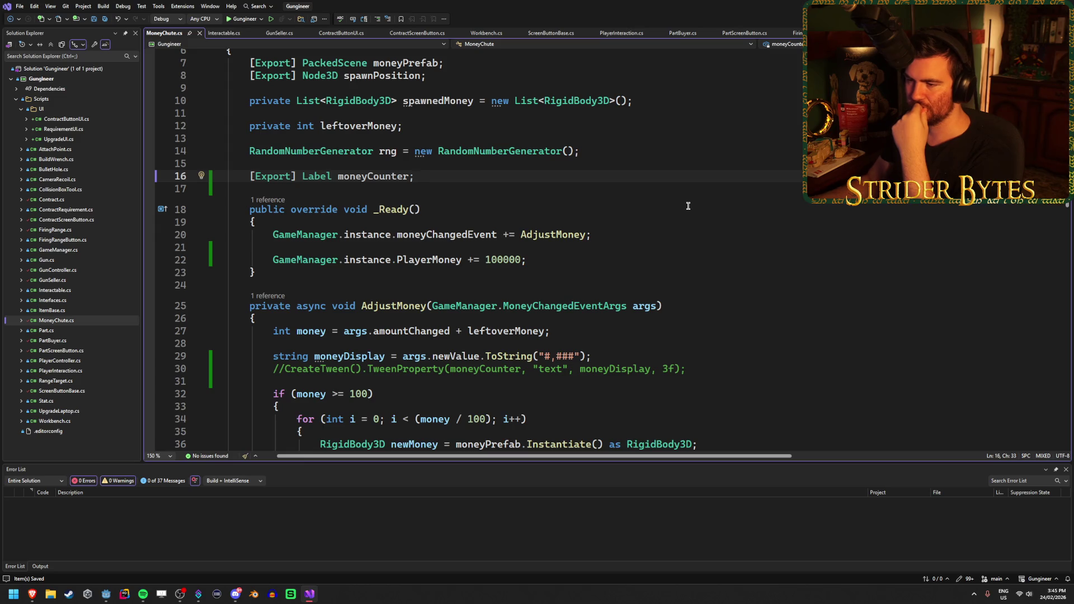
key("Return")
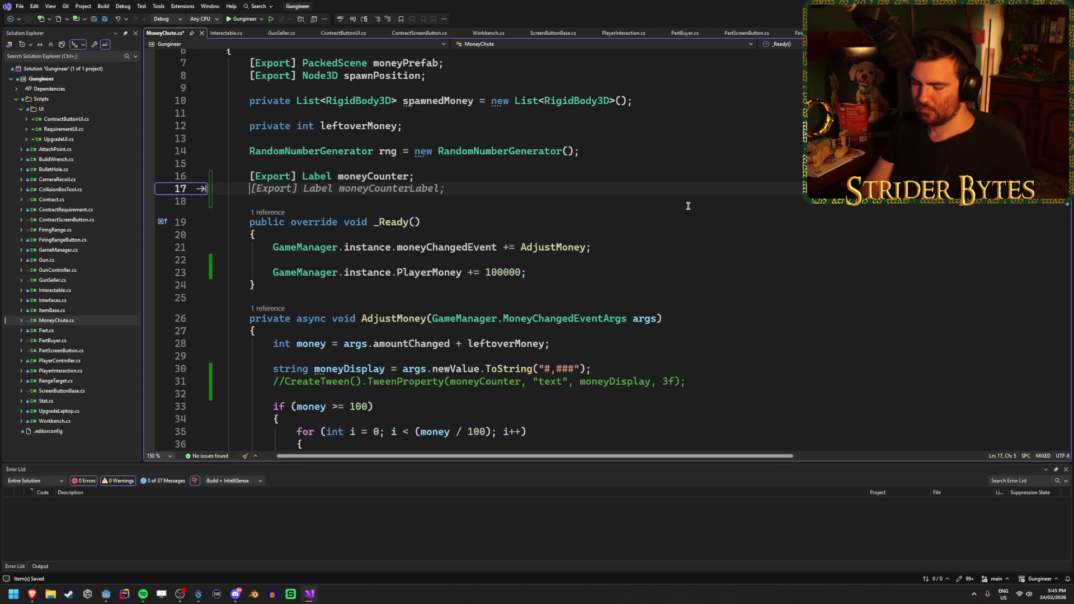
Declare a private int currentDisplayedMoney field below moneyCounter
type("private ")
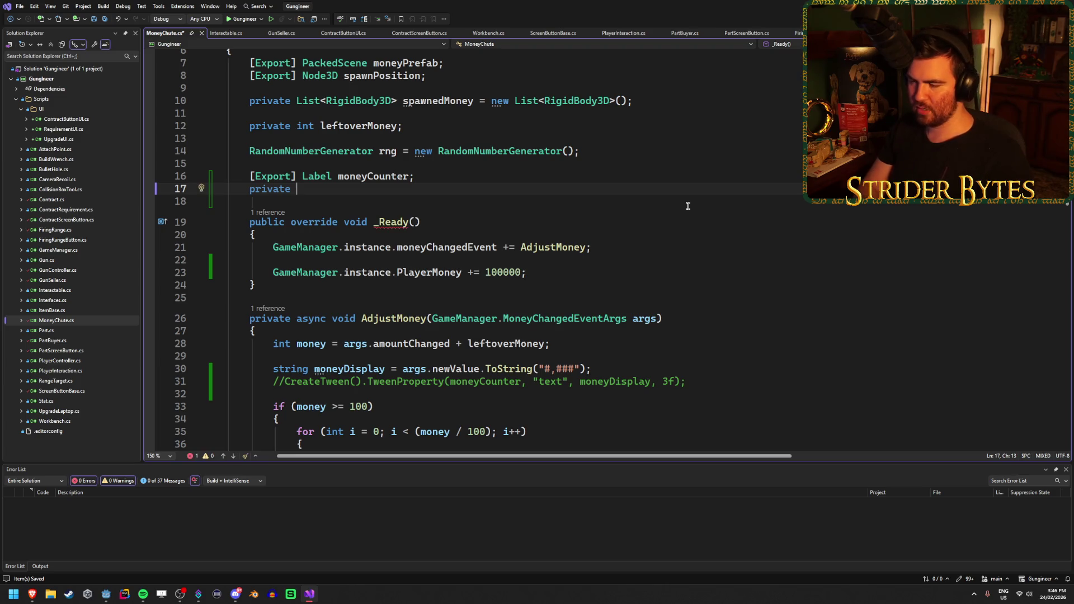
type("int")
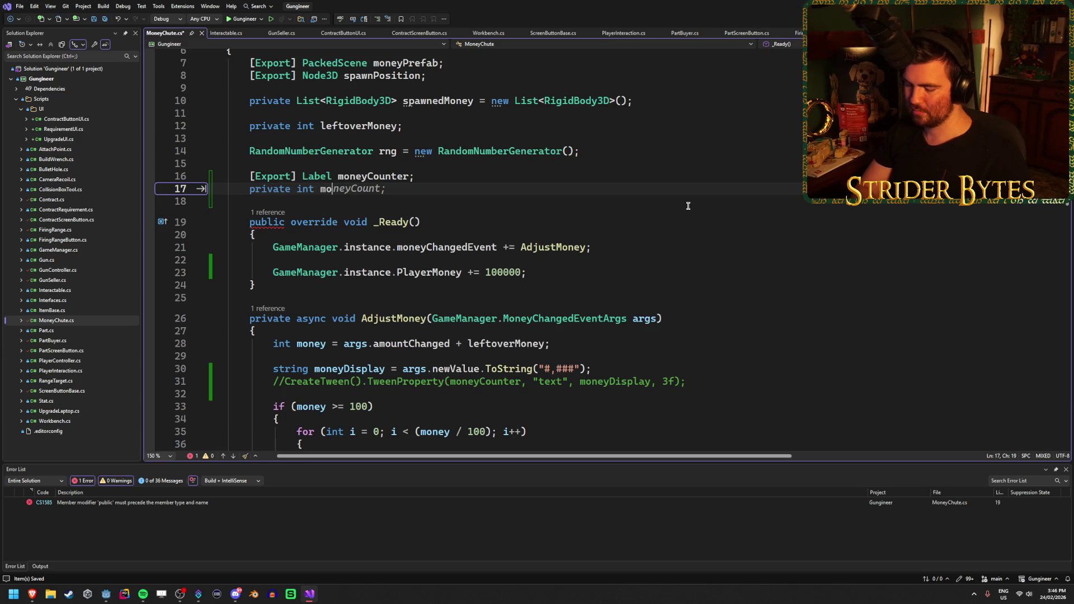
type("cur")
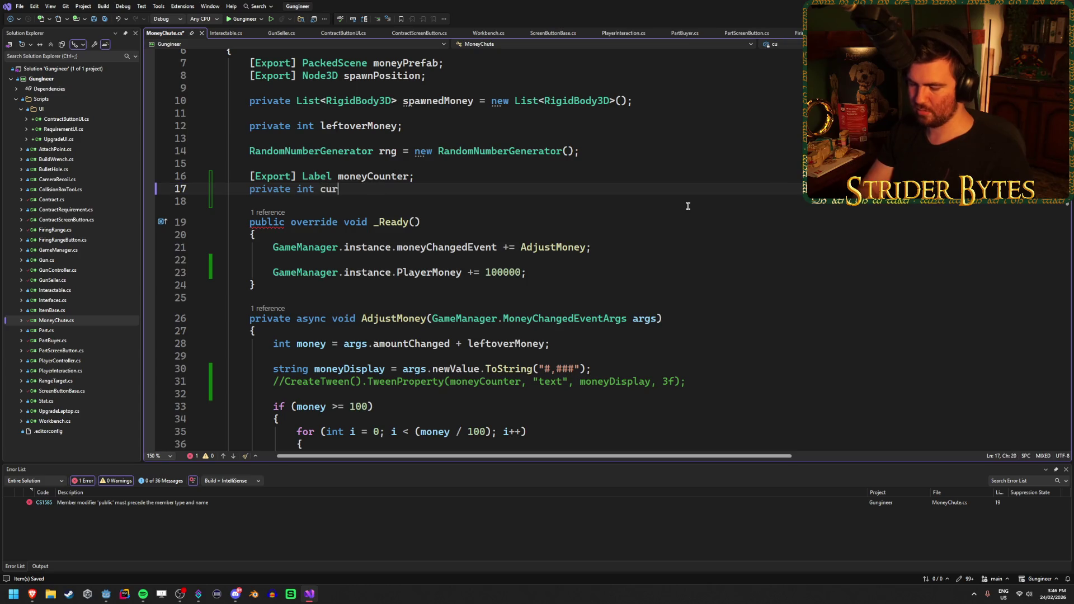
type("rentD")
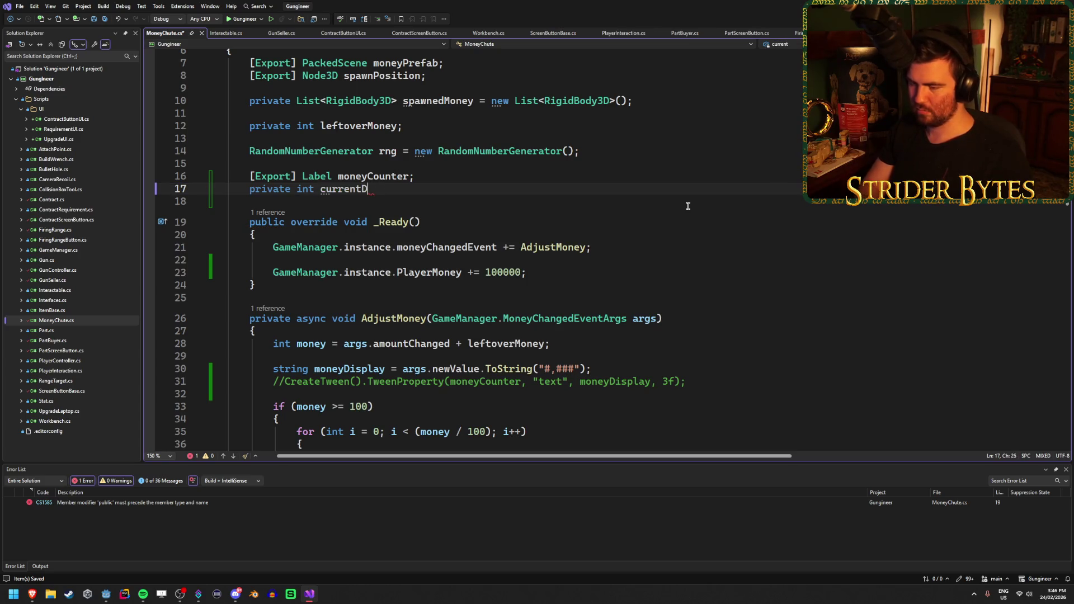
type("isplayedMoney")
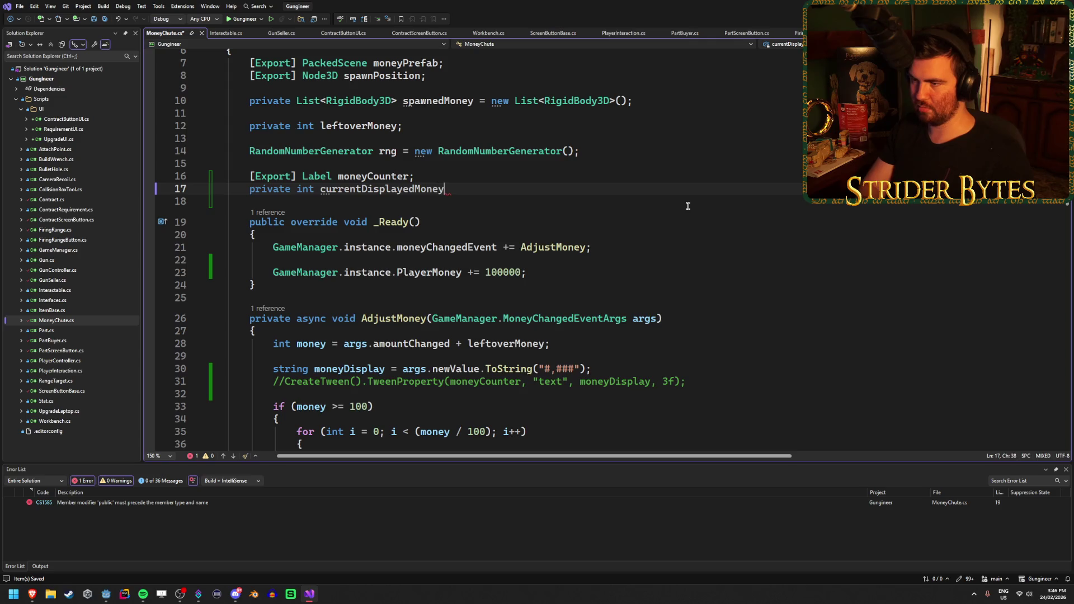
type(";")
scroll(510, 222, "down", 3)
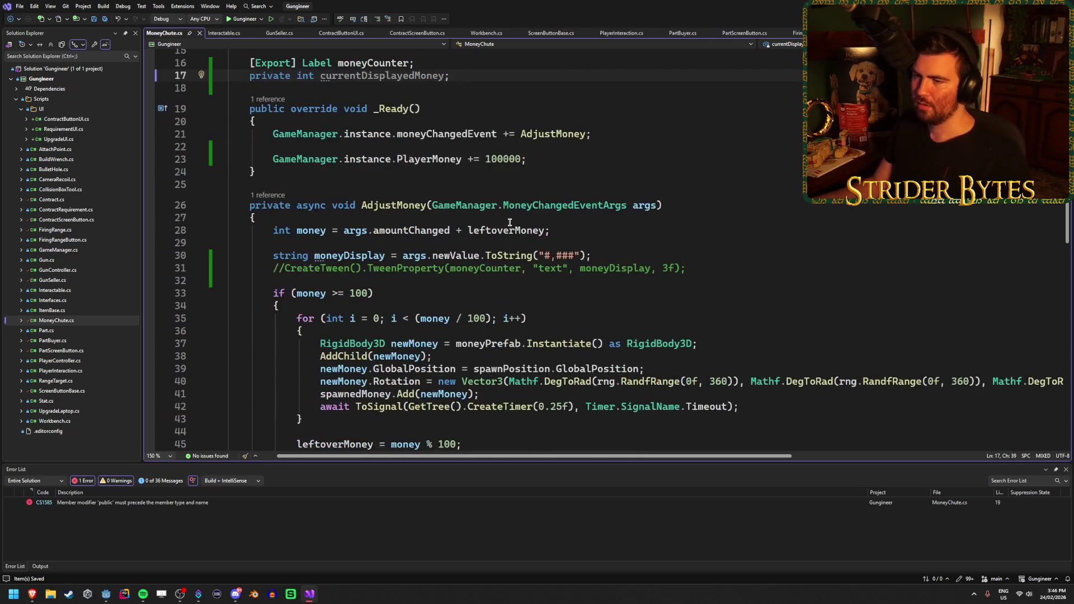
scroll(510, 222, "up", 1)
Insert an empty override of _Process after the _Ready method
left_click(536, 196)
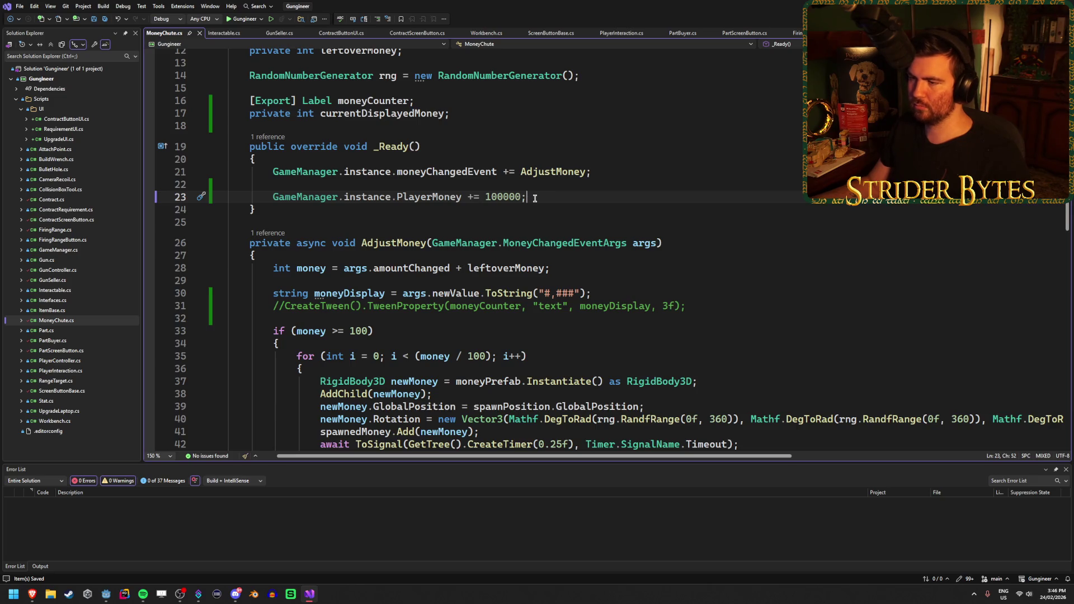
key("Down")
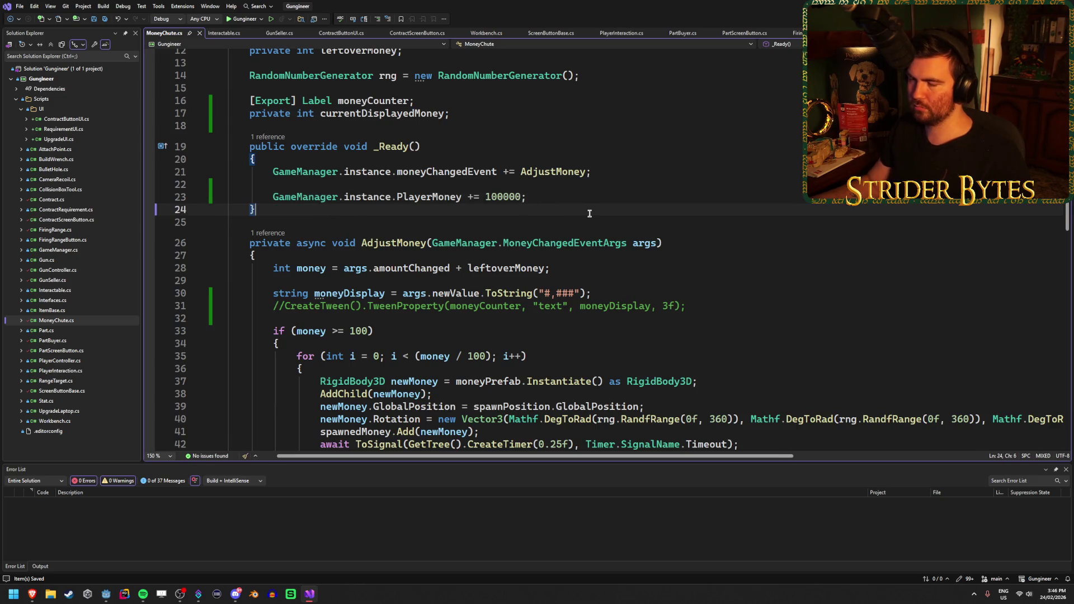
key("Return")
key("Return")
type("ov")
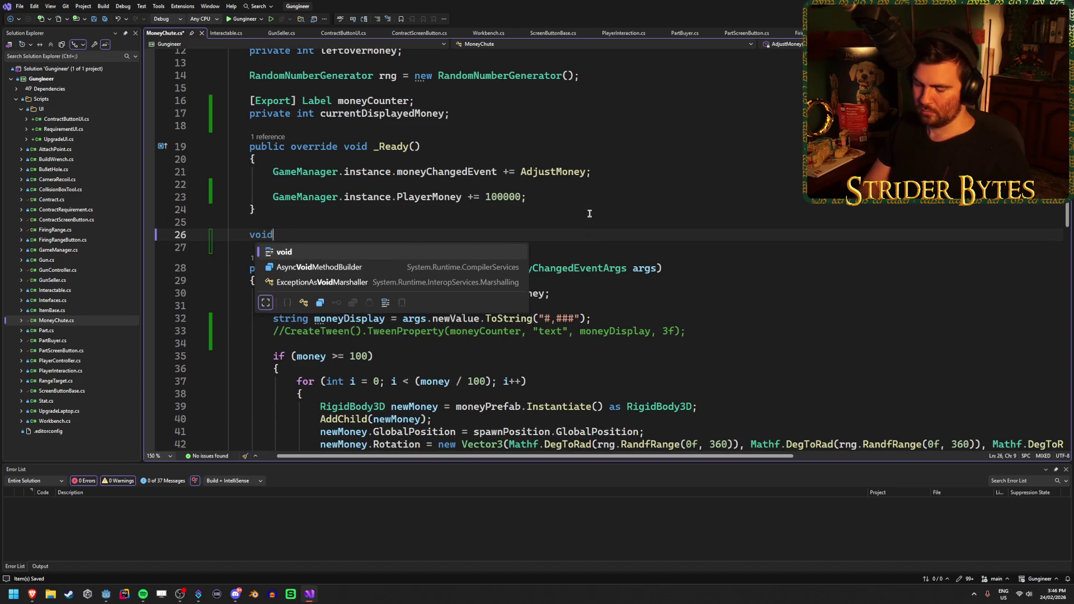
key("Tab")
type("void Proc")
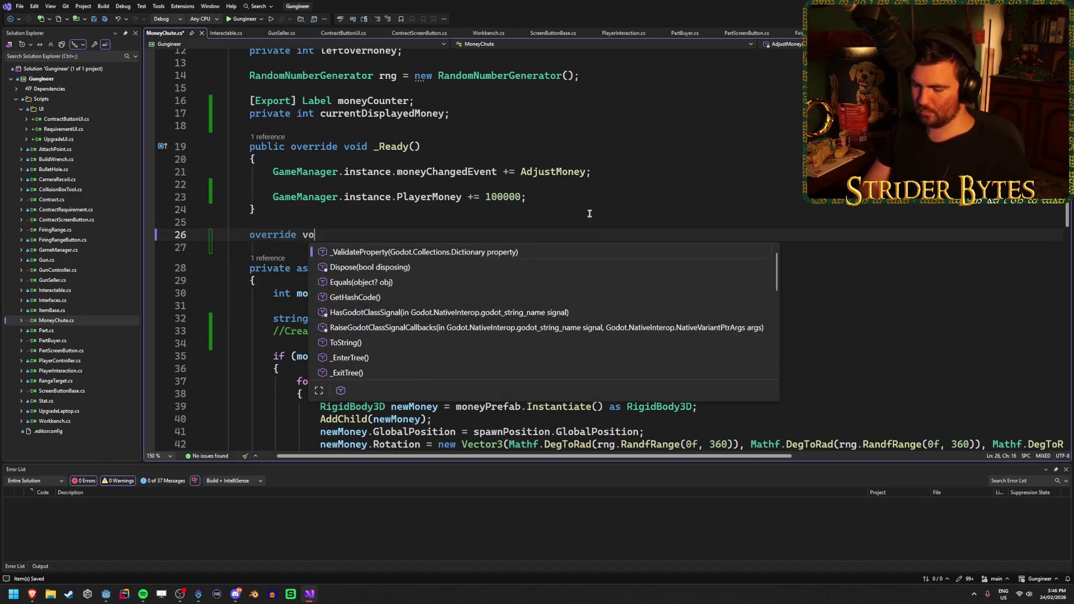
key("Down")
key("Tab")
key("BackSpace")
Begin a currentDisplayedMoney statement inside the _Process body
scroll(588, 213, "down", 2)
scroll(589, 213, "up", 1)
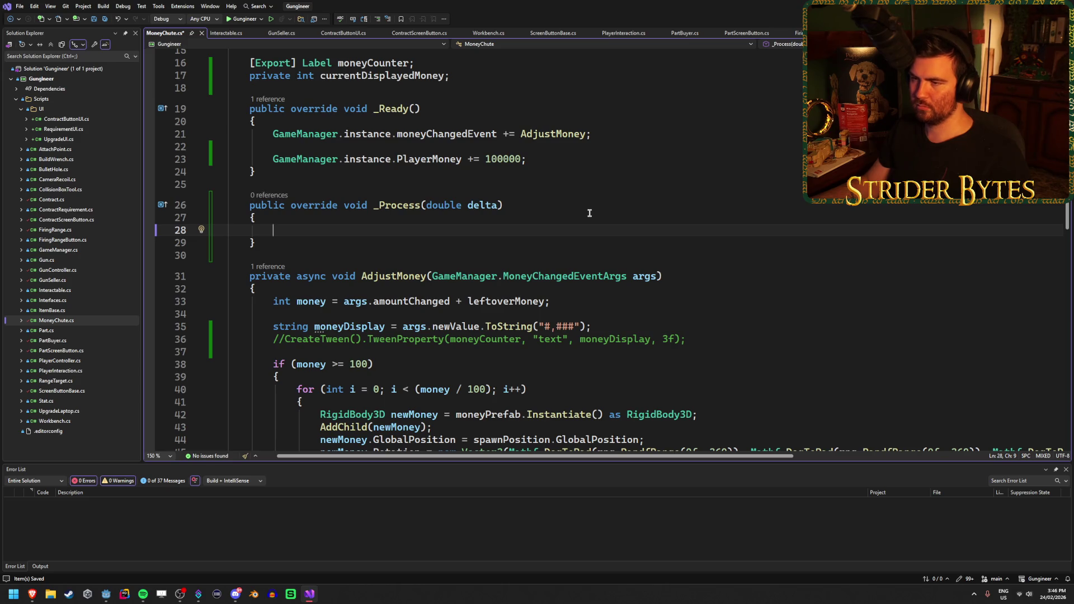
scroll(589, 213, "up", 1)
type("curr")
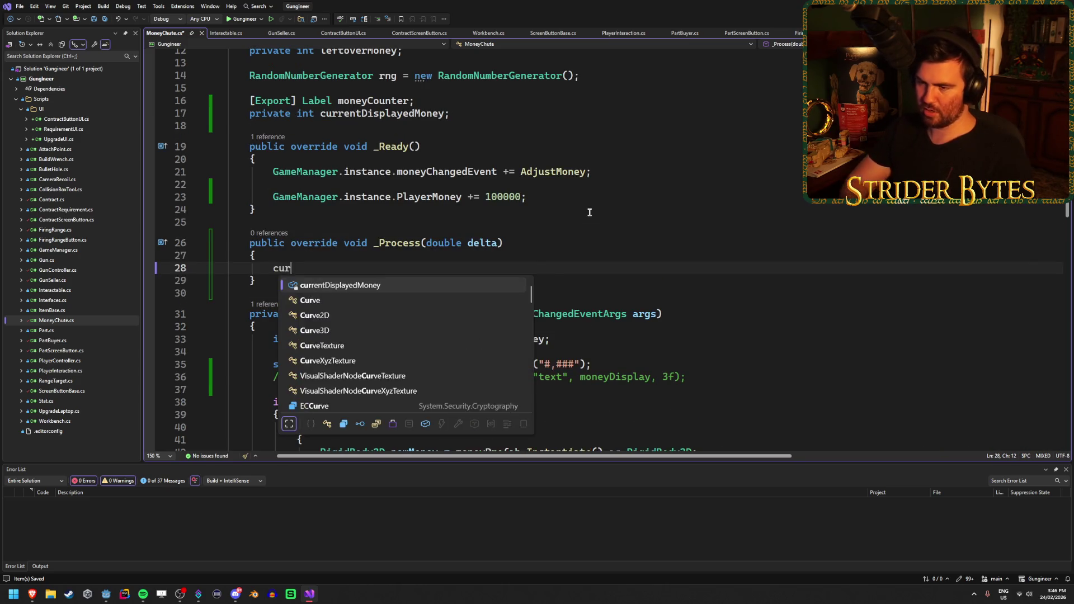
key("Tab")
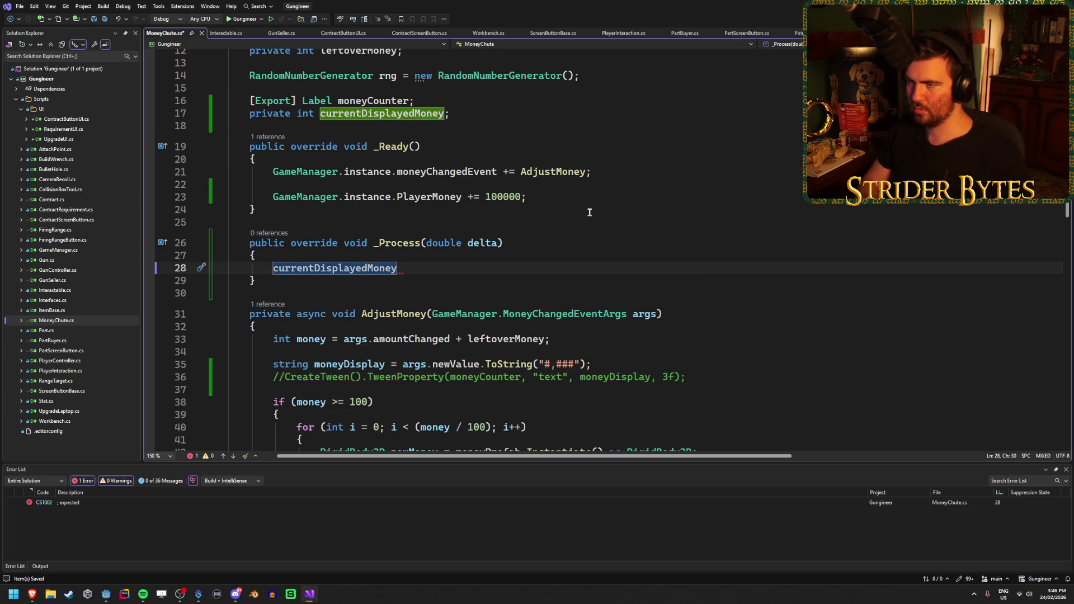
Declare a private int targetDisplayedMoney field below moneyCounter and save
left_click(473, 113)
left_click(474, 101)
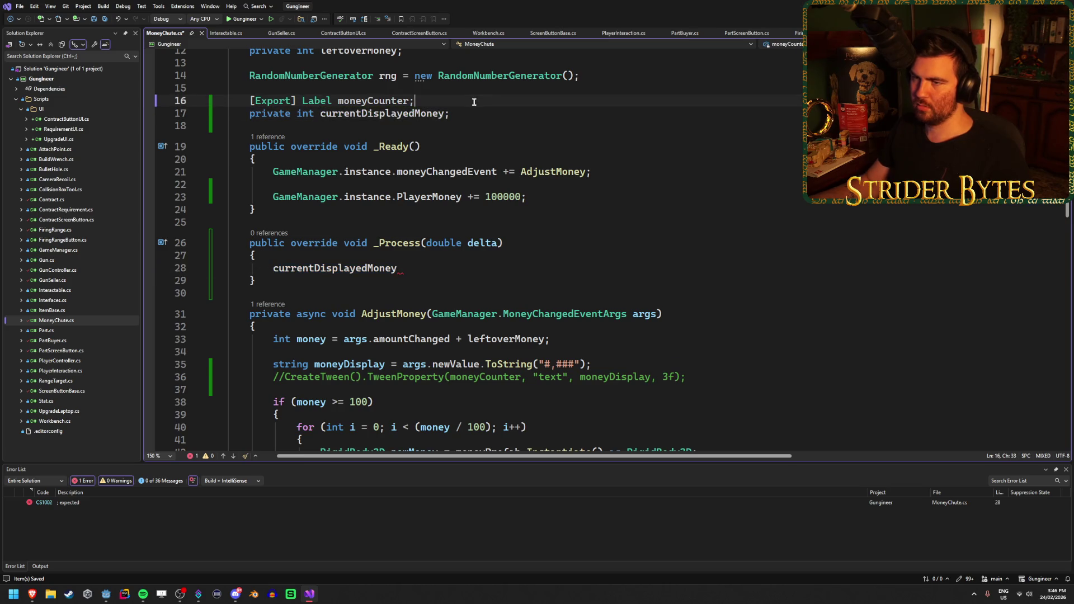
key("Return")
type("priv")
key("Tab")
type("int targetDisplayedMoney;")
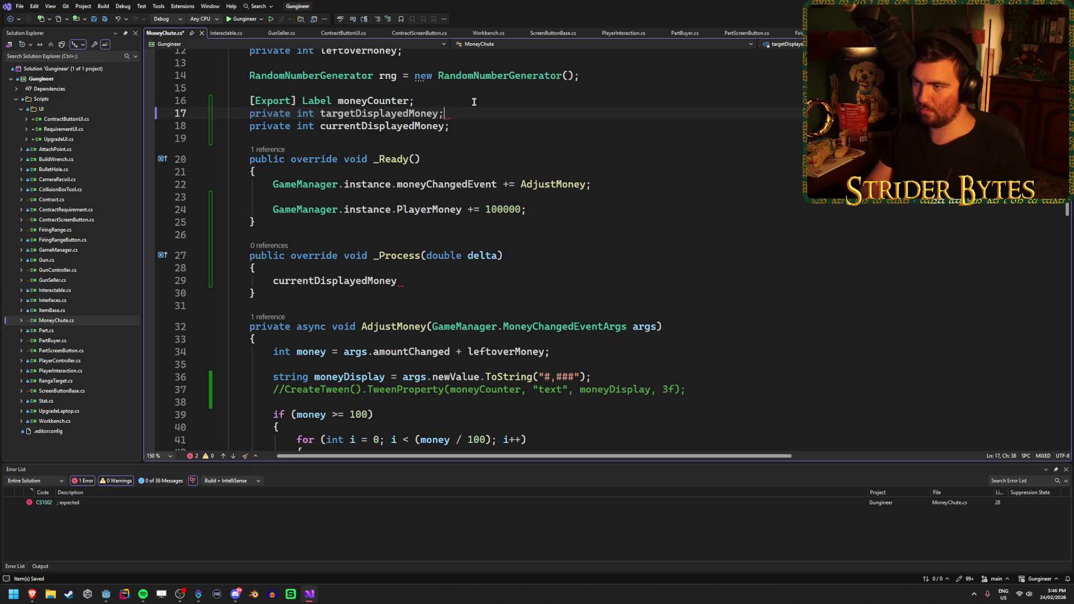
key("ctrl+s")
Add targetDisplayedMoney = args.newValue; above the moneyDisplay line in AdjustMoney
left_click(607, 380)
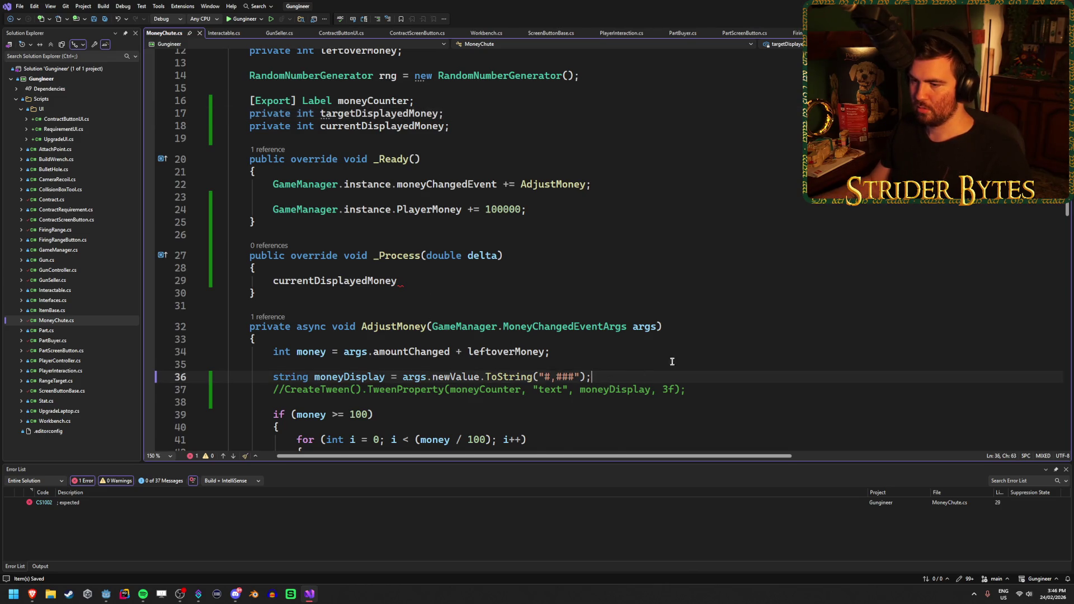
scroll(672, 353, "down", 1)
key("Return")
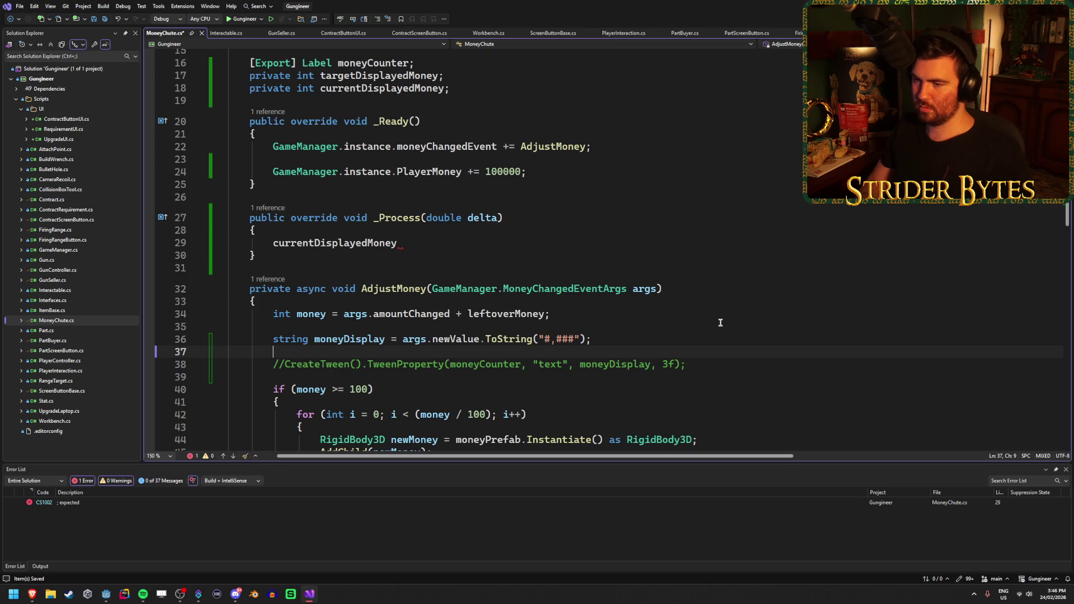
key("ctrl+z")
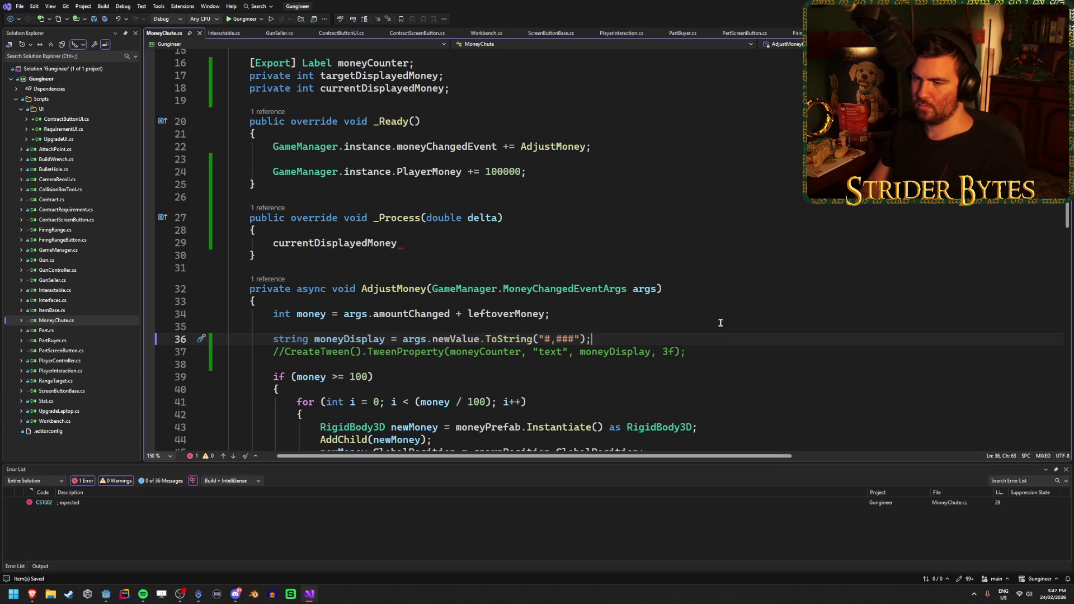
key("ctrl+Return")
key("Escape")
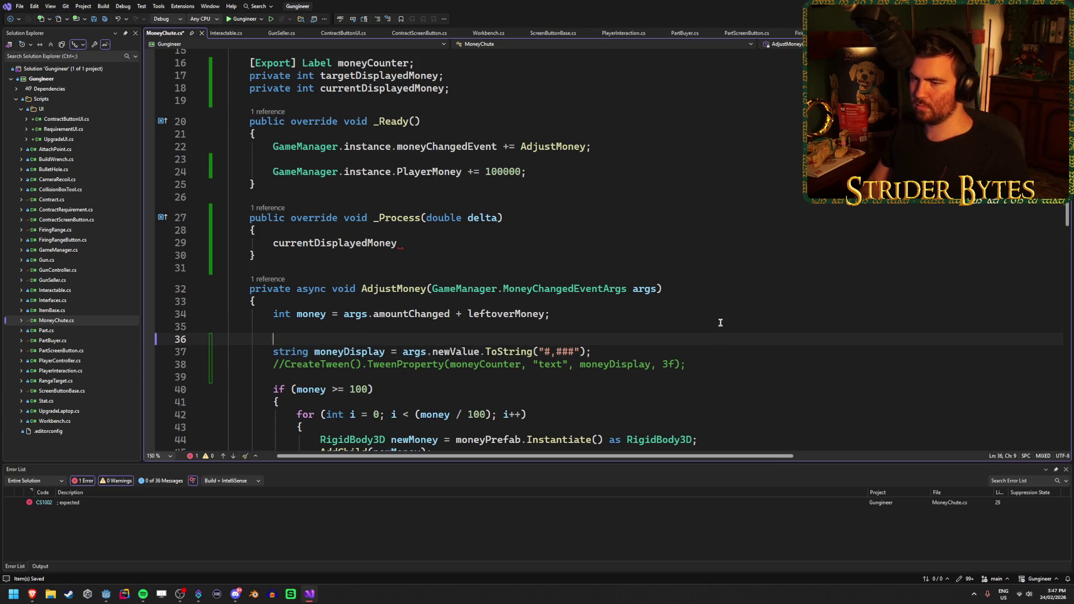
type("target")
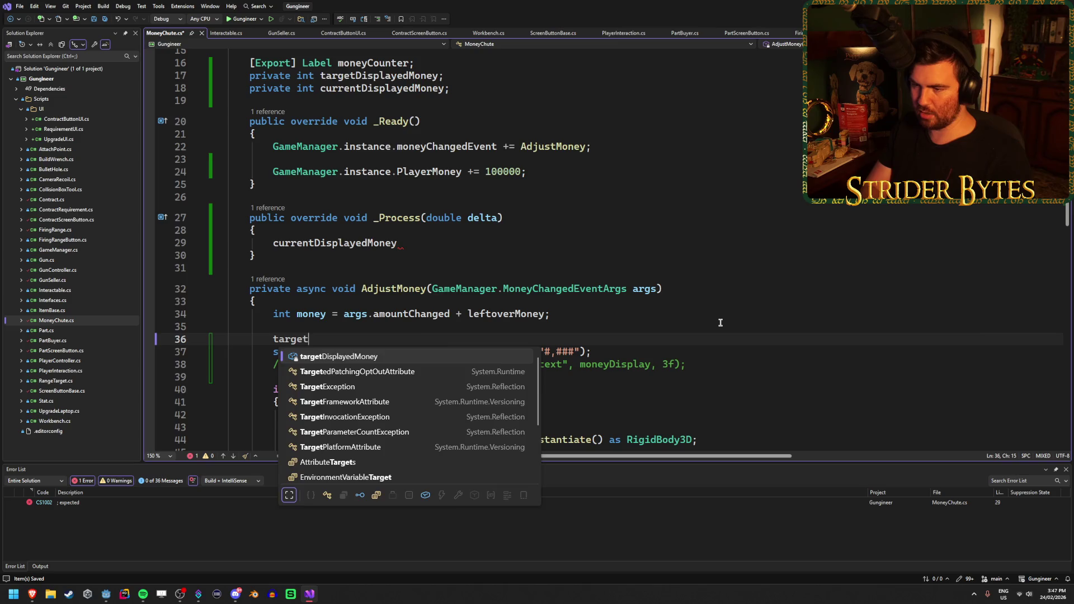
key("Tab")
type("= args.newValue;")
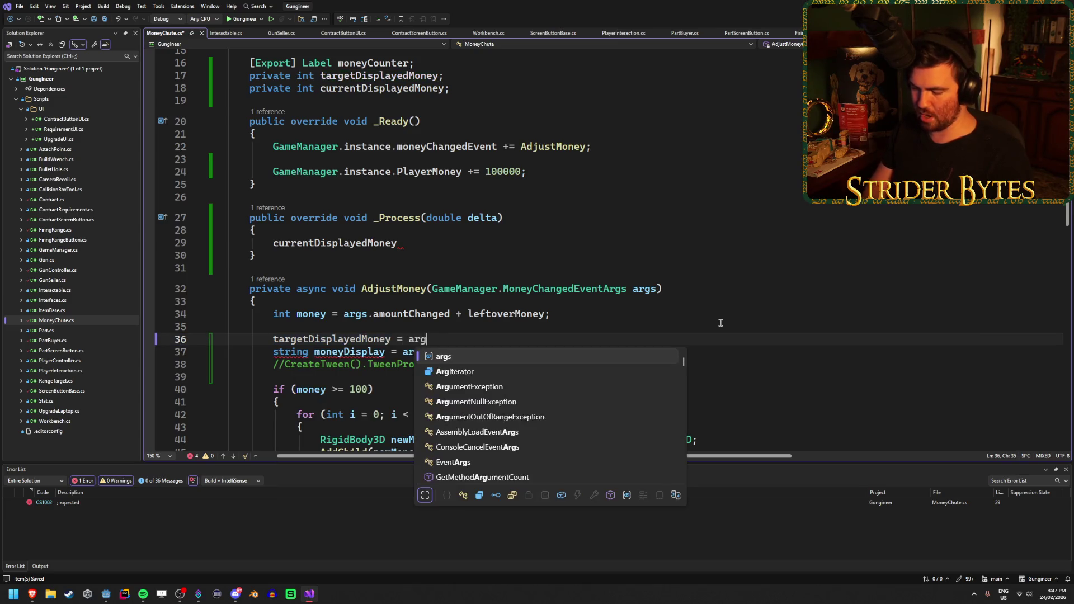
left_click(431, 243)
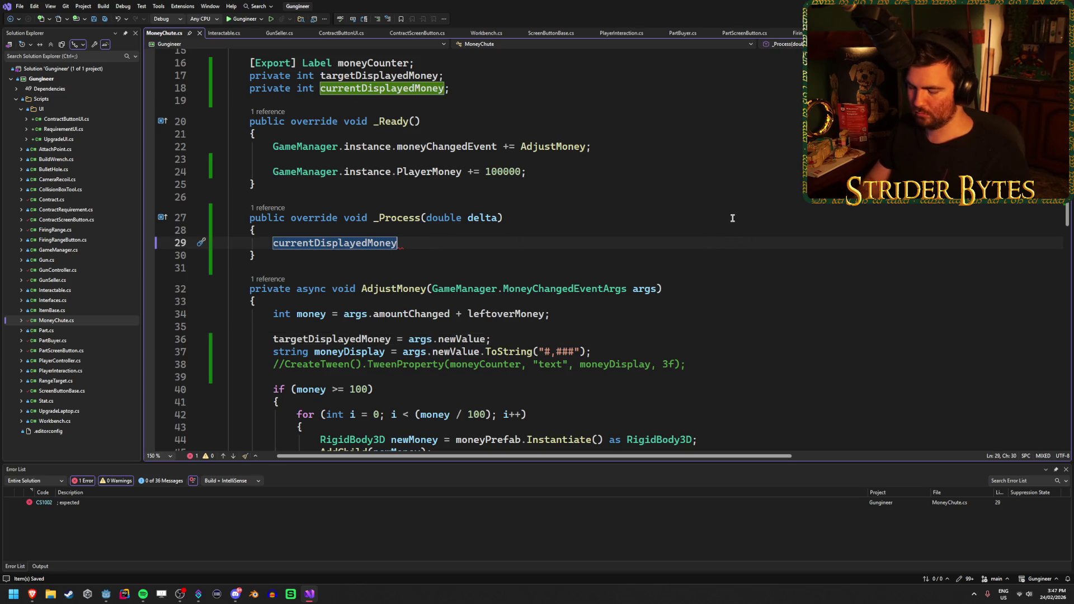
Rewrite the line-29 call as Mathf.Slerp( after removing the stray .Lerp
type(".Lerp")
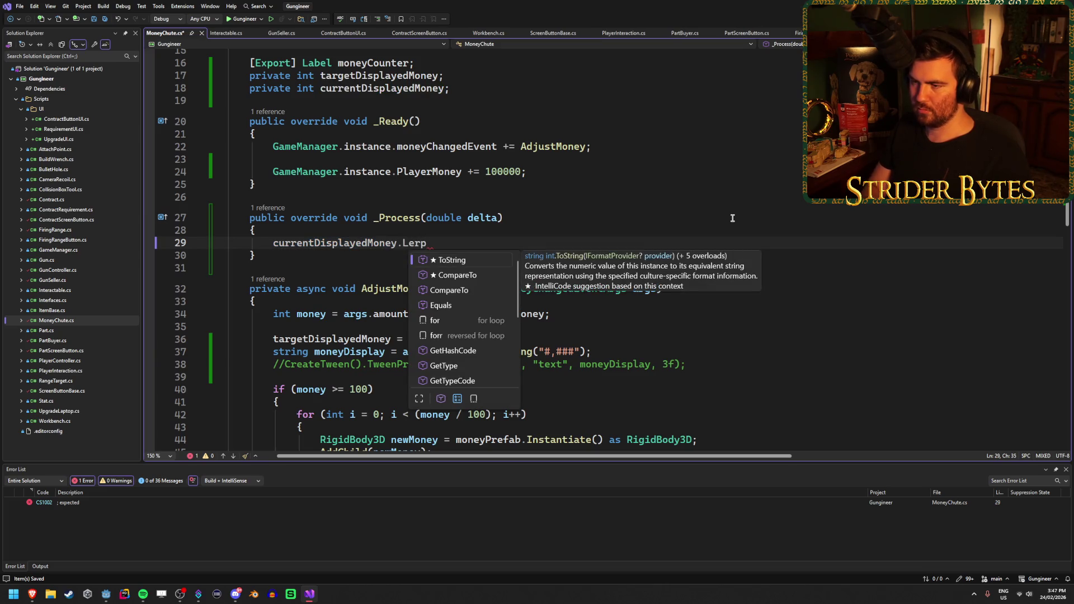
key("BackSpace")
key("BackSpace")
key("Home")
type("Mathf.Lerp")
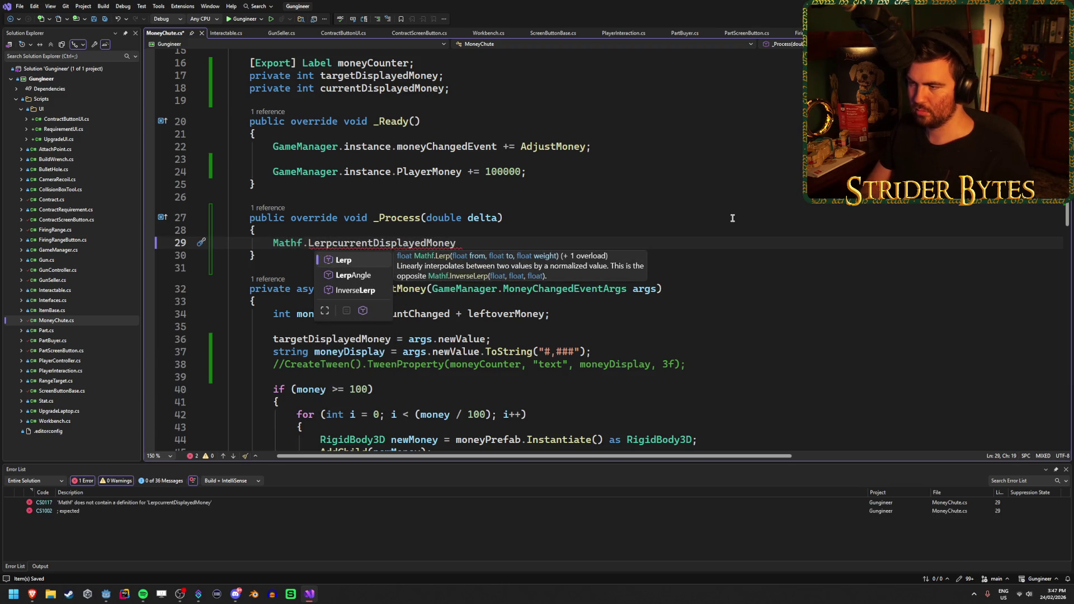
key("BackSpace")
key("BackSpace")
key("BackSpace")
type("Sler")
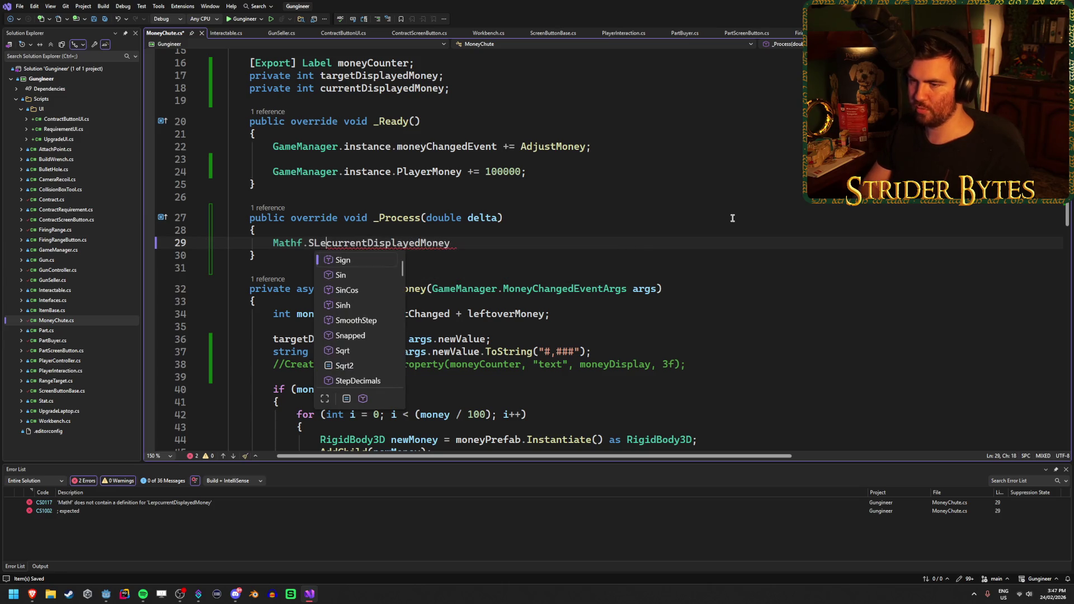
type("p(")
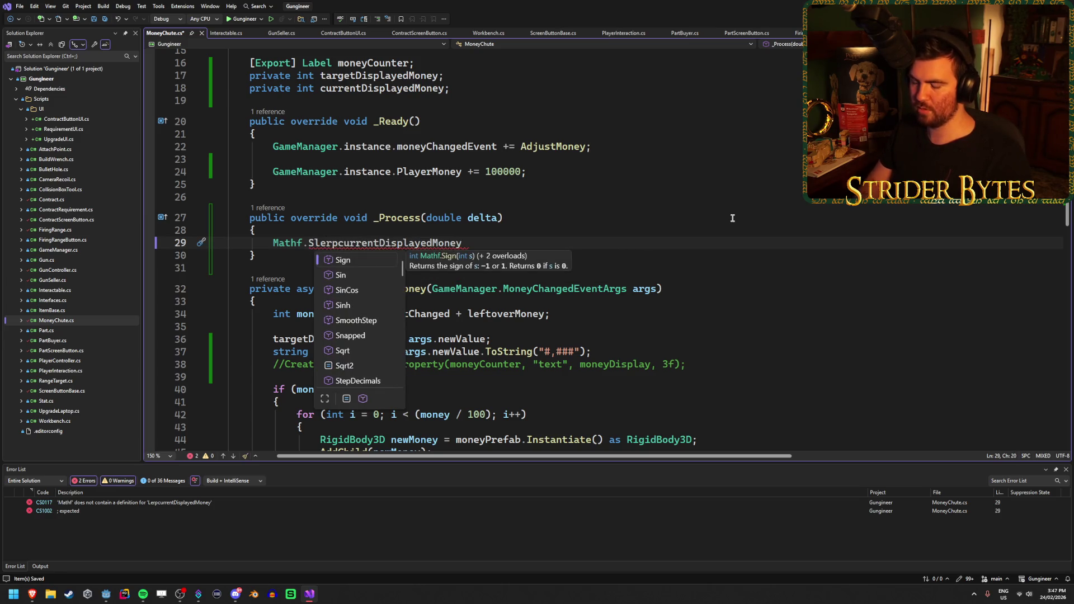
key("ctrl+shift+Right")
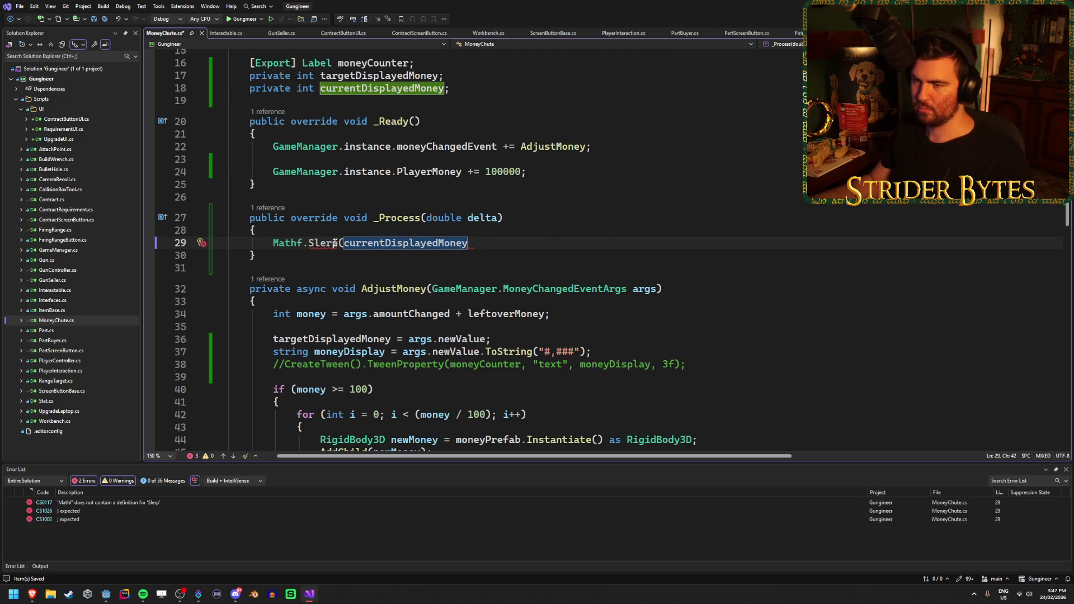
Replace Slerp with Mathf.SmoothStep, chosen from the IntelliSense function list
double_click(315, 242)
key("BackSpace")
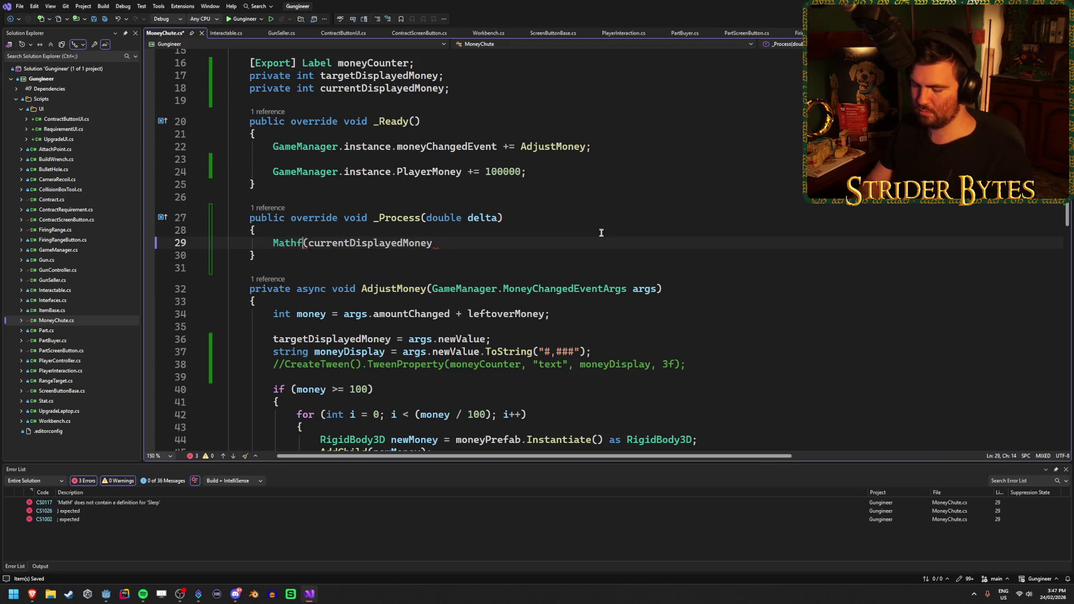
key("ctrl+space")
key("Down")
key("Down")
key("Down")
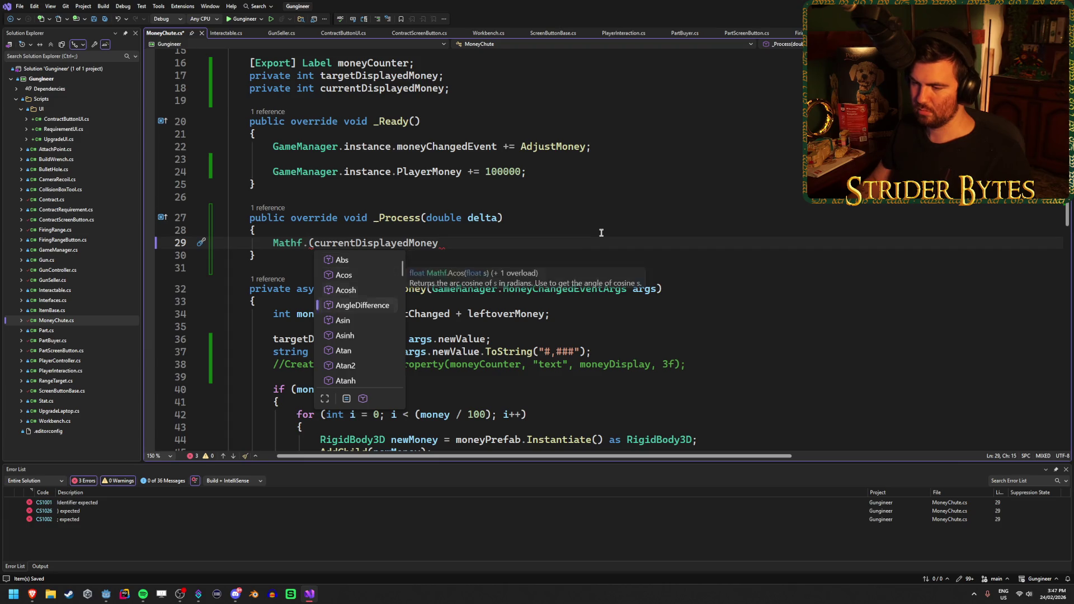
key("Down")
key("Down")
key("Down")
key("Up")
key("Up")
key("Up")
key("Up")
key("Down")
key("Down")
key("Down")
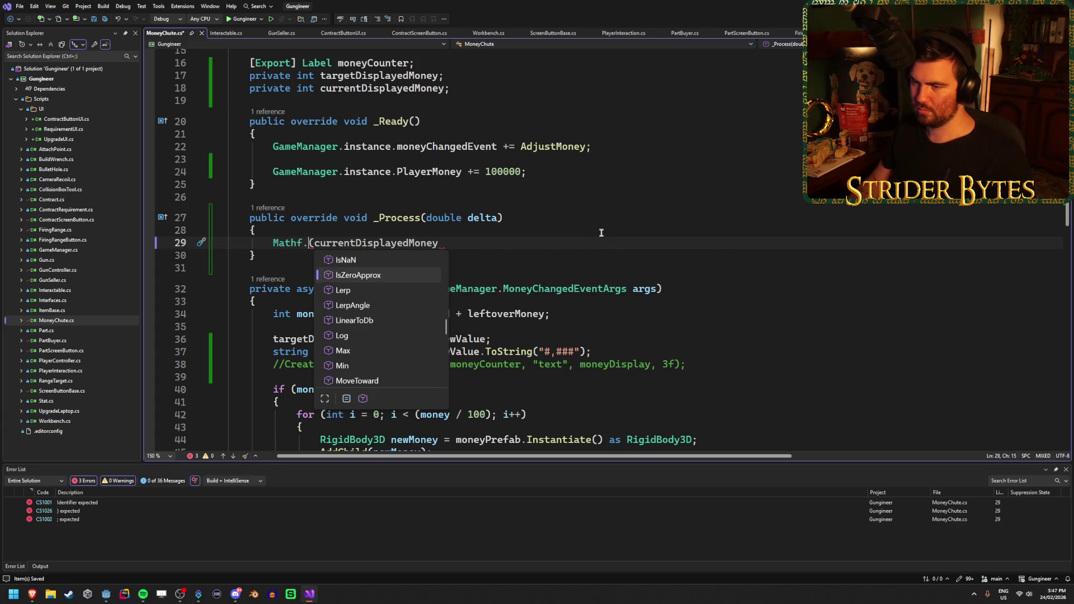
key("Down")
key("Down")
key("Down")
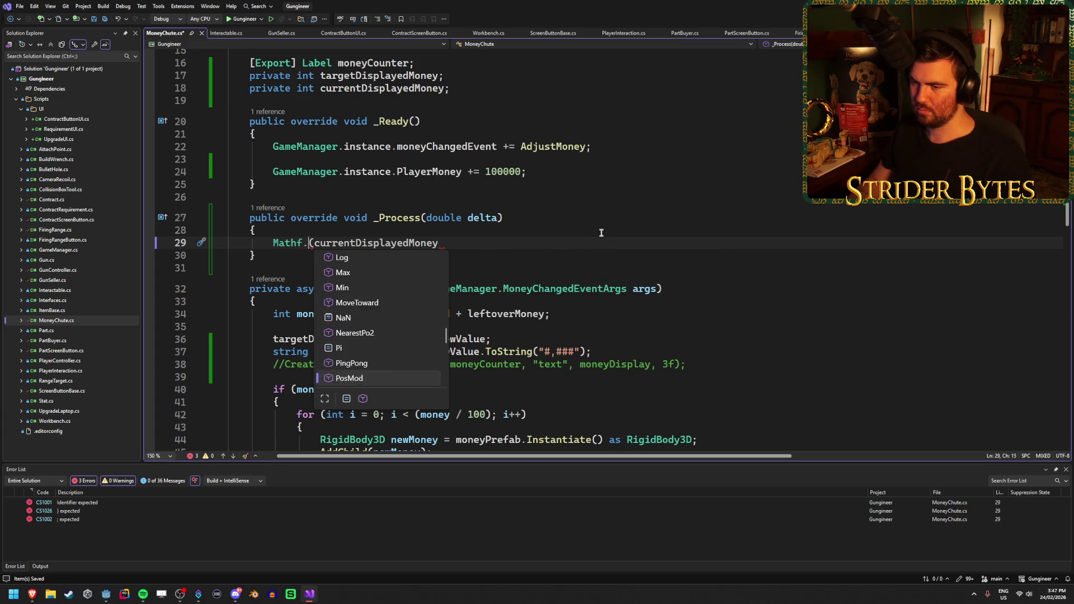
key("Down")
key("Down")
key("Down")
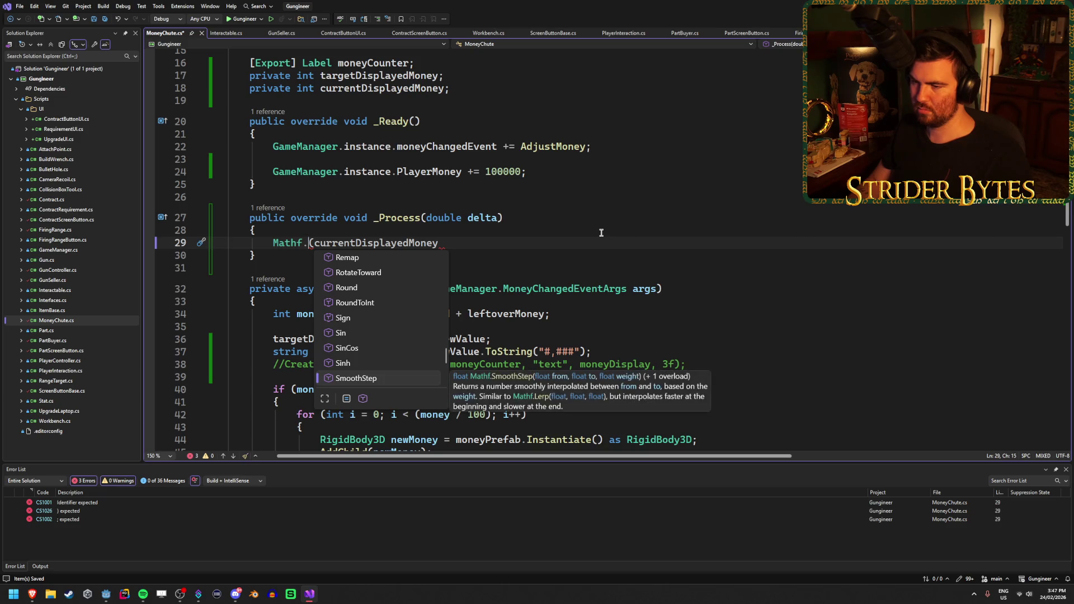
key("Up")
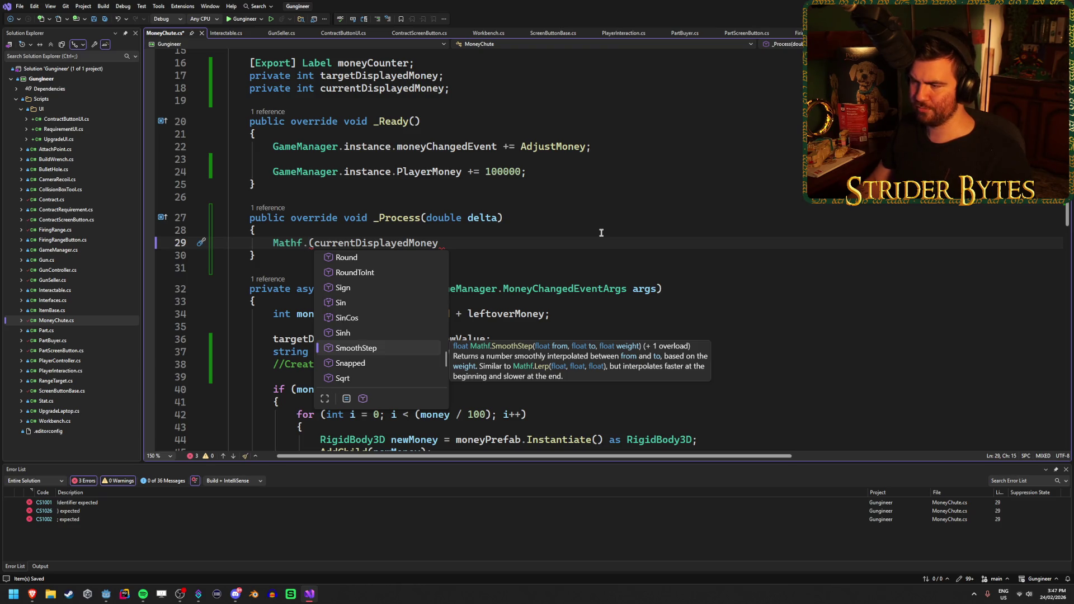
key("Tab")
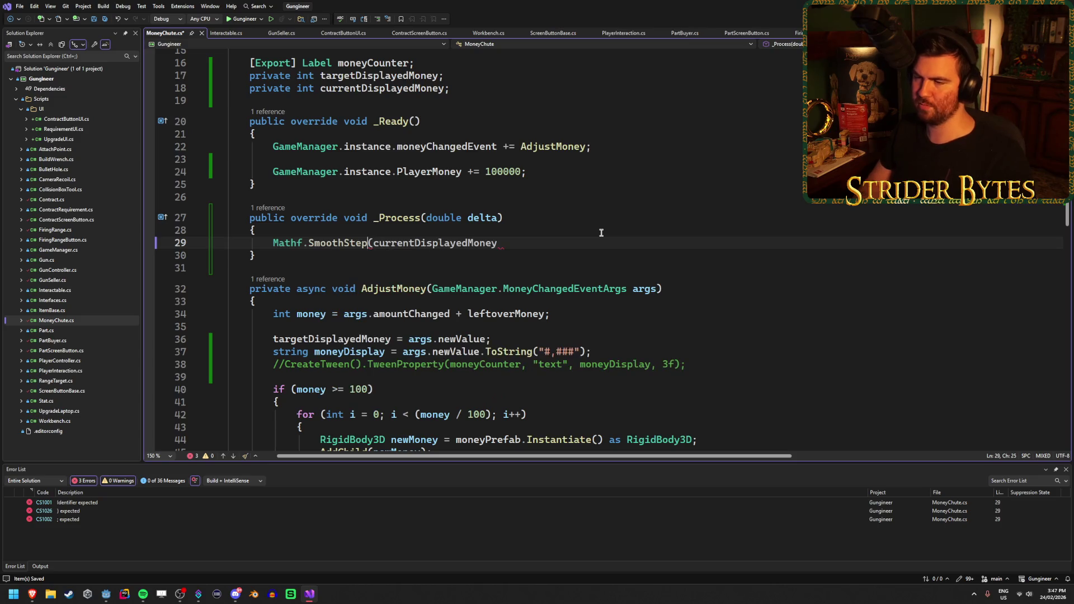
key("Right")
key("Right")
key("Right")
key("Right")
key("Right")
key("Right")
key("Right")
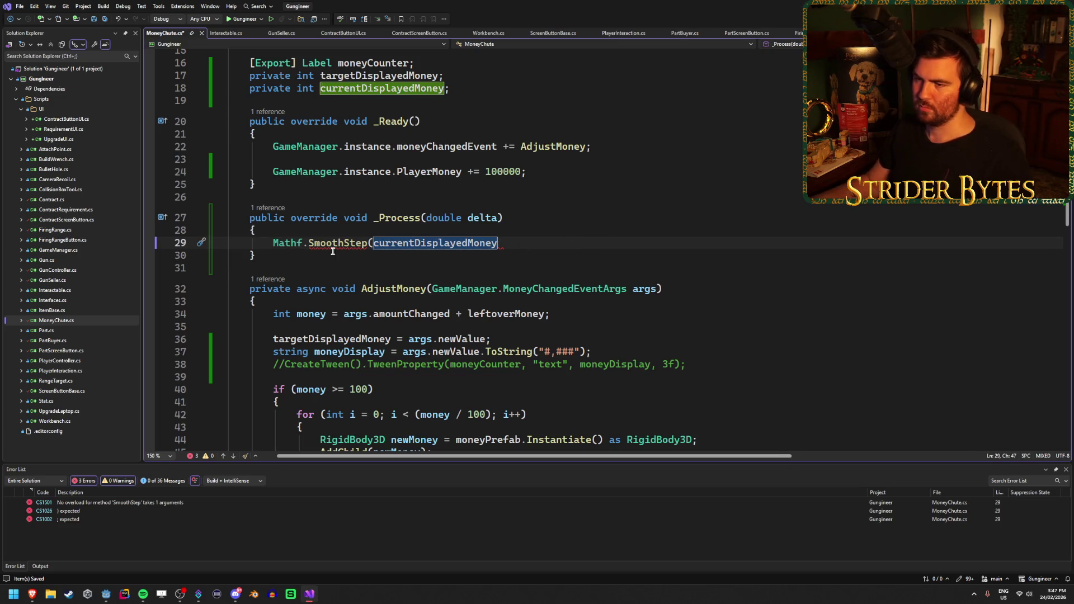
Prefix the SmoothStep call with 'currentDisplayedMoney =' on line 29
mouse_move(334, 243)
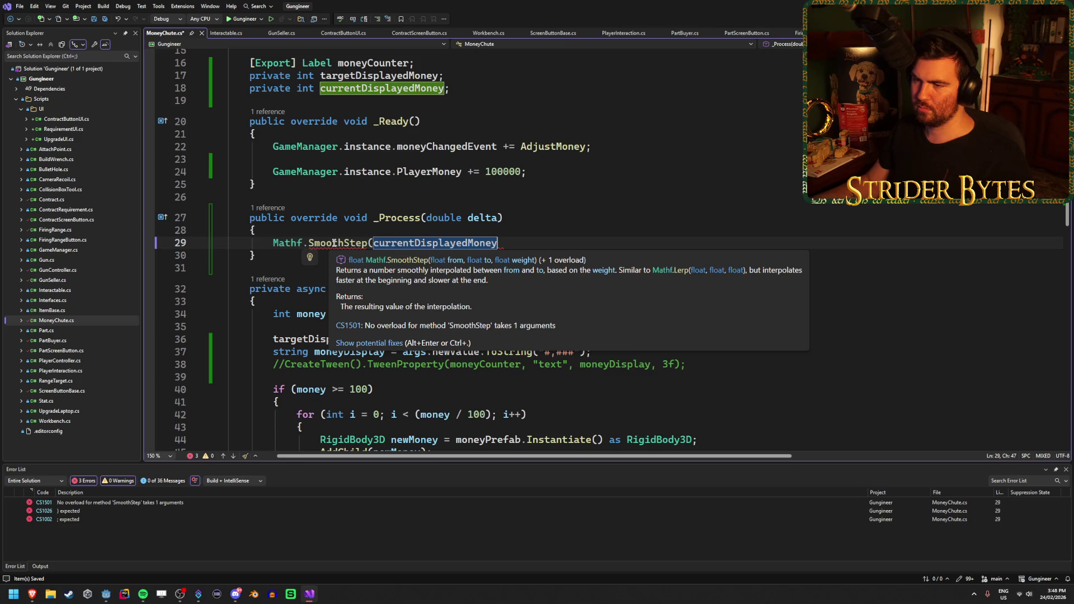
left_click(273, 243)
type("curren")
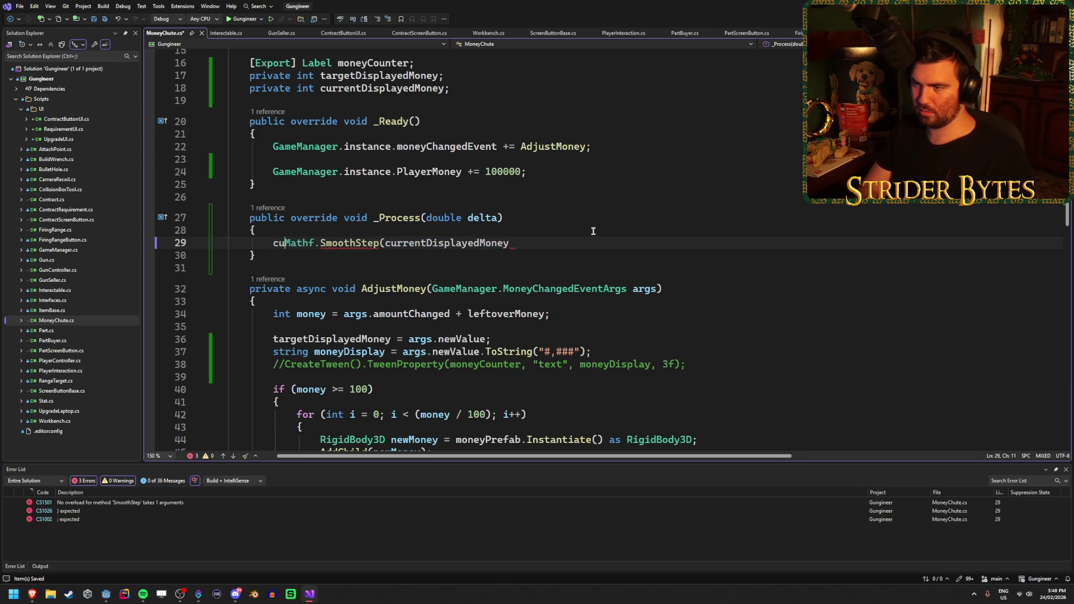
type("tDisplayedM<o")
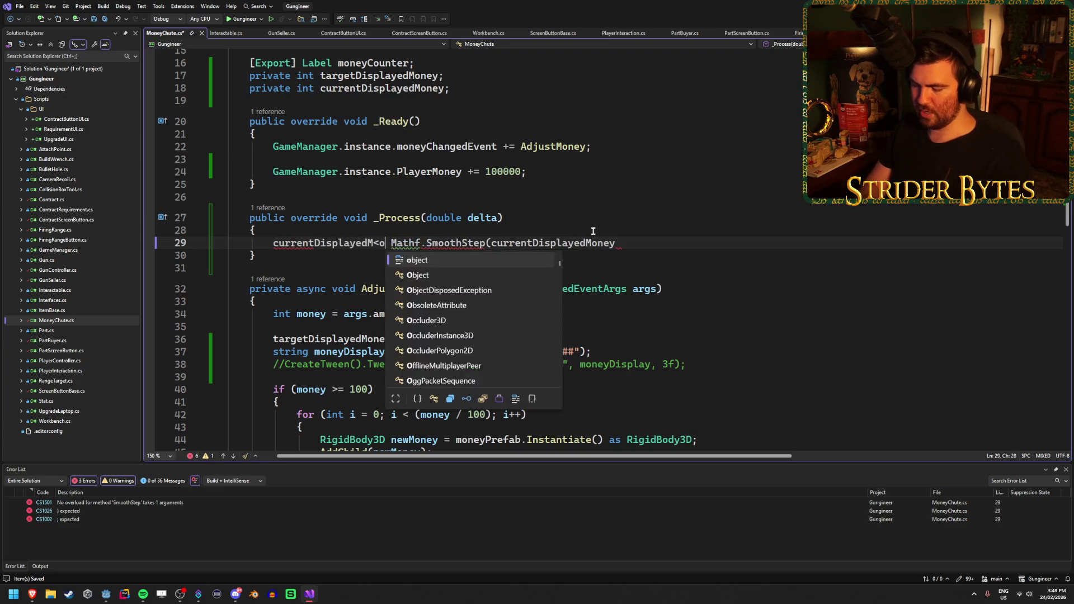
key("BackSpace")
key("BackSpace")
type("oney =")
Add targetDisplayedMoney and '(float)delta *' as the SmoothStep arguments
left_click(660, 244)
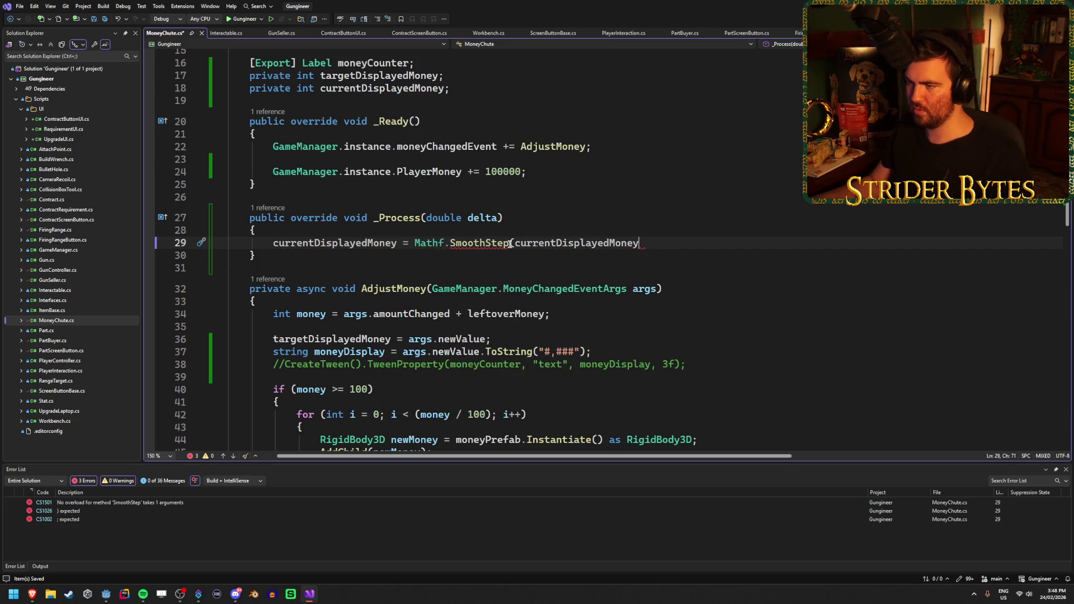
type(", targe")
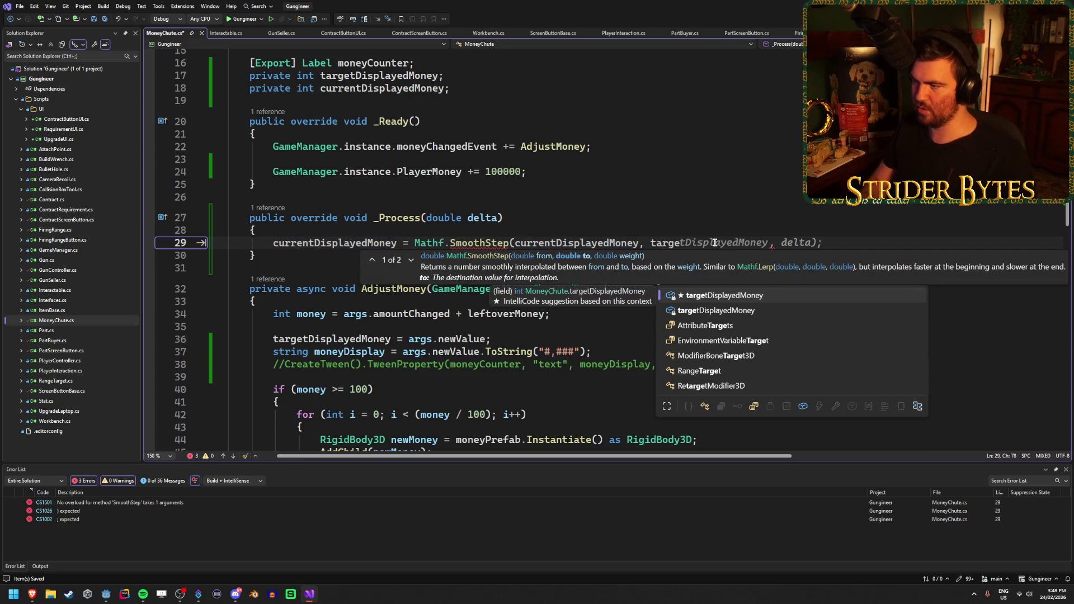
type(",")
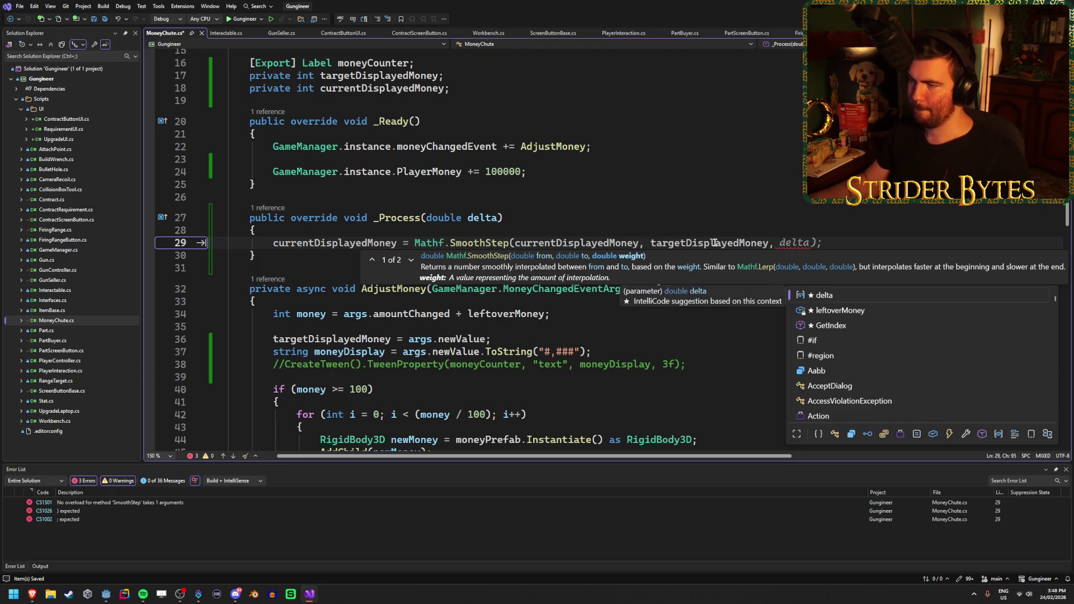
key("Escape")
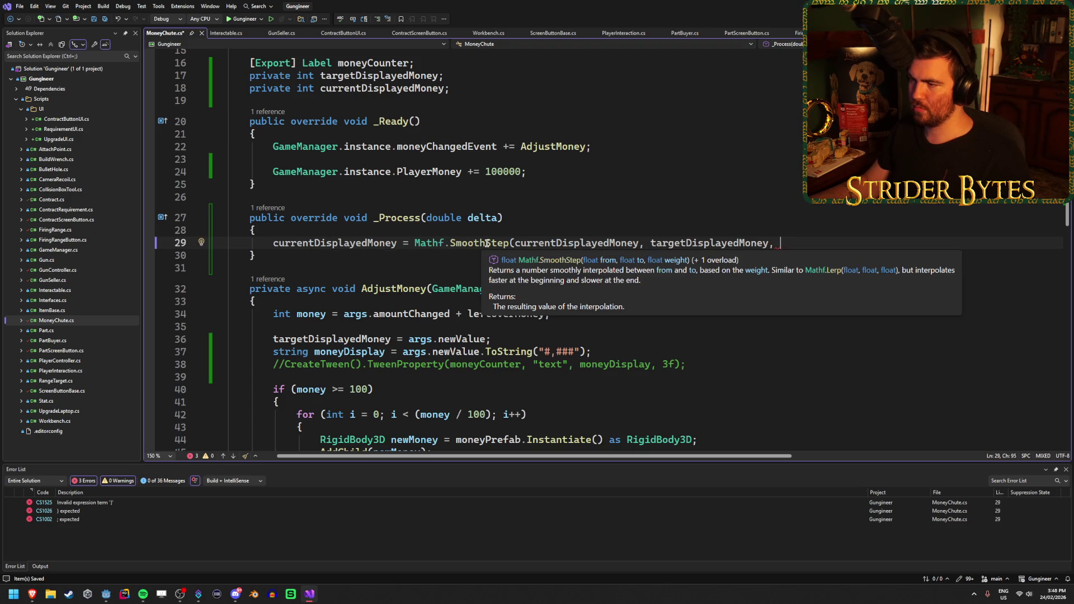
type("(")
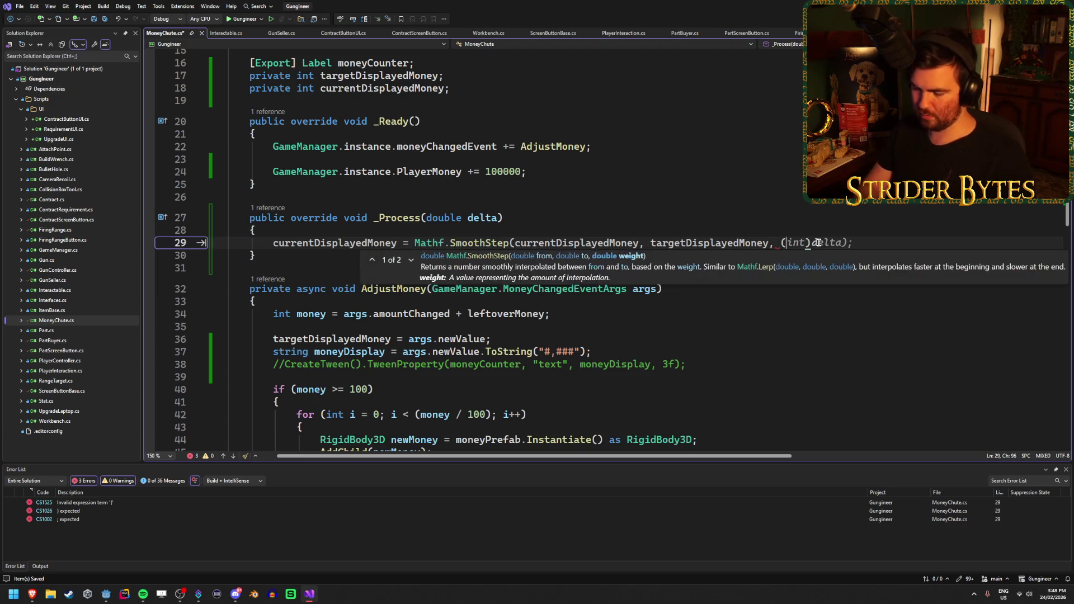
type("float)delta ")
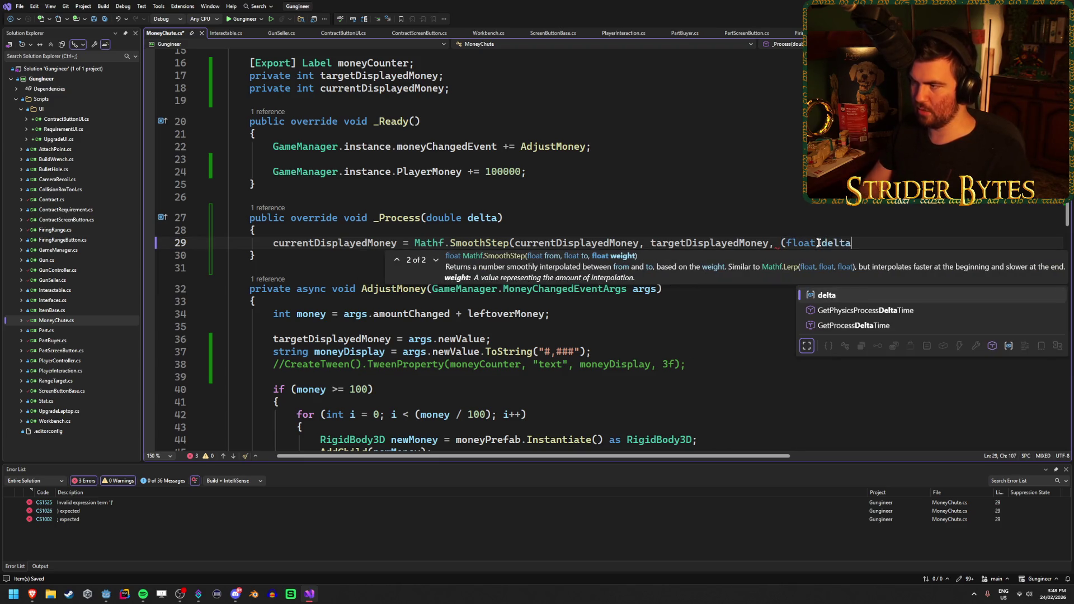
type("*")
Add an exported float updateRate field below the existing fields and save
left_click(499, 89)
key("Return")
type("[Exp")
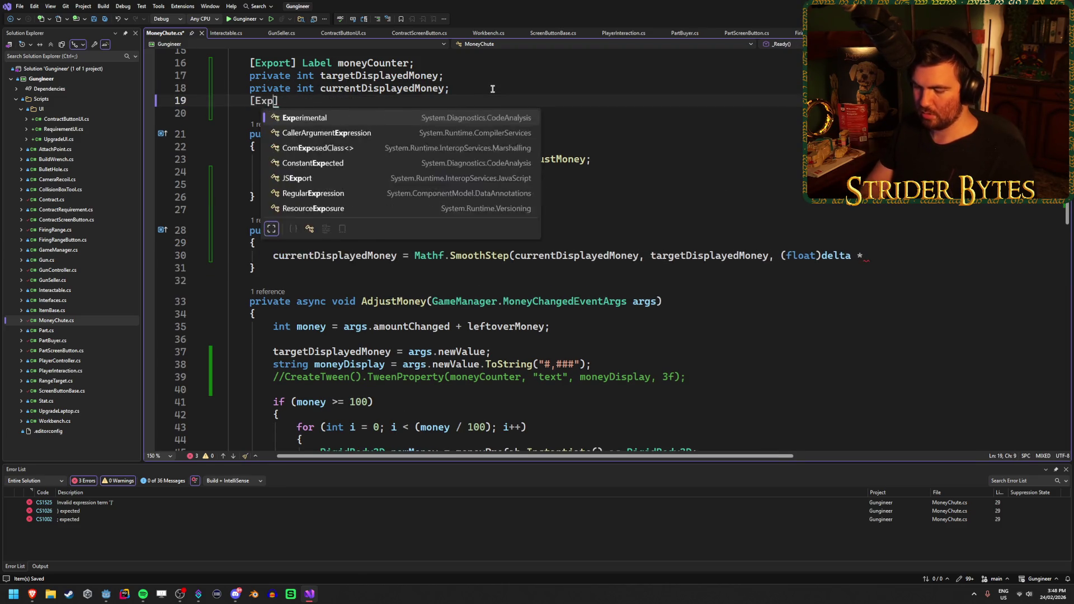
type("ort]")
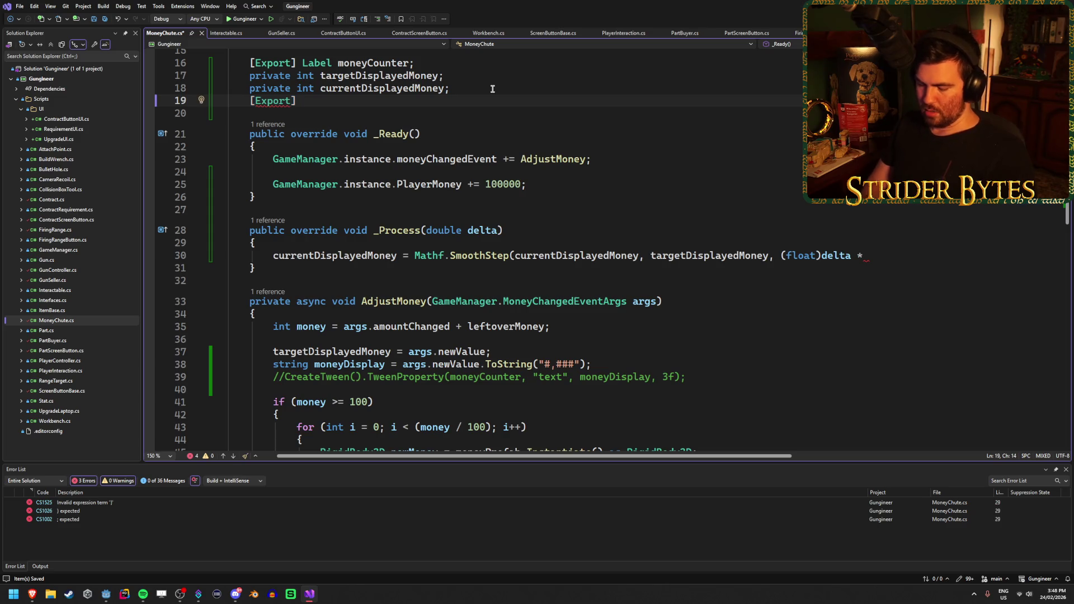
type(" float")
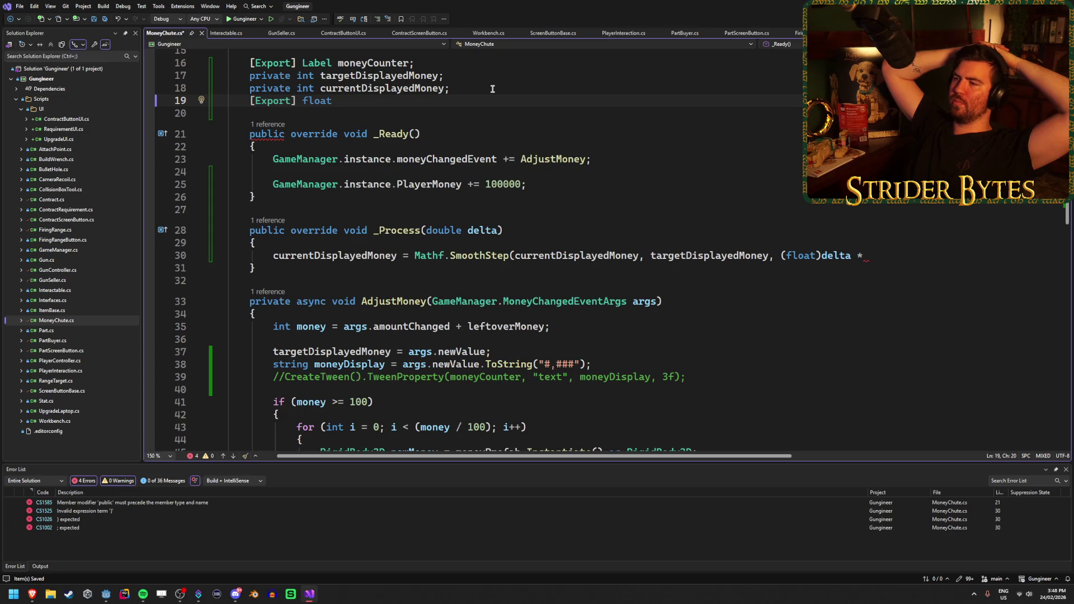
type(" updateRate = 1f;")
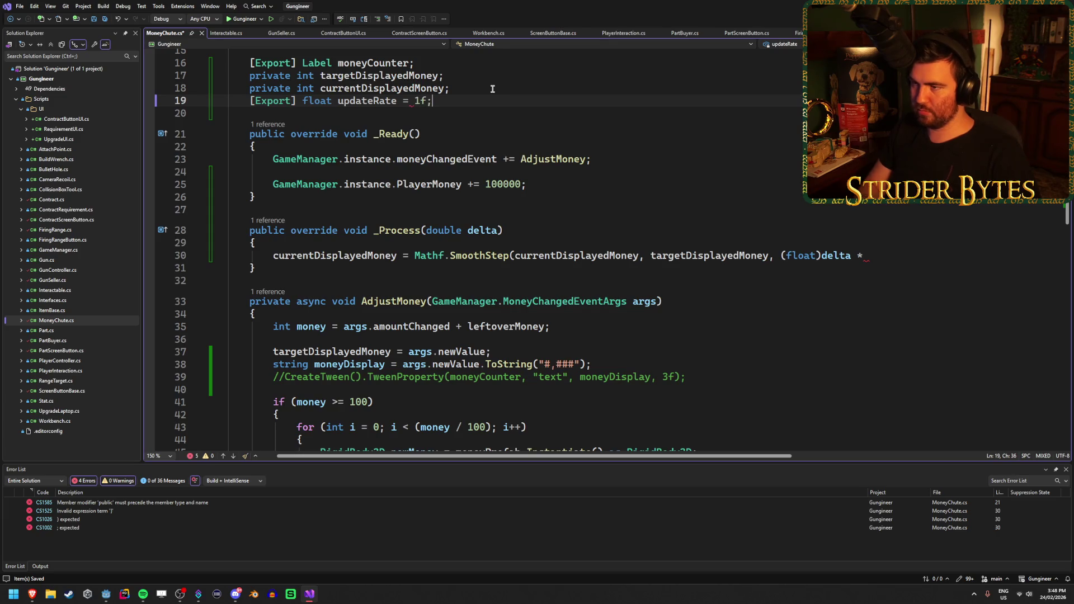
key("ctrl+s")
Multiply the SmoothStep weight by updateRate and close the call's parentheses
left_click(893, 254)
type("updateRatee")
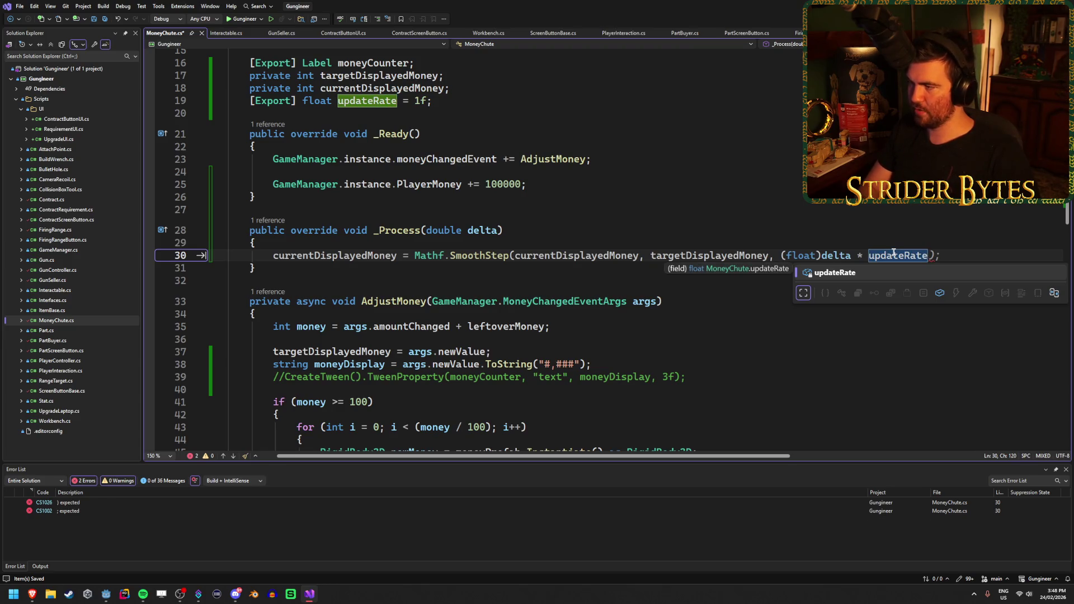
type(");")
key("ctrl+s")
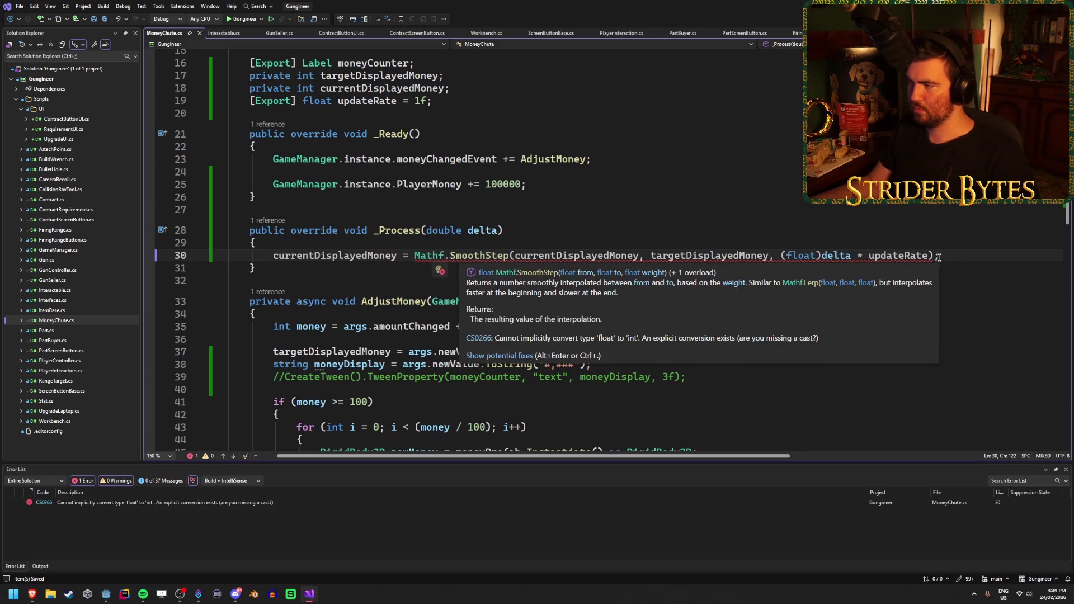
key("Left")
type(")")
key("ctrl+s")
Cast the Mathf.SmoothStep result to (int) and remove the extra closing parenthesis
mouse_move(480, 255)
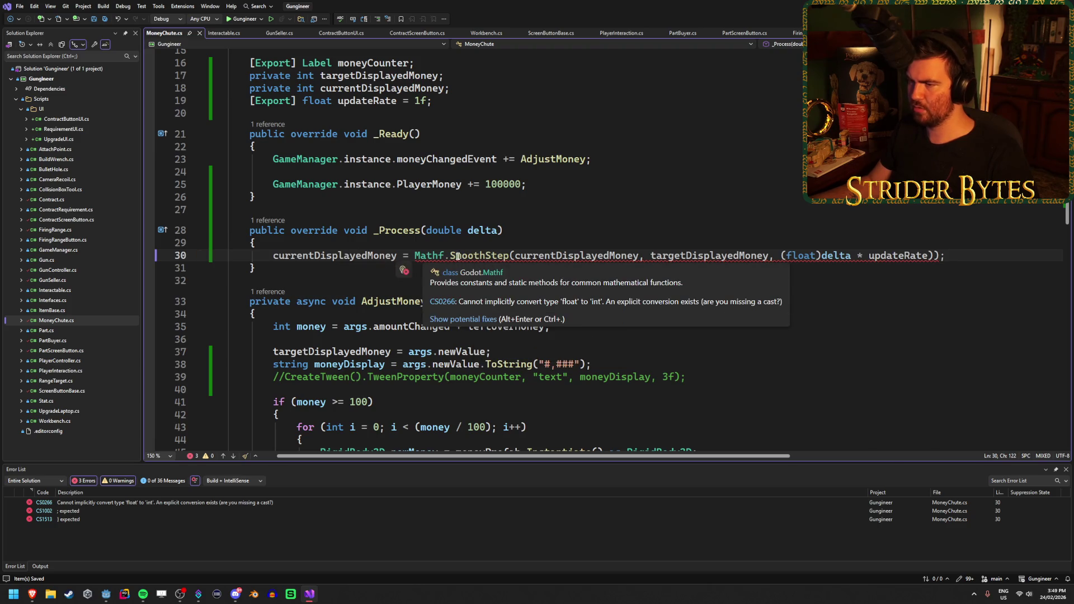
left_click(415, 255)
type("(int)")
key("ctrl+s")
left_click(968, 255)
key("BackSpace")
key("ctrl+s")
Add an empty line after the SmoothStep line
left_click(1062, 250)
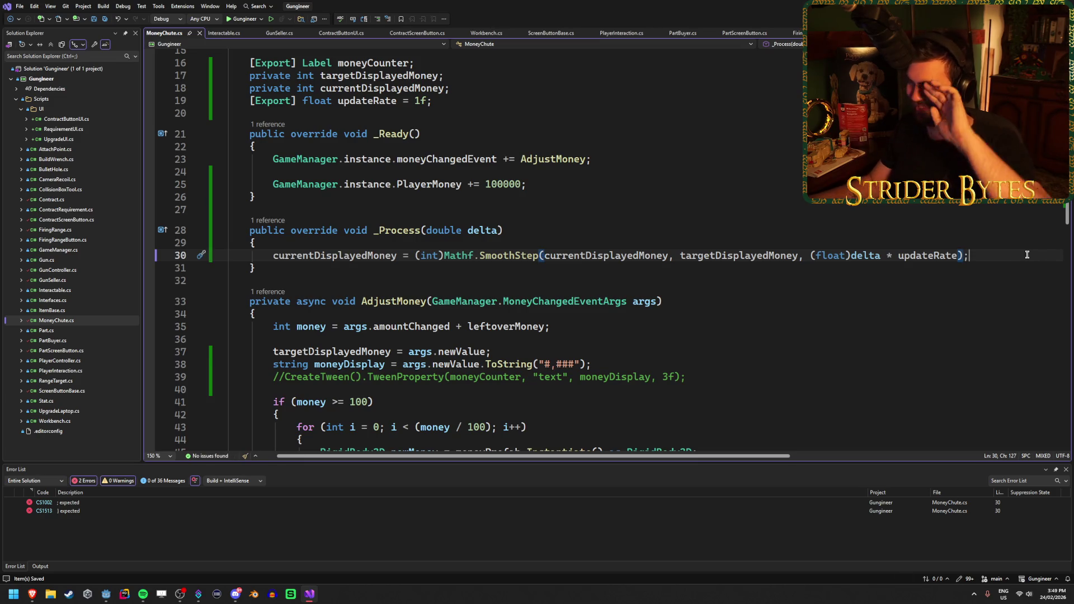
key("Return")
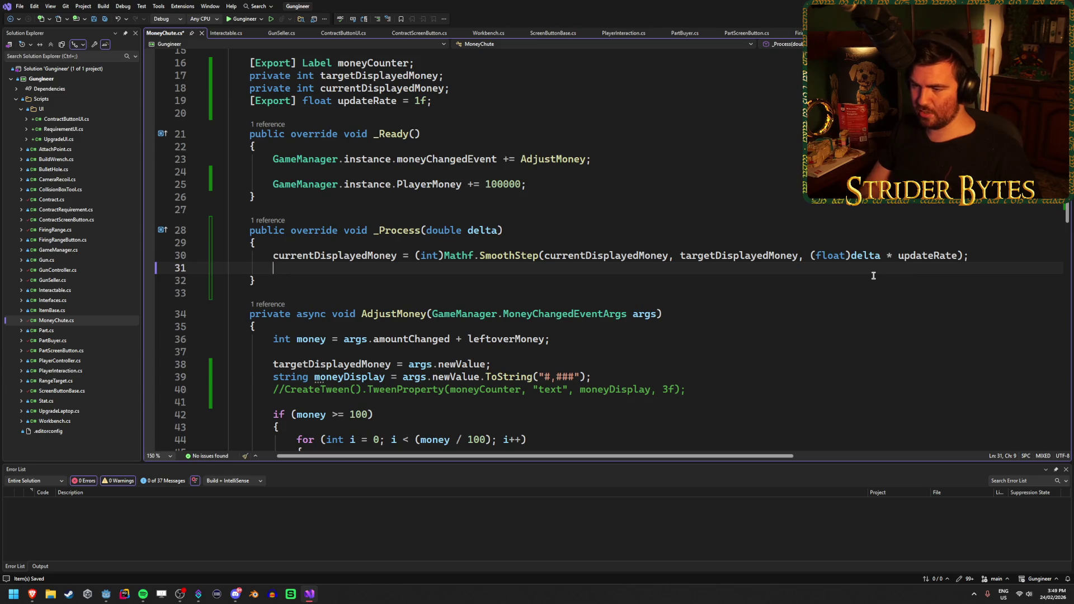
scroll(871, 275, "down", 1)
Add moneyCounter.Text = currentDisplayedMoney.ToString("#,###"); on line 31 and save
left_click(614, 337)
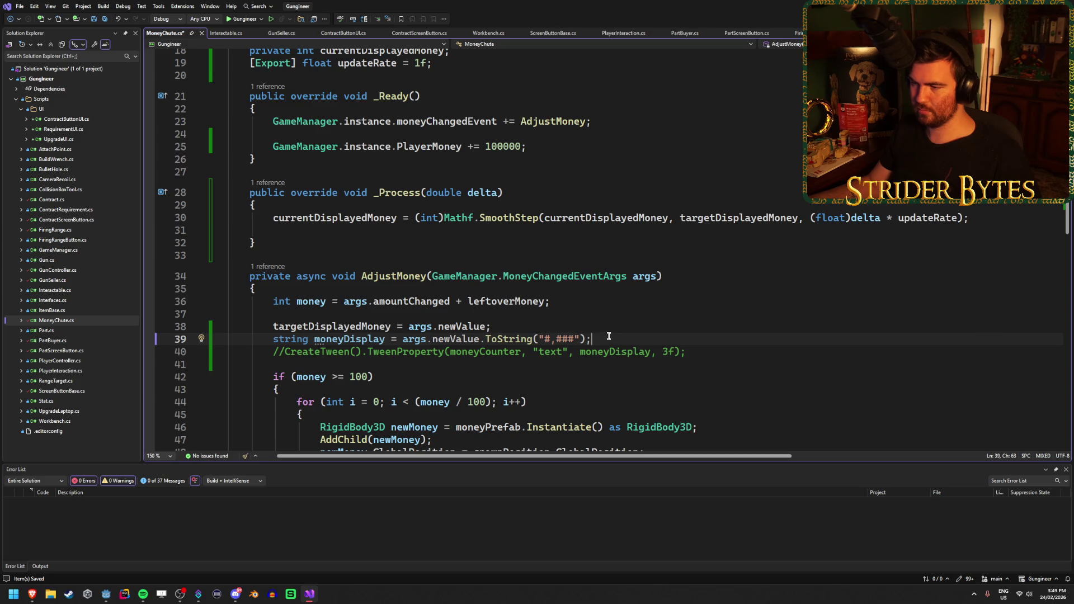
left_click(340, 229)
type("mo")
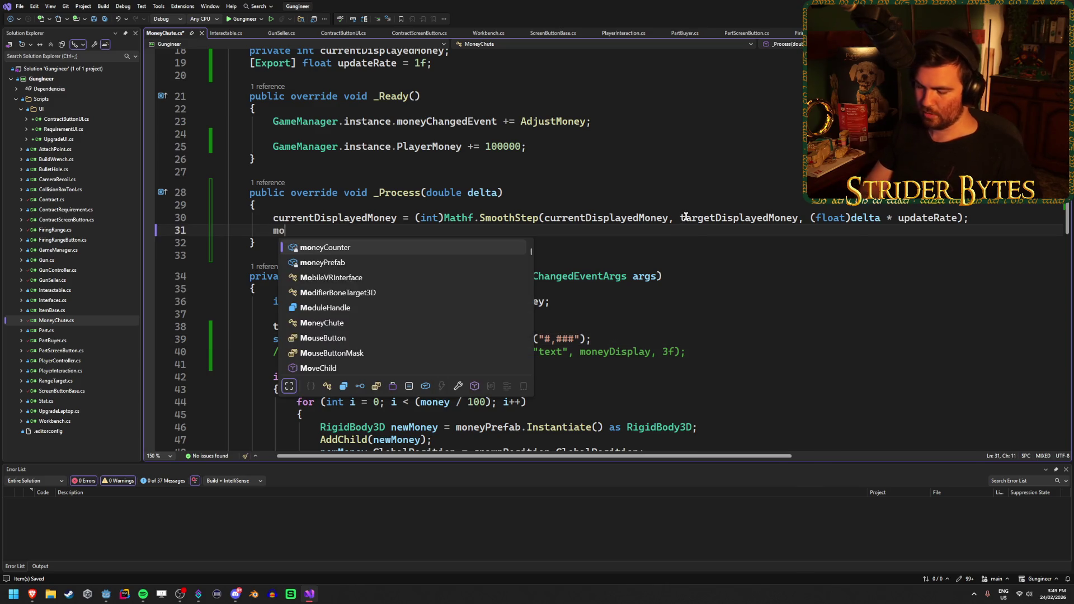
key("Tab")
type(".T")
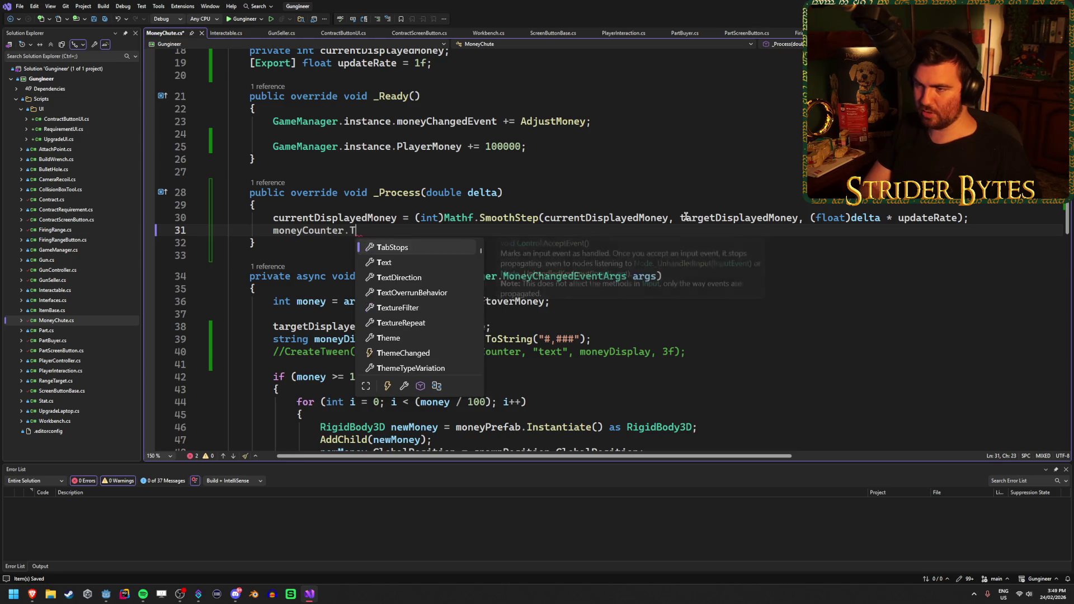
type("ext =")
key("Tab")
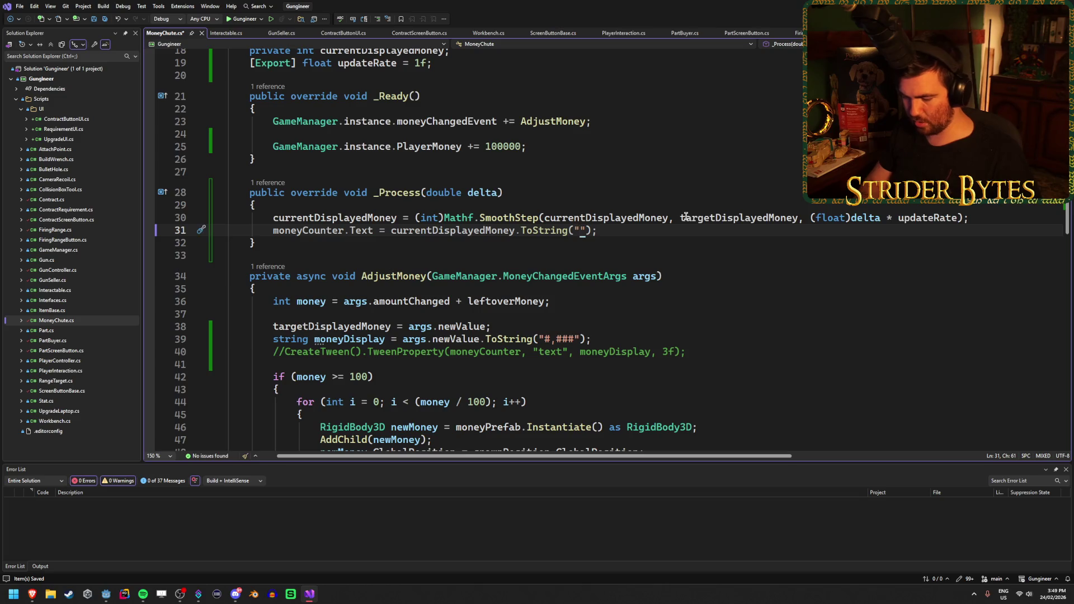
key("End")
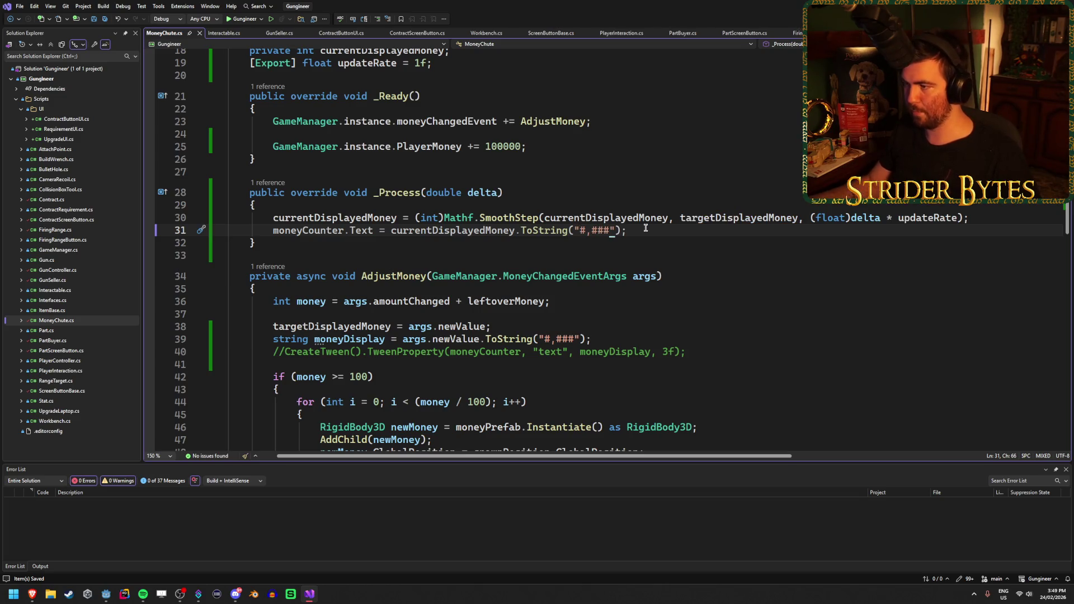
key("ctrl+s")
Comment out the old moneyDisplay line 39
mouse_move(616, 338)
left_mouse_down()
mouse_move(257, 339)
mouse_move(274, 342)
left_mouse_up()
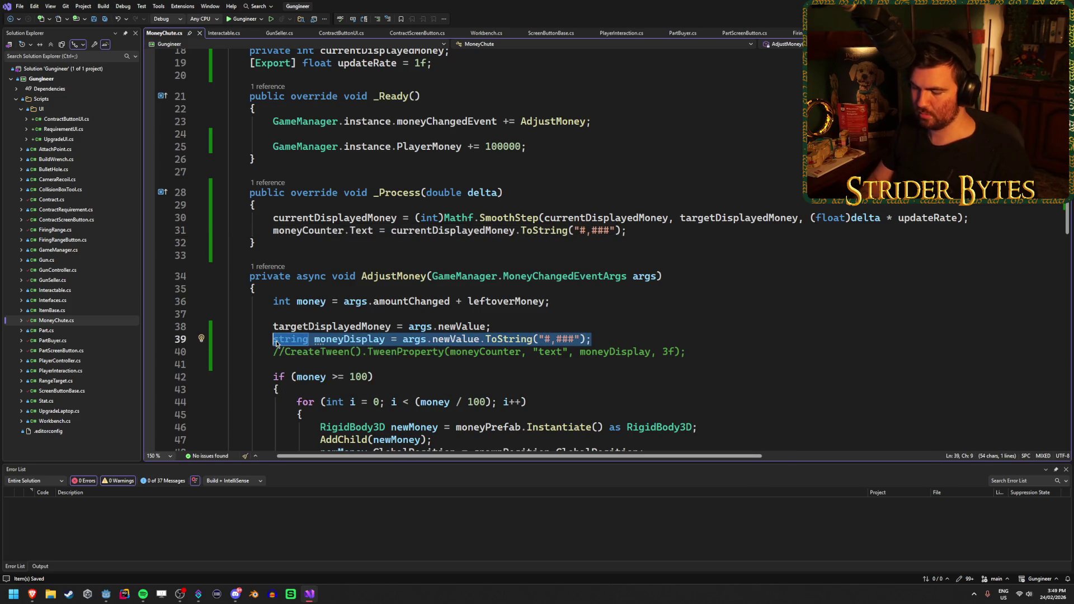
key("ctrl+k")
key("ctrl+c")
scroll(522, 248, "up", 2)
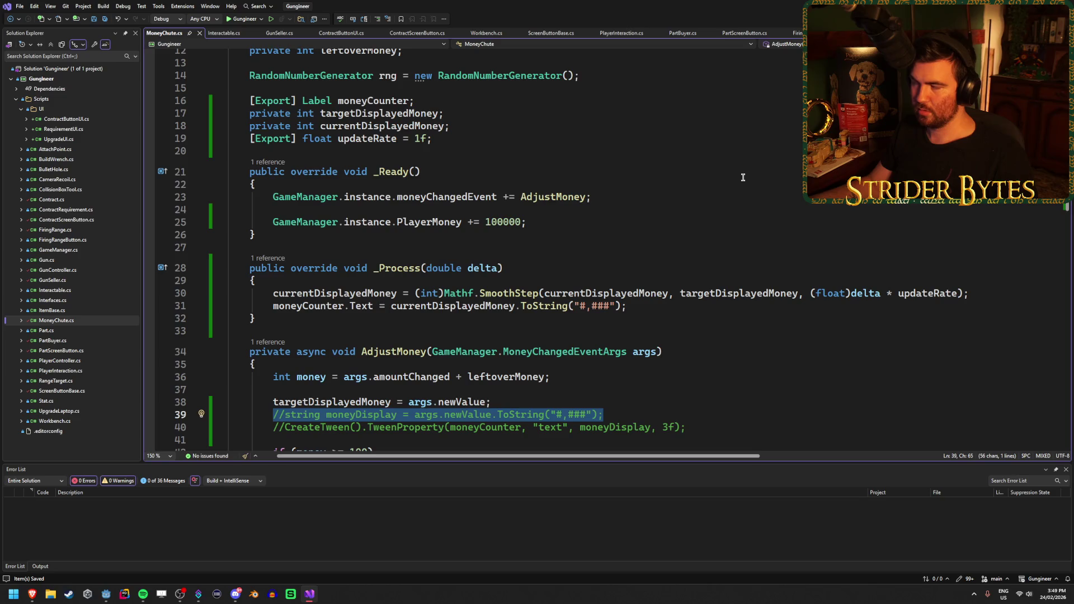
key("alt+Tab")
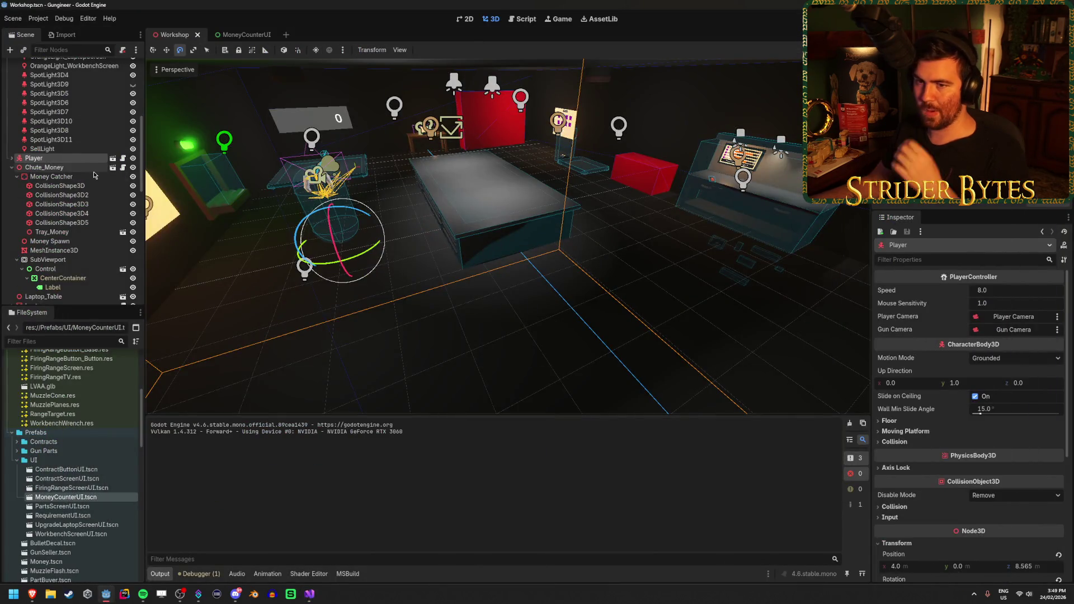
Select Chute_Money, build and run the game, walk toward the chute, then stop it
left_click(50, 149)
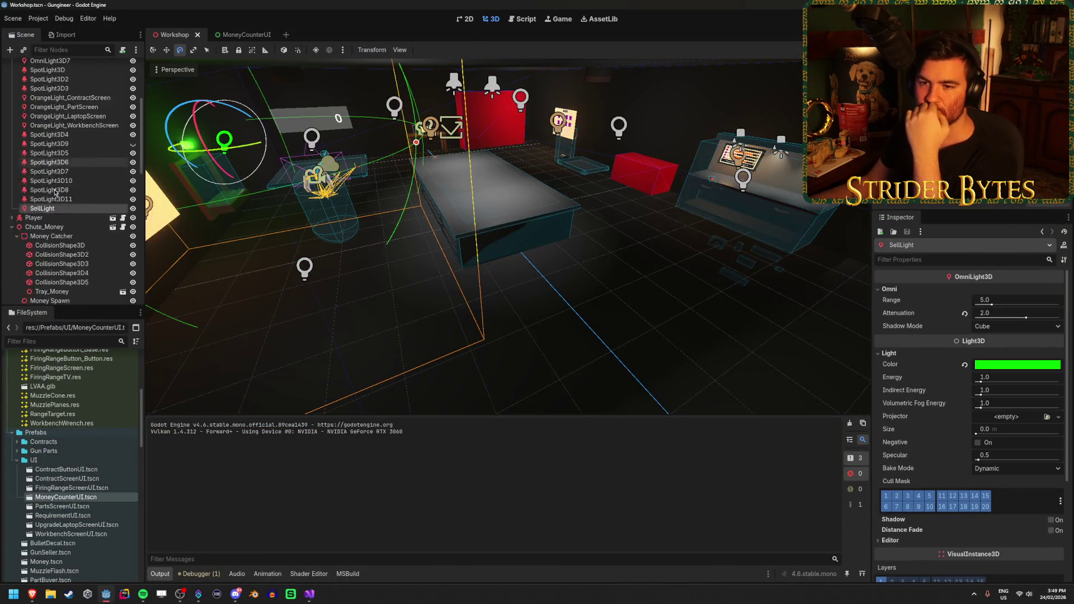
left_click(44, 167)
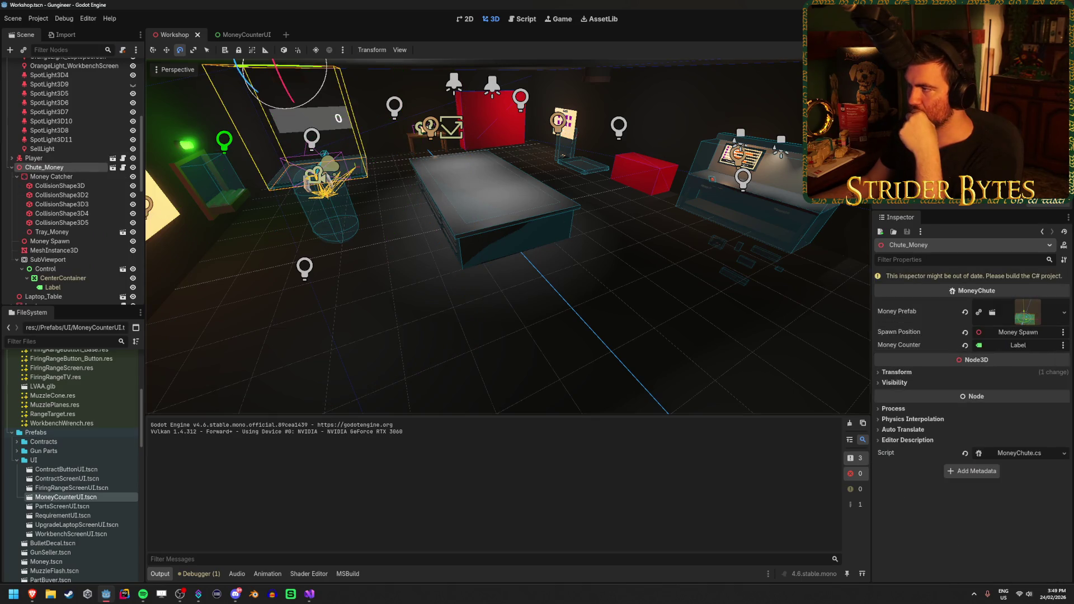
key("alt+b")
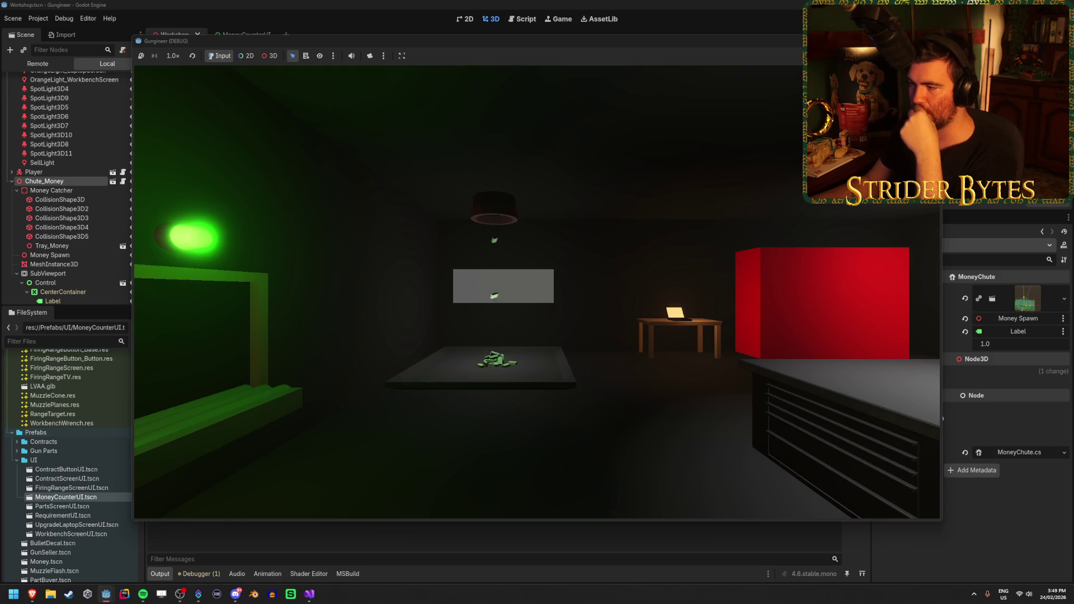
key("w")
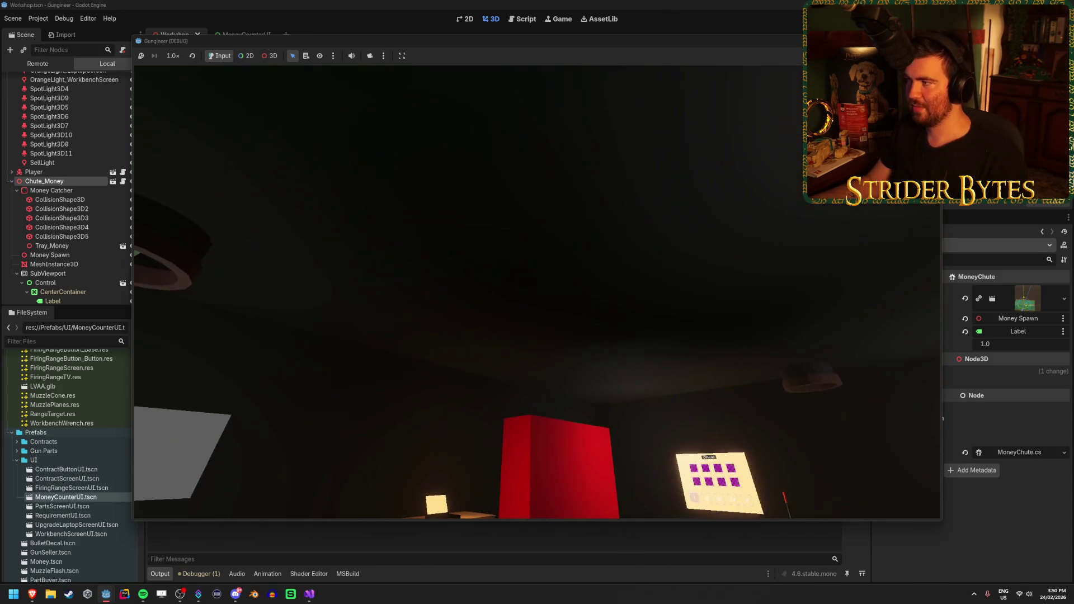
key("F8")
left_click(308, 595)
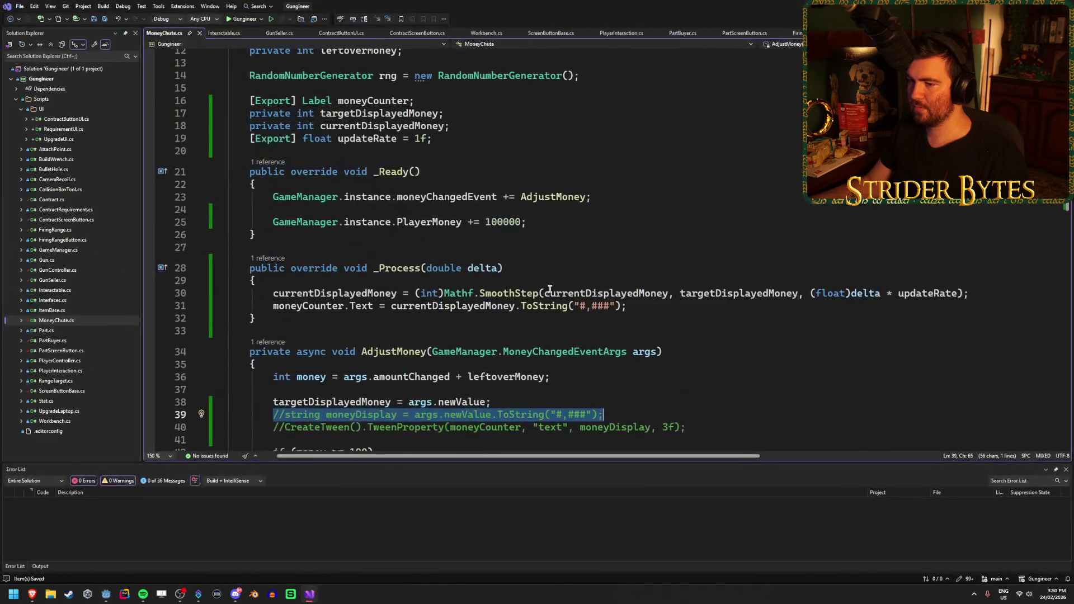
left_click(722, 354)
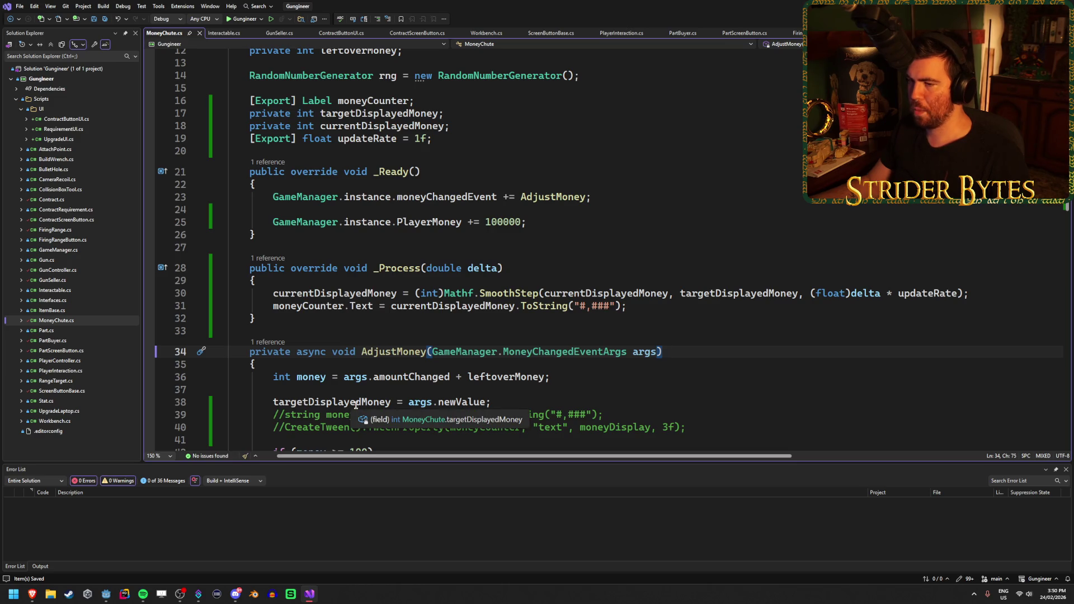
left_click(687, 302)
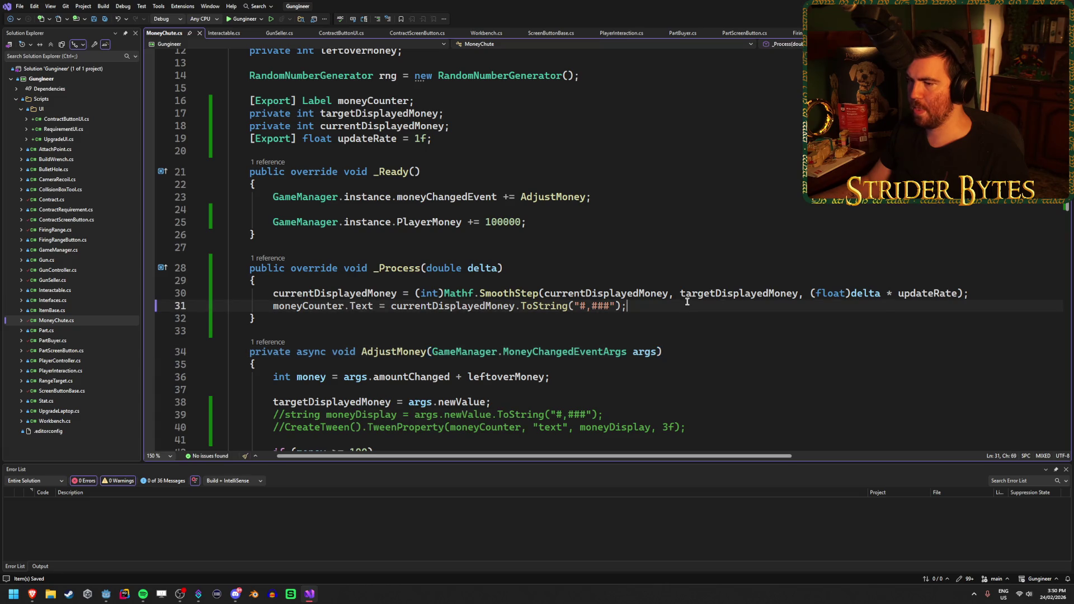
left_click(1005, 289)
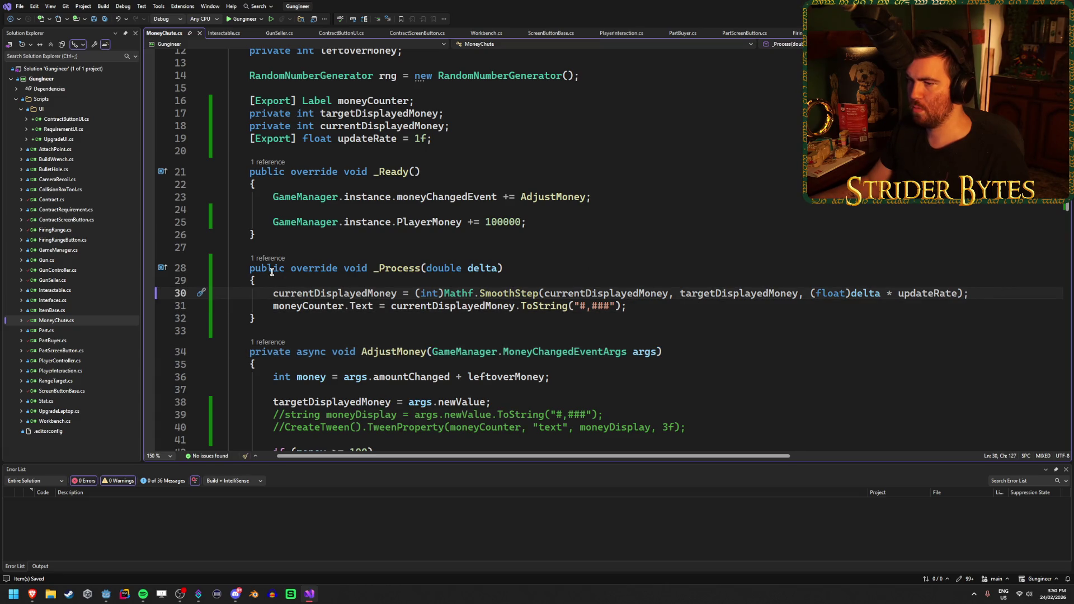
left_click(587, 275)
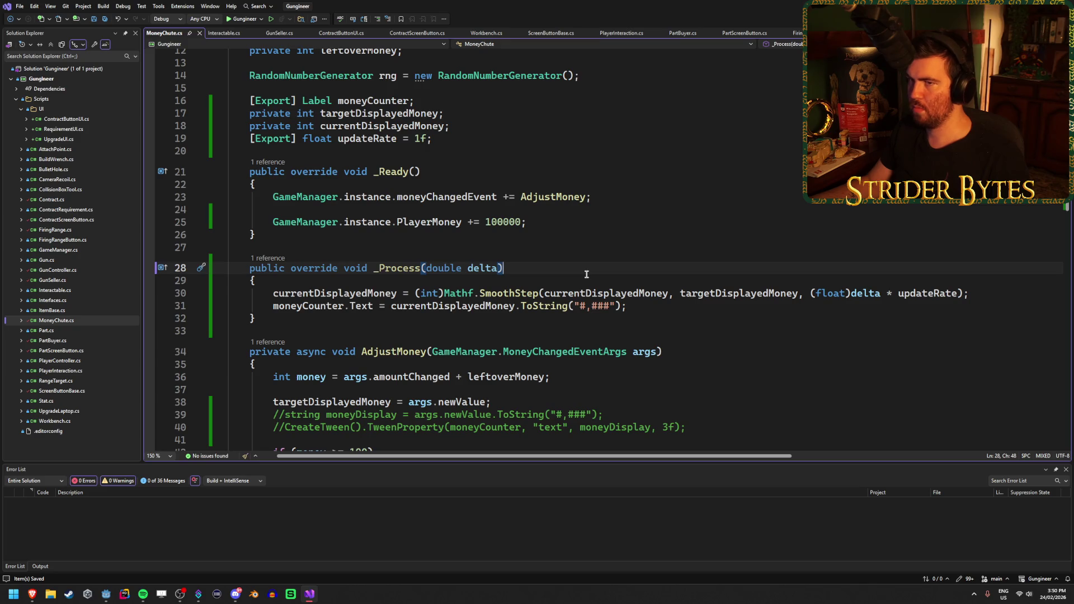
scroll(586, 274, "up", 4)
scroll(585, 274, "down", 4)
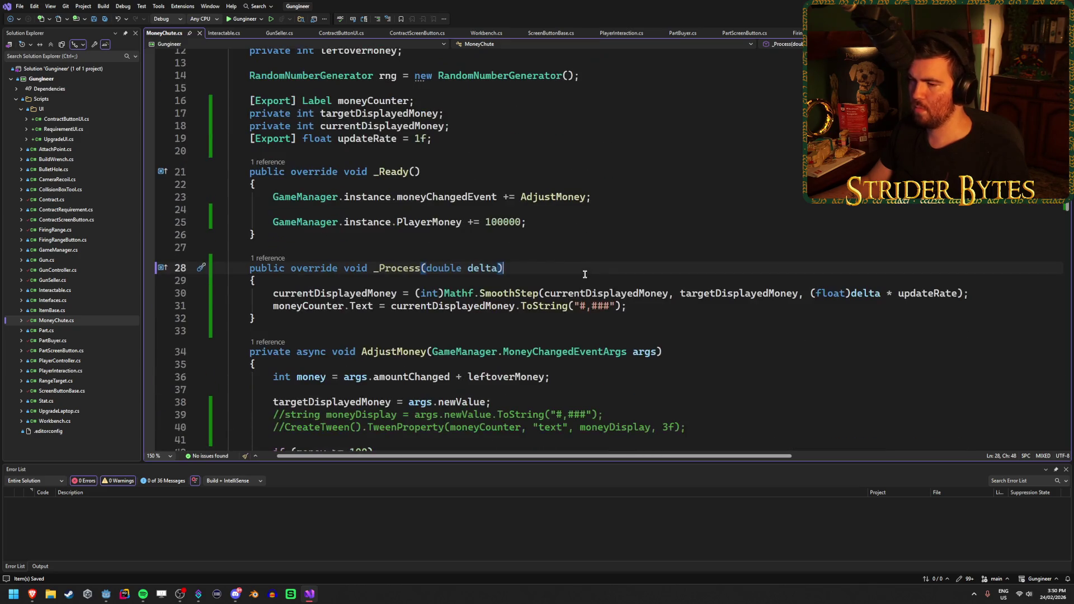
scroll(584, 274, "down", 2)
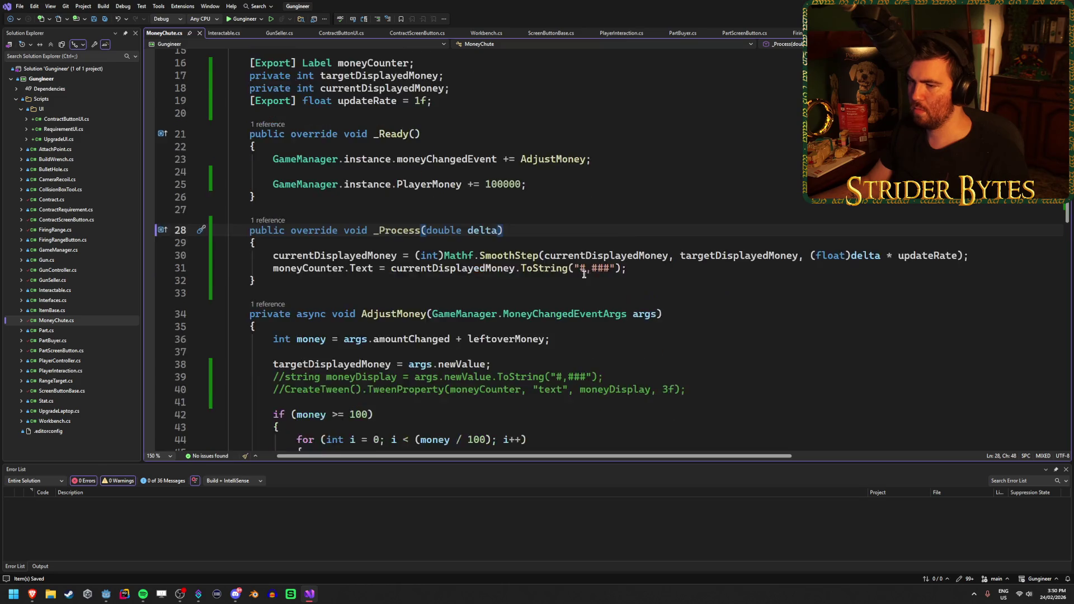
left_click(496, 325)
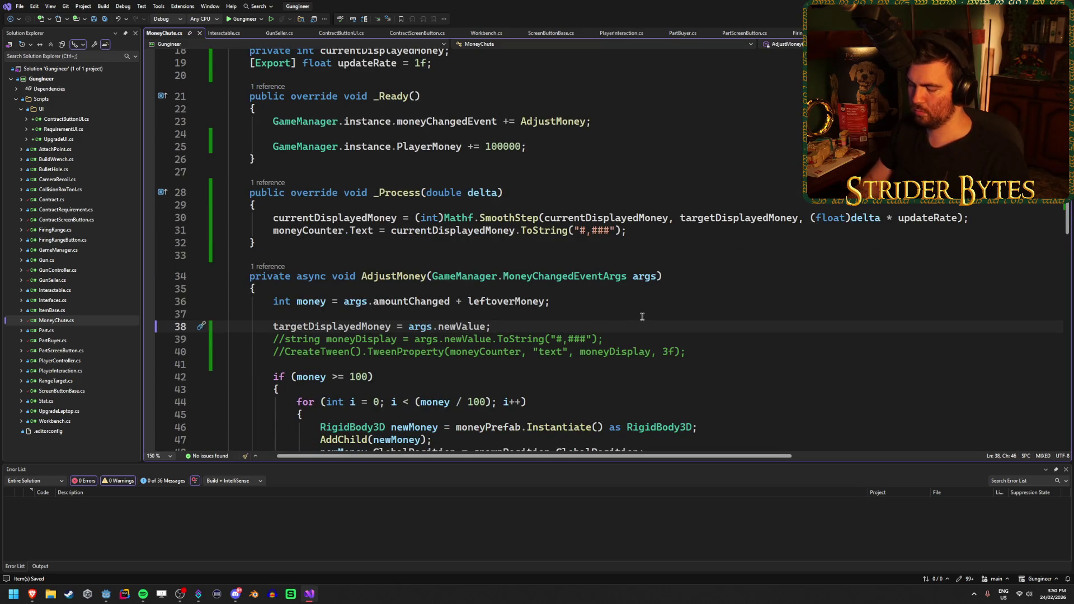
key("Return")
type("GD.")
key("BackSpace")
key("BackSpace")
key("BackSpace")
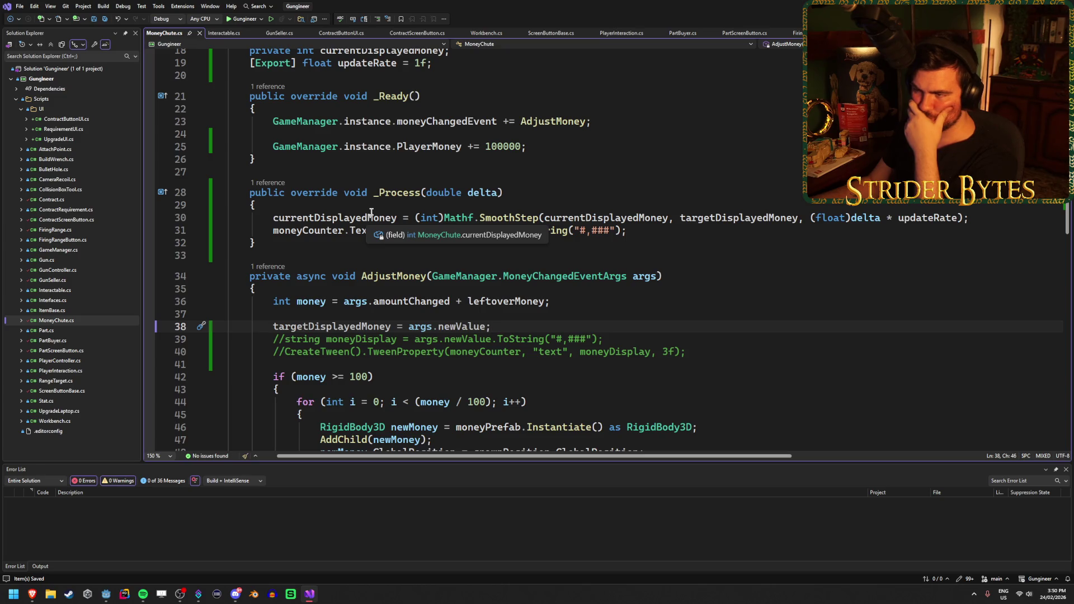
scroll(626, 202, "up", 2)
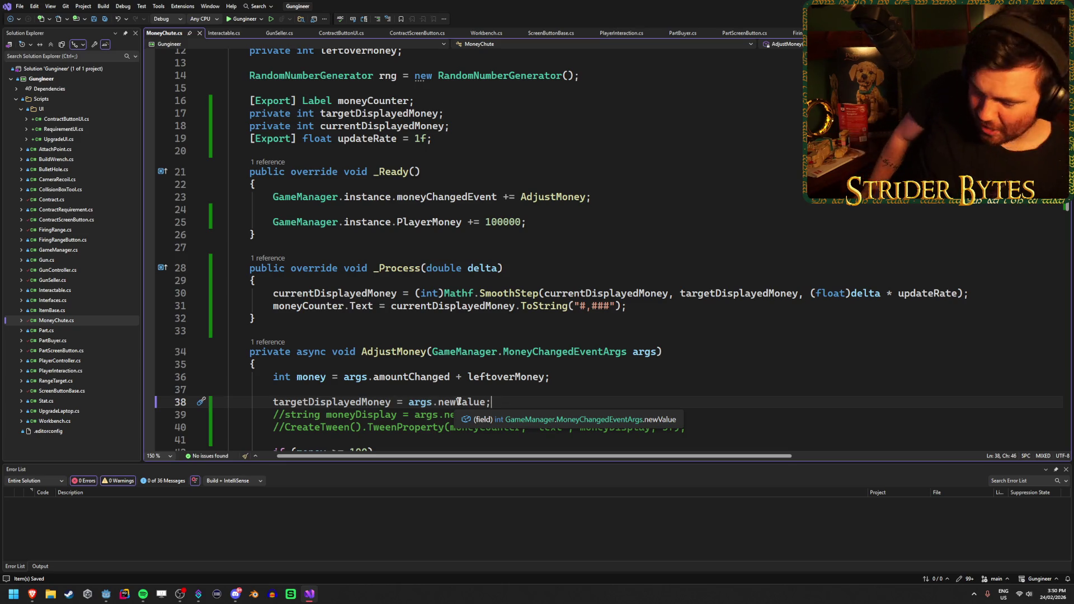
key("alt+Tab")
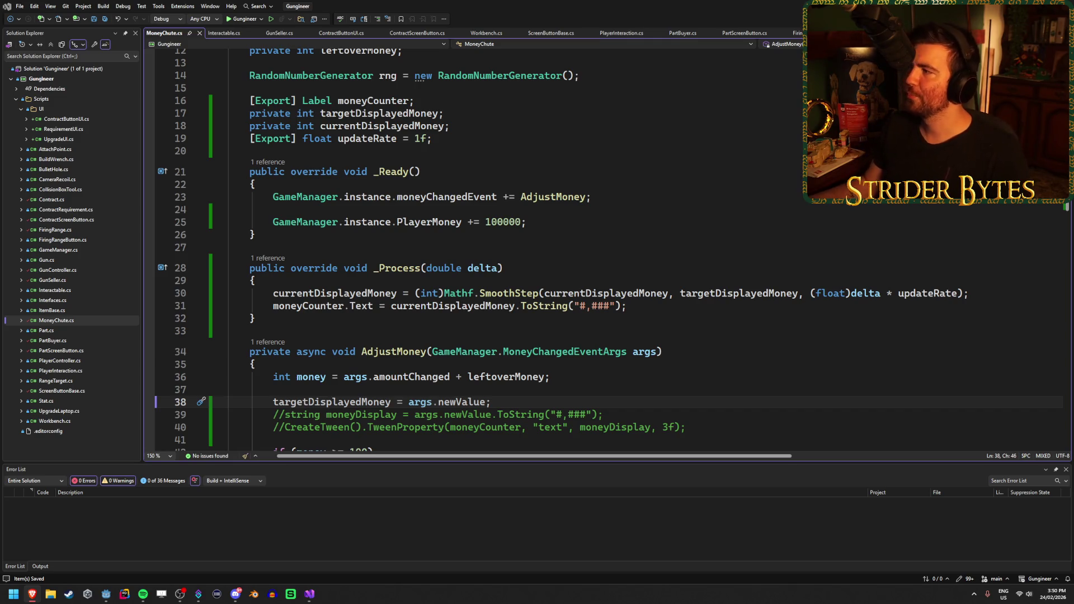
scroll(381, 325, "down", 2)
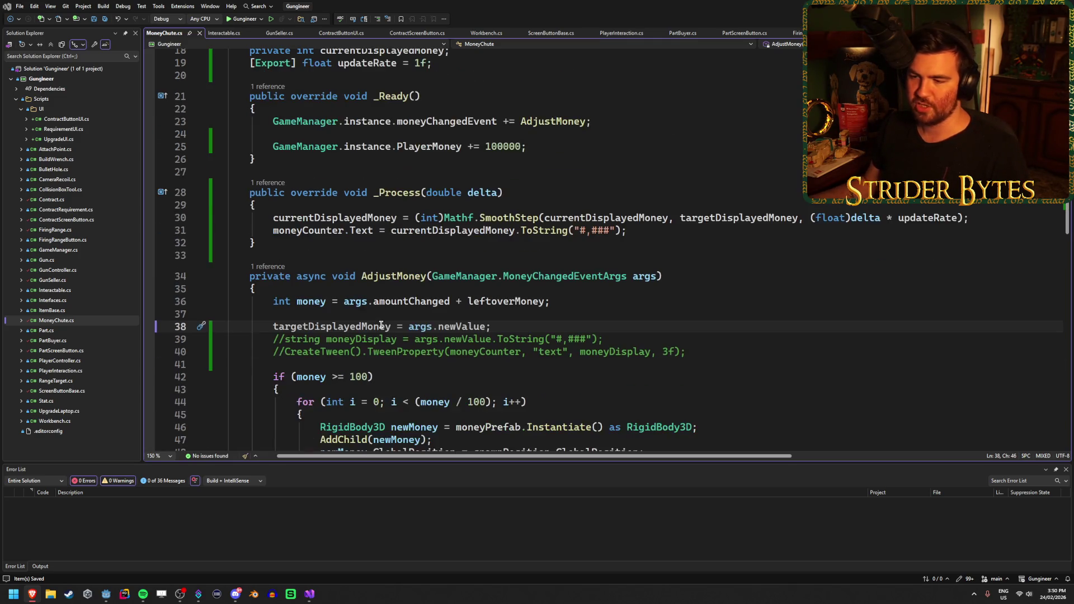
key("alt+Tab")
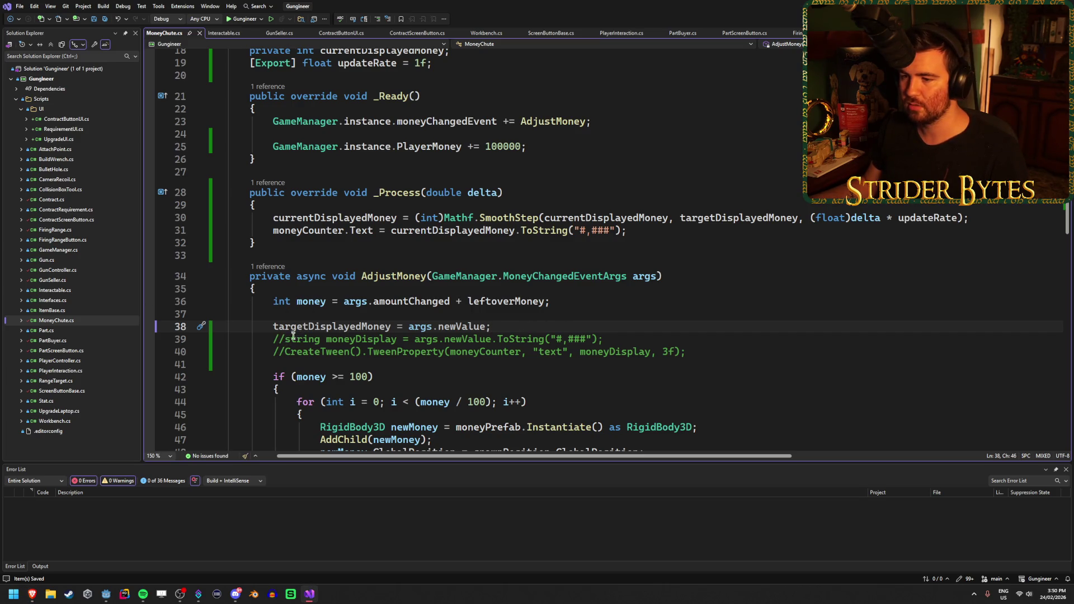
scroll(279, 334, "up", 2)
double_click(306, 114)
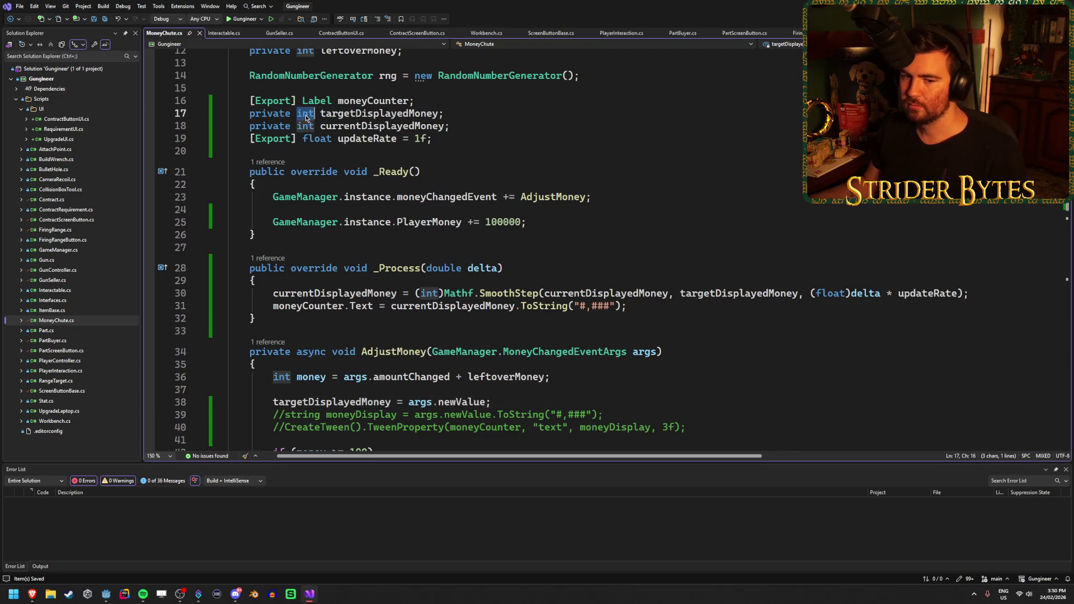
Change targetDisplayedMoney and currentDisplayedMoney to float and delete the (int) cast on line 30
type("floa")
key("Tab")
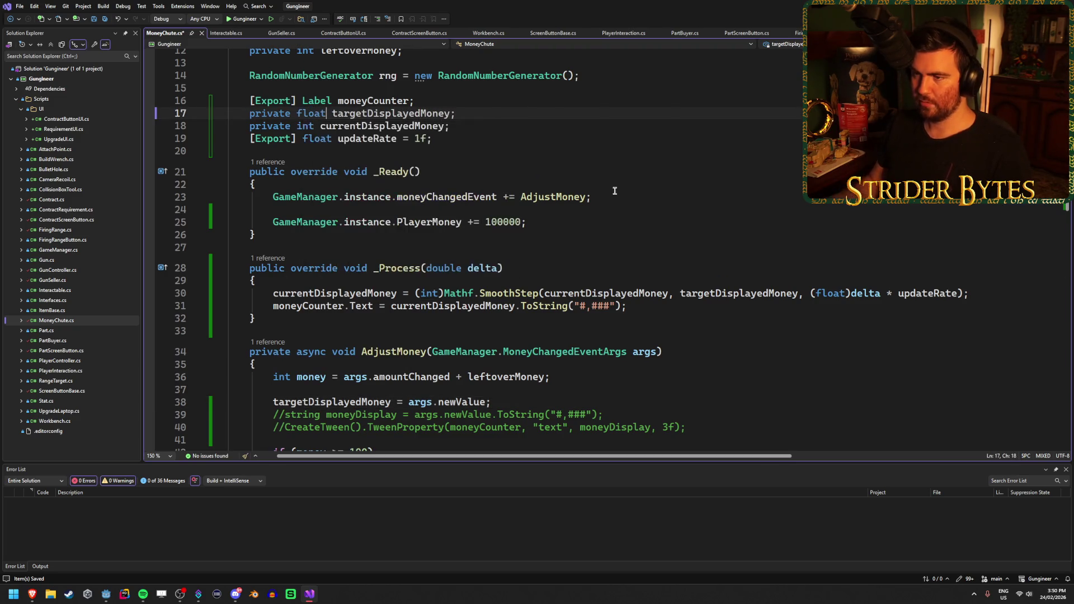
double_click(306, 126)
type("floa")
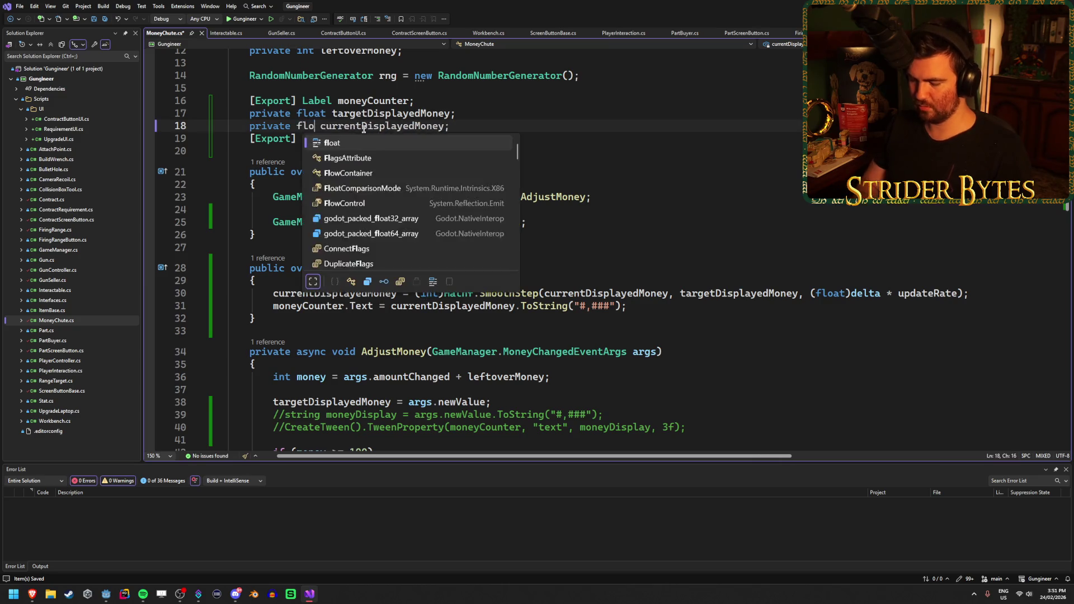
key("Tab")
left_click(675, 295)
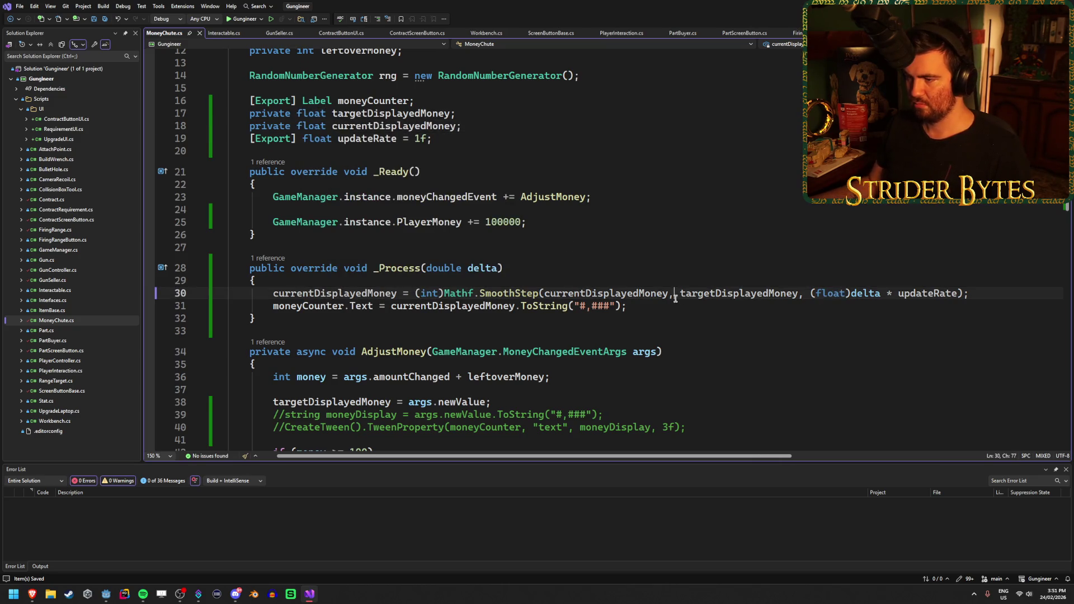
key("BackSpace")
key("BackSpace")
key("BackSpace")
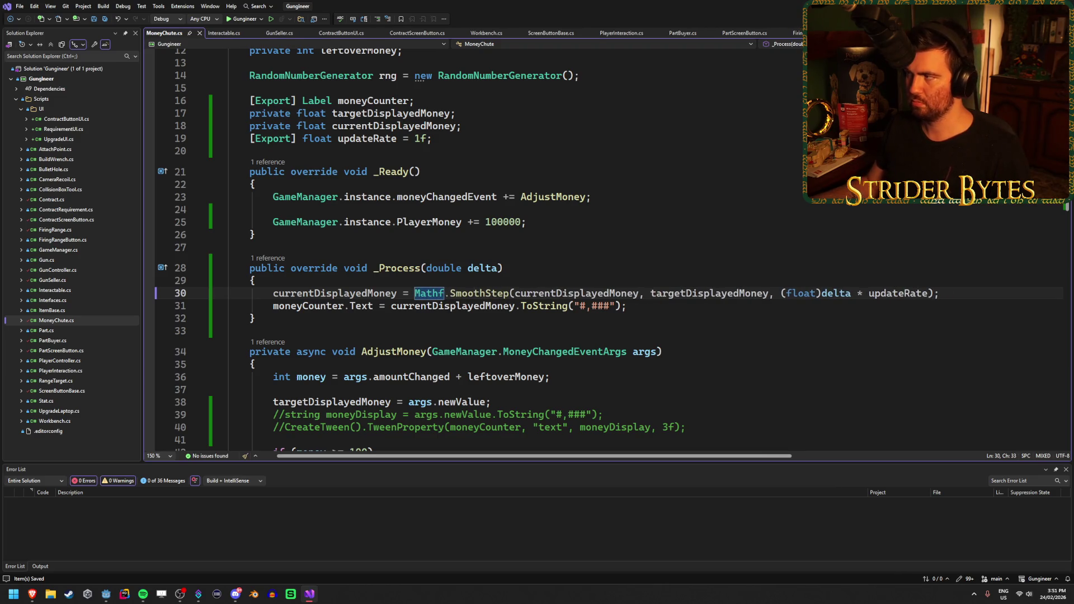
key("alt+Tab")
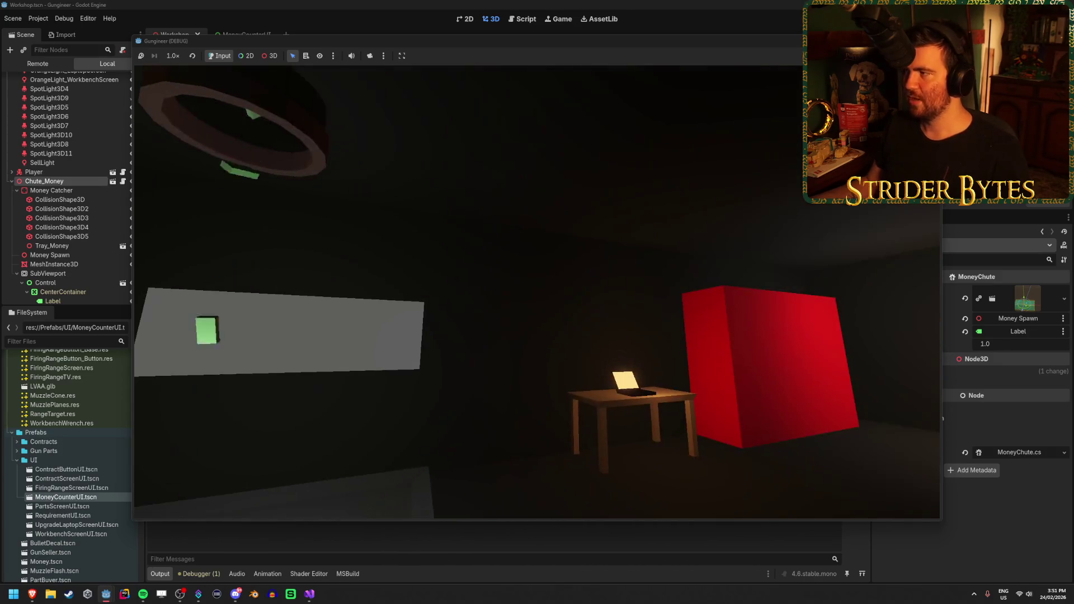
Stop the test game, check the Debugger error, return to Output and save the Workshop scene
key("Escape")
left_click(208, 574)
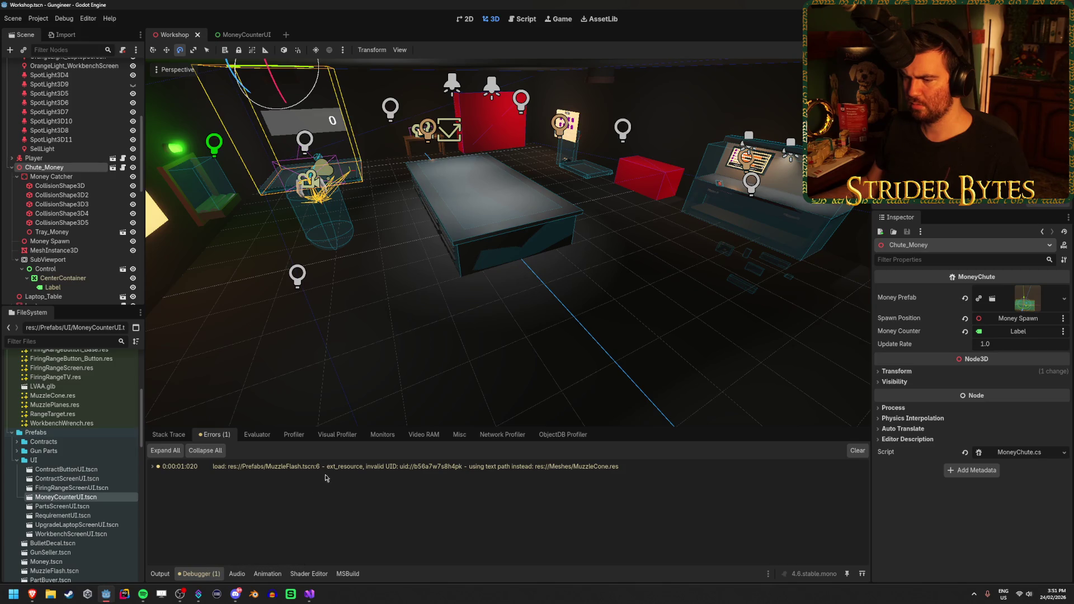
left_click(160, 574)
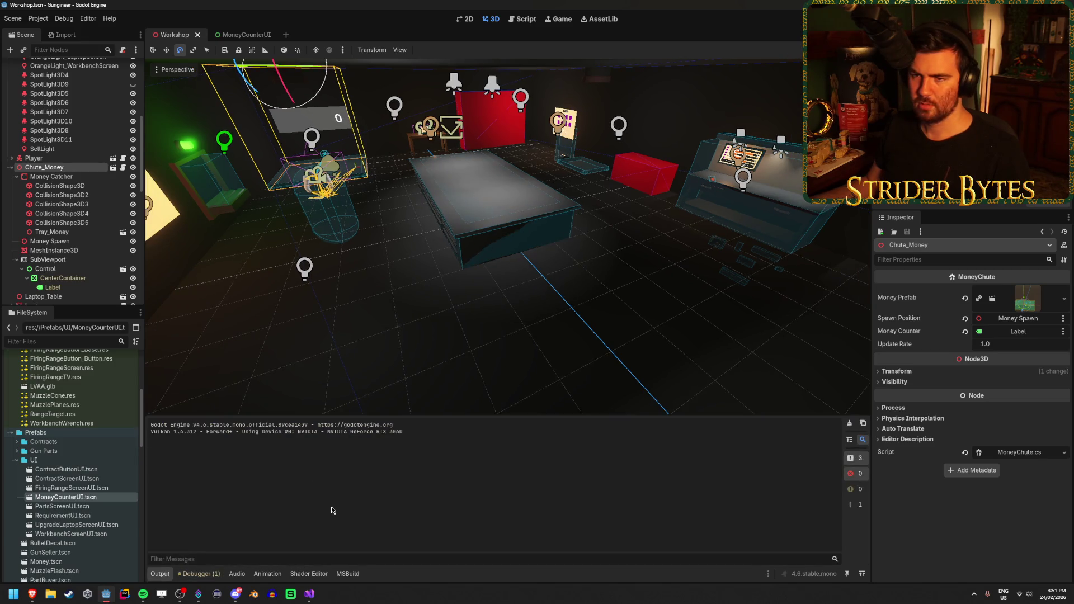
key("f")
key("ctrl+s")
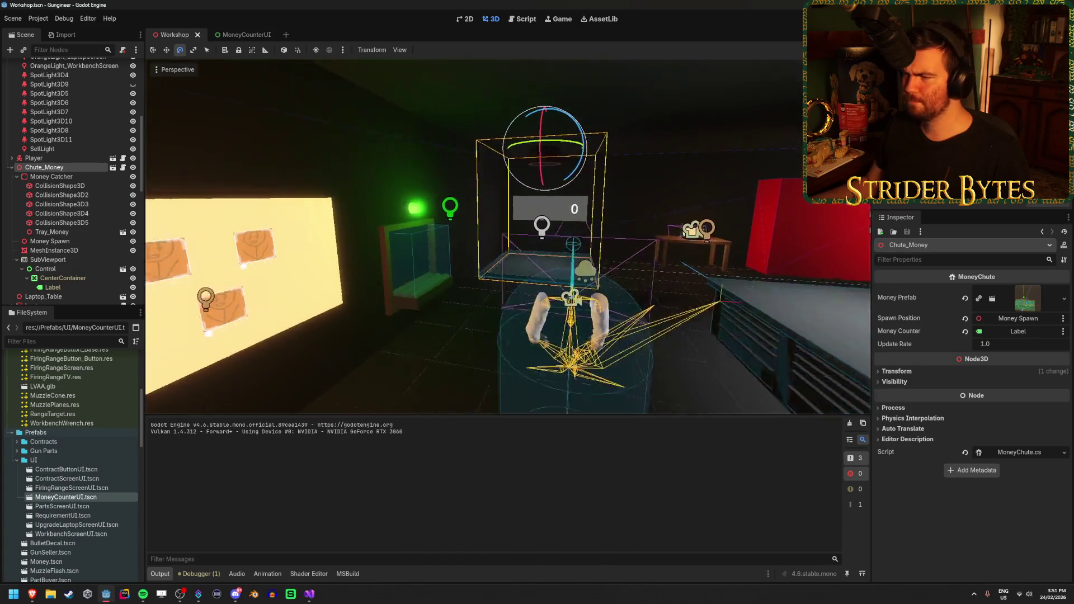
left_click(679, 300)
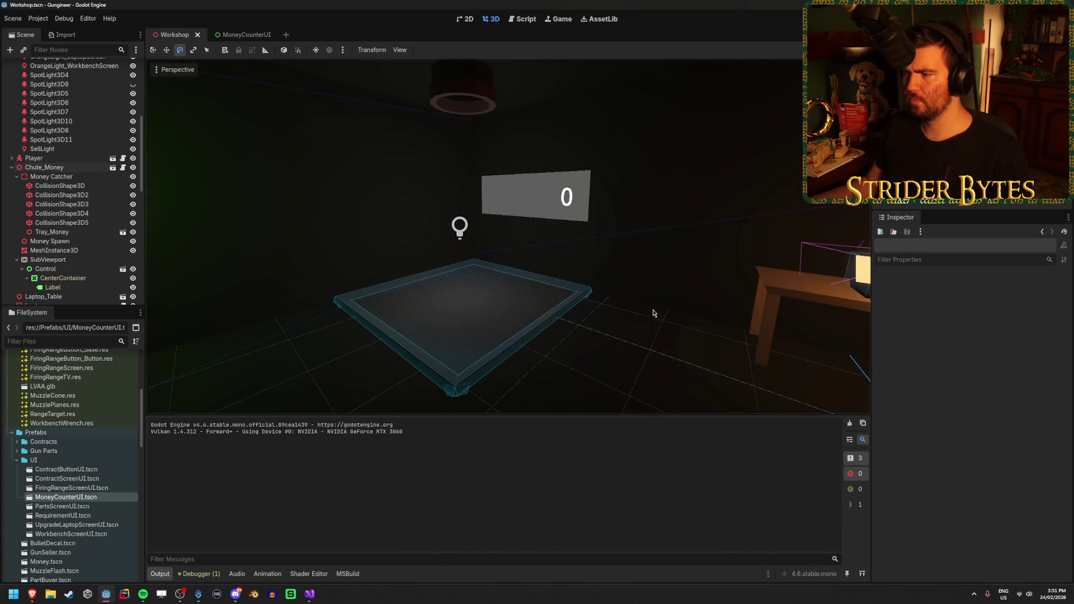
scroll(652, 313, "down", 5)
key("alt+Tab")
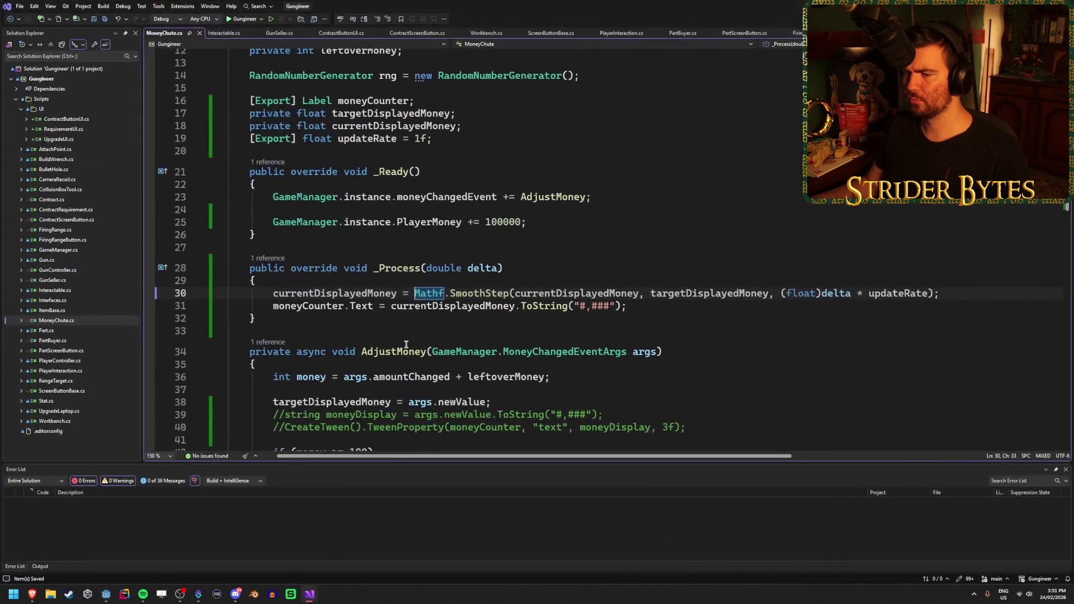
Insert a (float) cast before args.newValue on line 38 and run the game in Godot
left_click(679, 306)
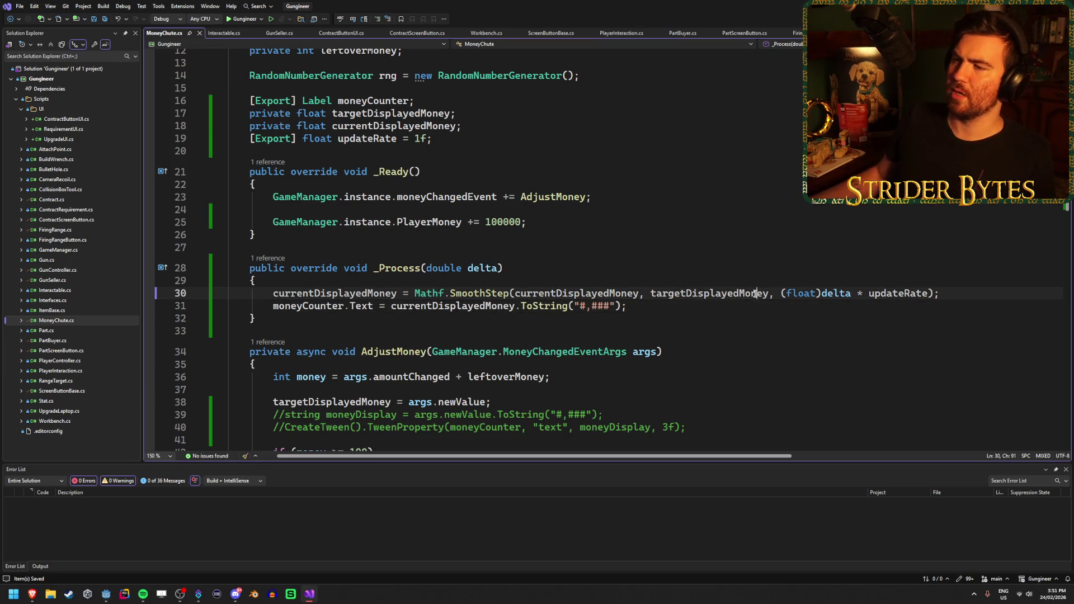
left_click(757, 293)
left_click(564, 224)
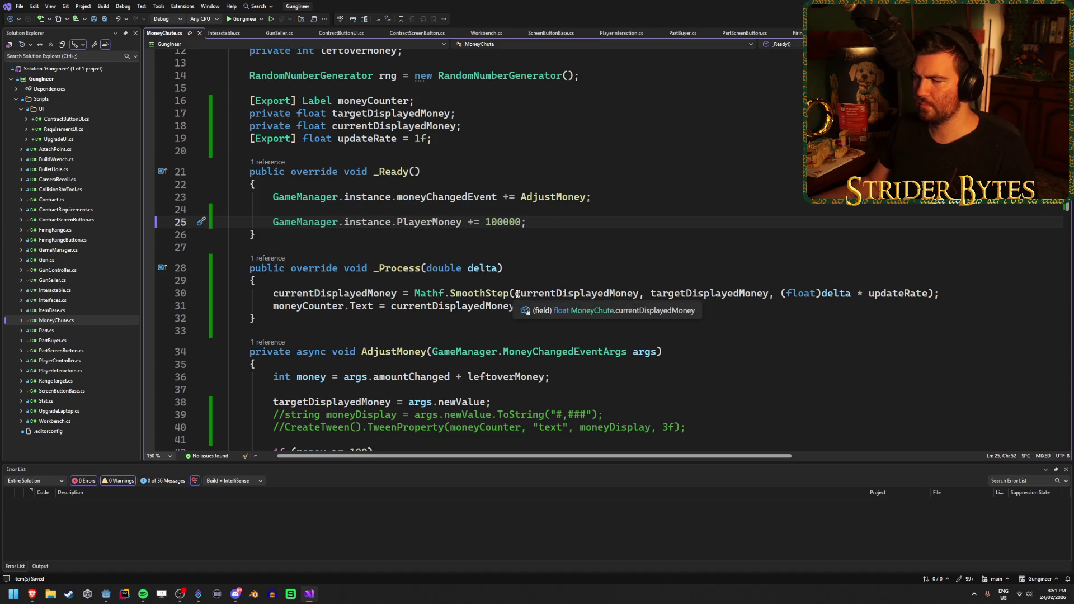
scroll(345, 365, "down", 2)
left_click(314, 325)
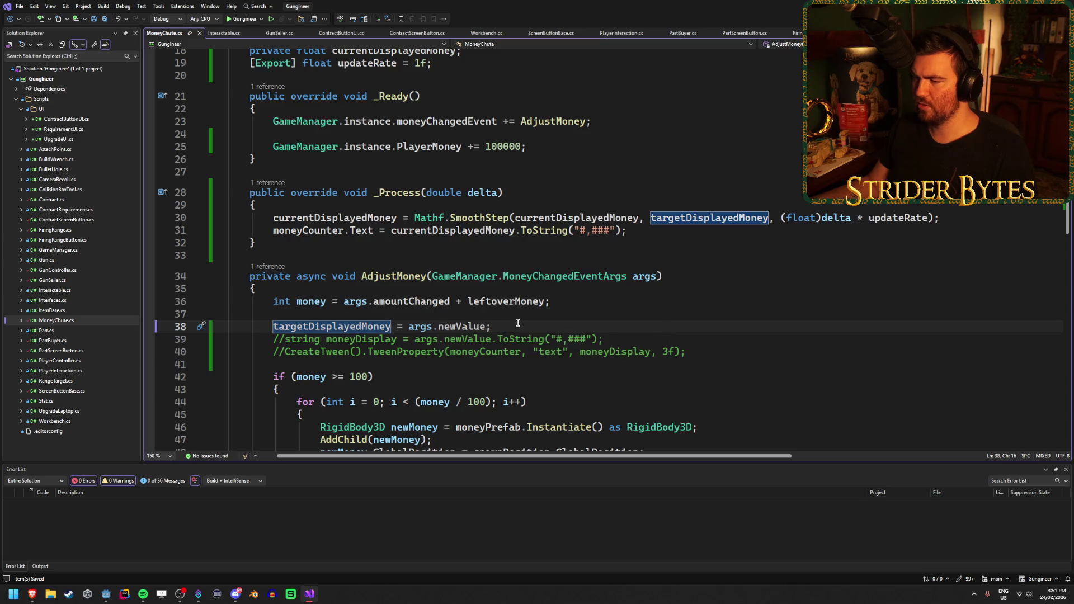
key("End")
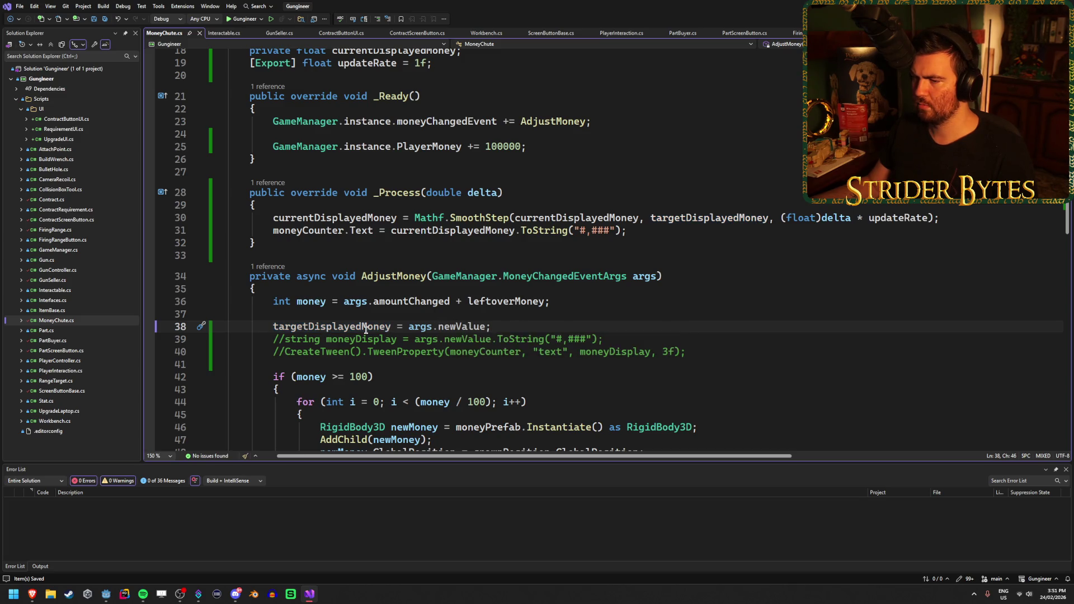
left_click(409, 326)
type("(float)")
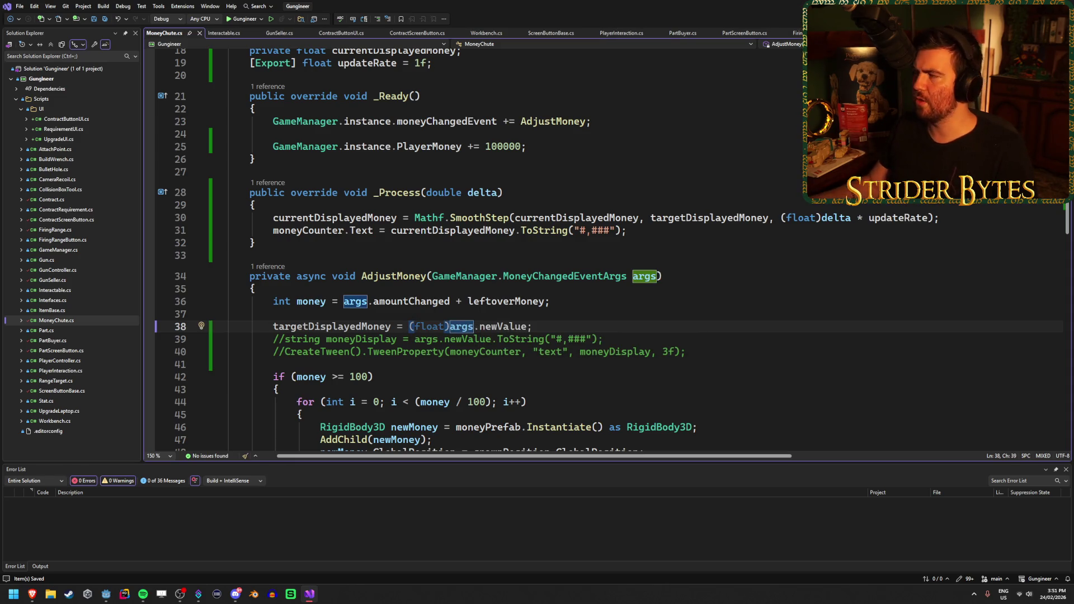
key("alt+Tab")
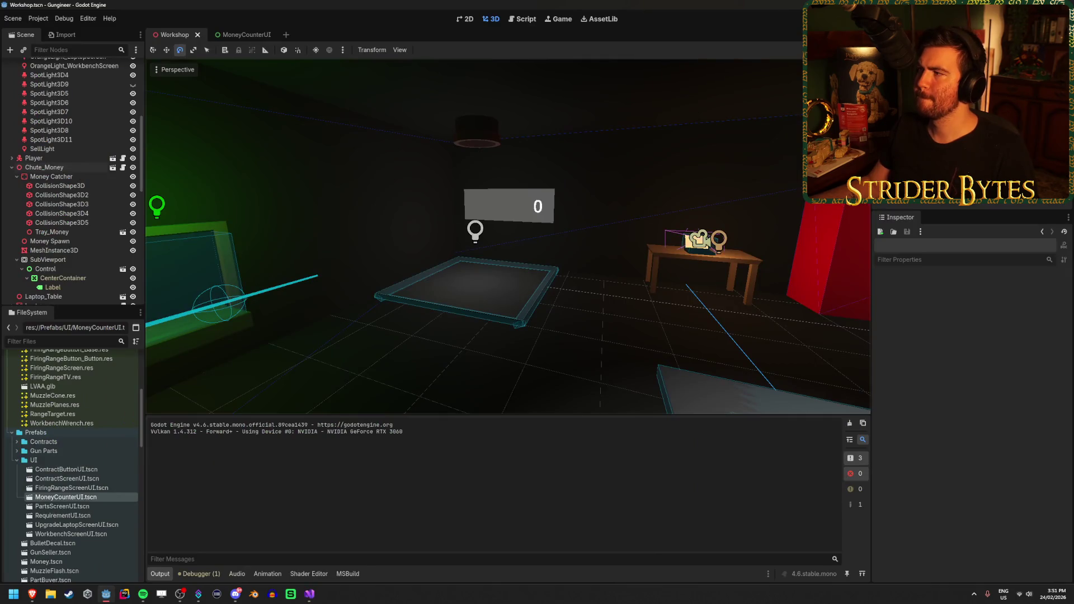
key("F5")
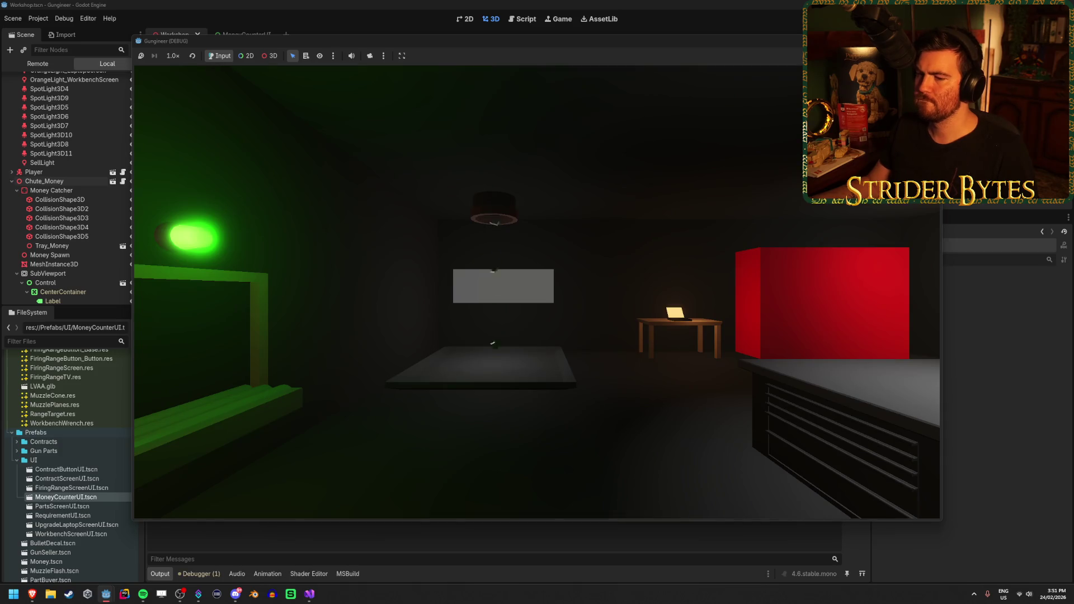
Expand the running game's Remote tree down to the SubViewport's Label and select it
left_click(37, 63)
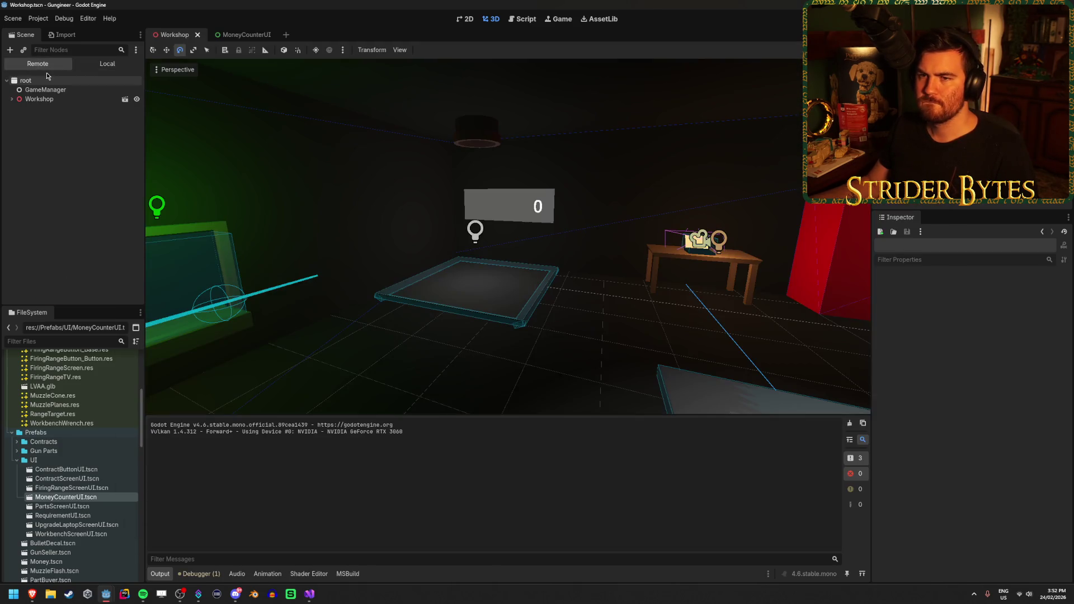
left_click(10, 99)
scroll(67, 145, "down", 2)
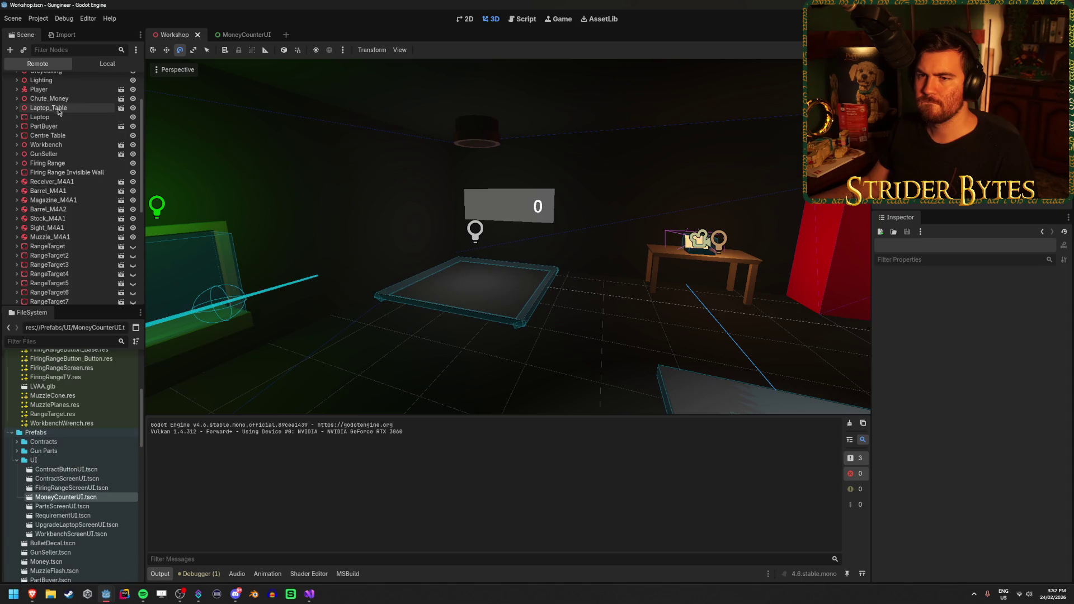
left_click(17, 98)
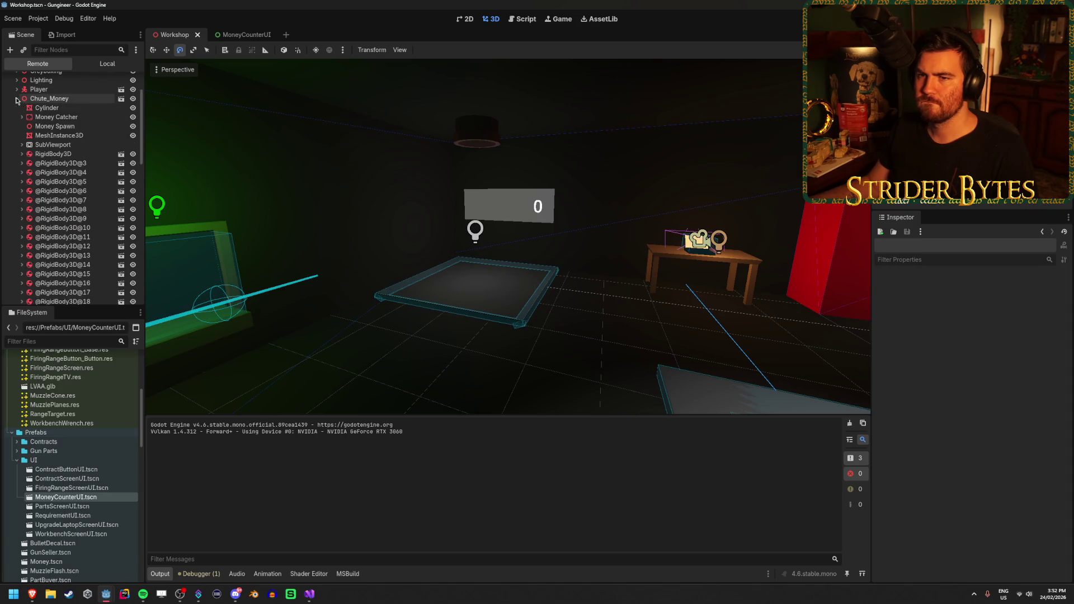
left_click(21, 117)
left_click(27, 173)
left_click(27, 172)
left_click(22, 199)
left_click(27, 209)
left_click(67, 218)
left_click(32, 218)
left_click(43, 228)
Clear the live Label's text, then stop the running game
left_click(939, 353)
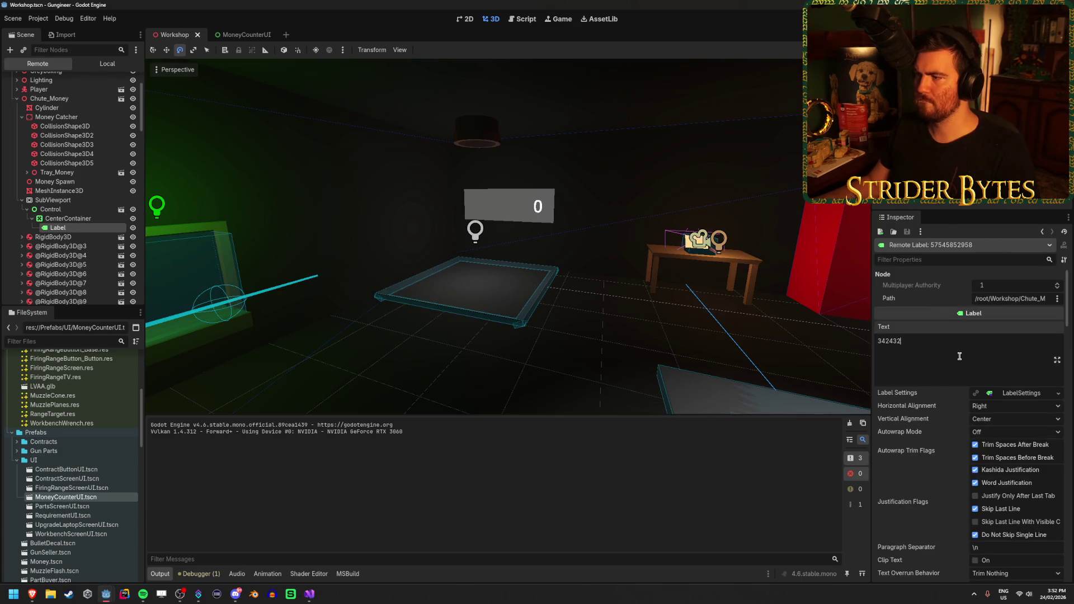
key("ctrl+a")
key("BackSpace")
mouse_move(119, 591)
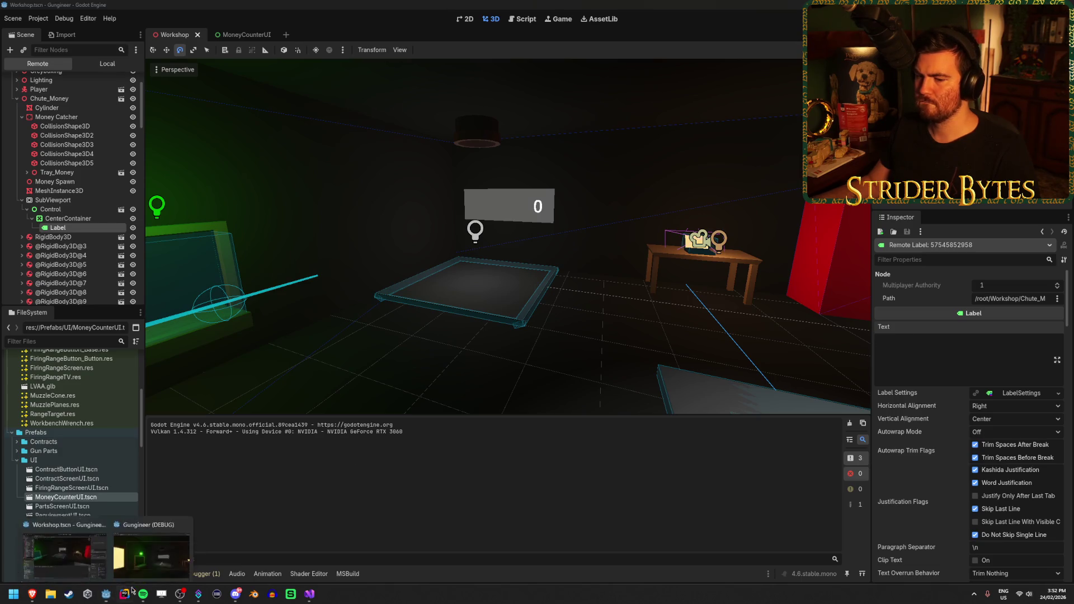
left_click(154, 551)
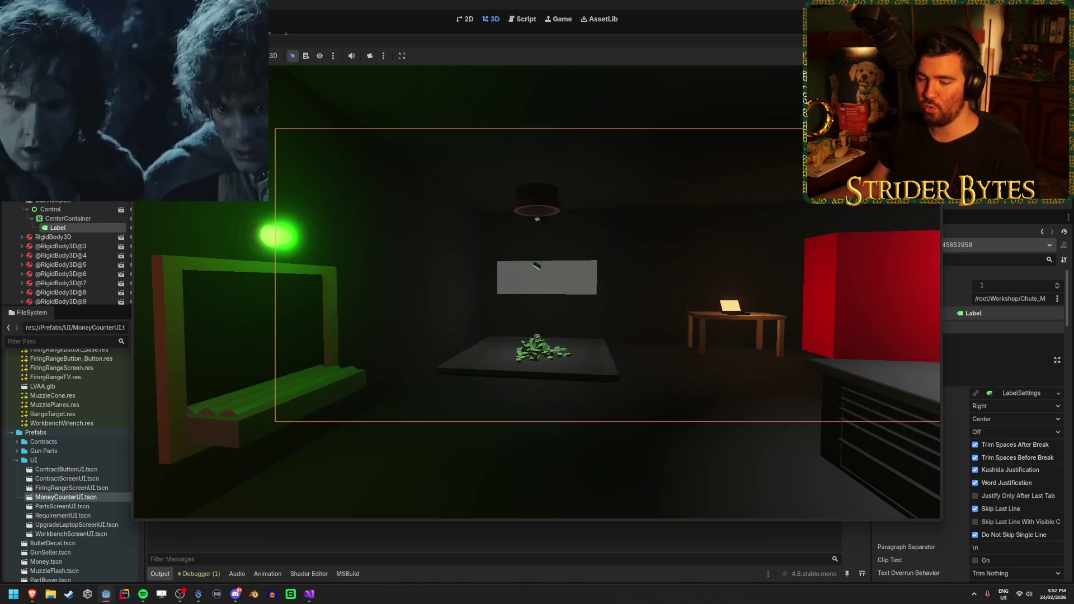
key("F8")
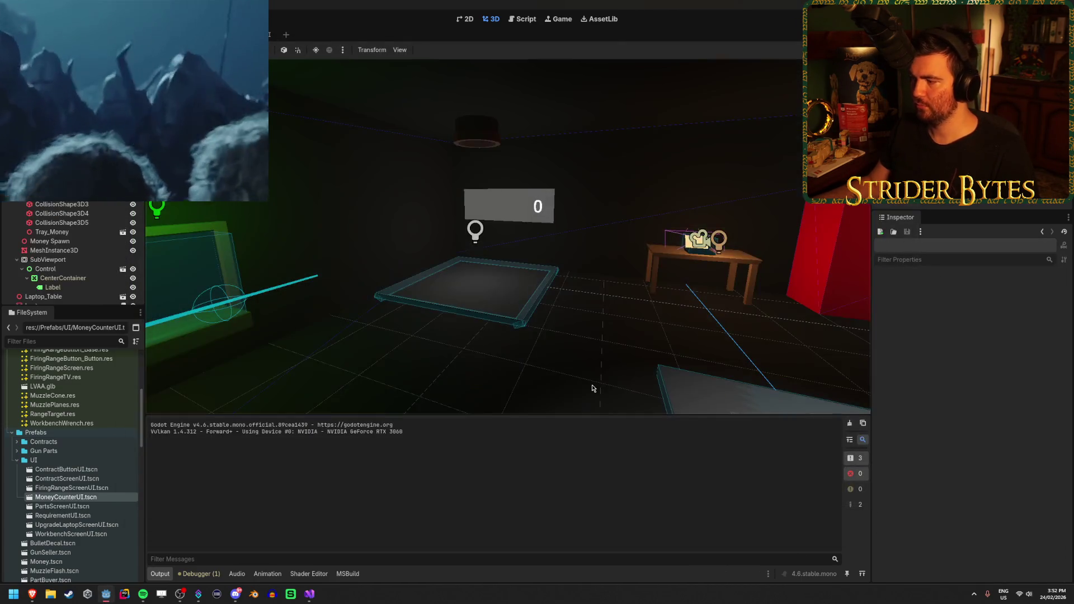
left_click(62, 260)
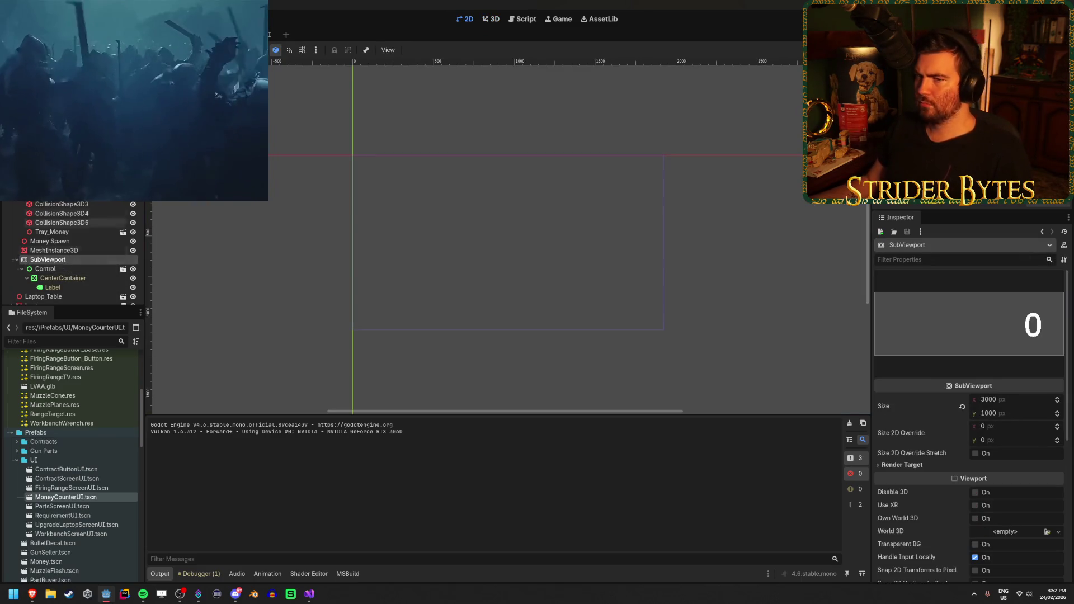
Drag the Label node into Chute_Money's Money Counter slot in the Inspector
left_click(44, 167)
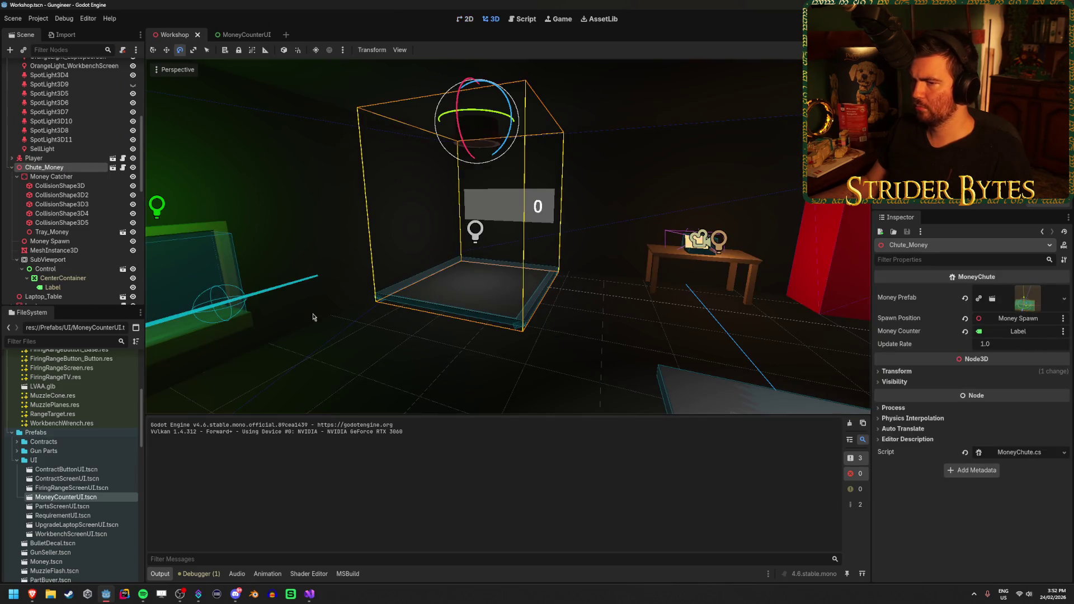
left_click_drag(53, 287, 822, 304)
left_click_drag(1023, 334, 1024, 334)
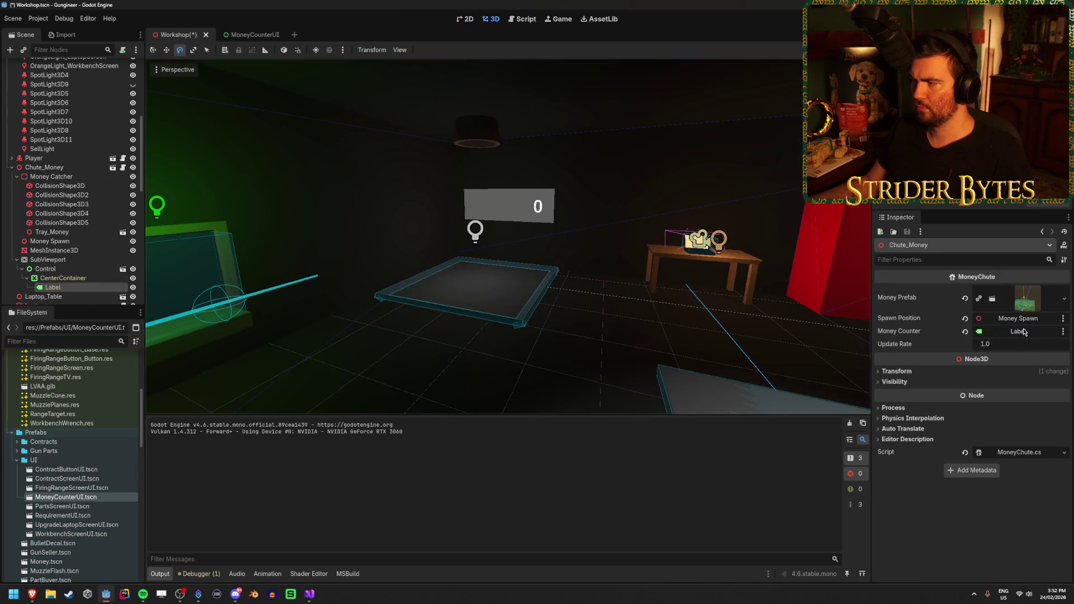
scroll(587, 282, "up", 5)
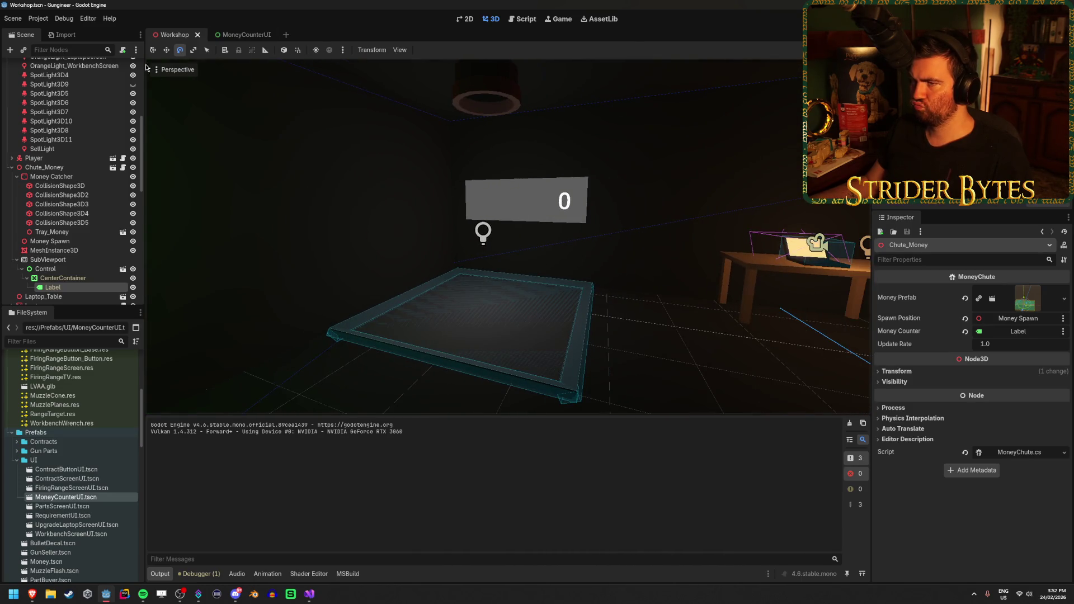
key("alt+Tab")
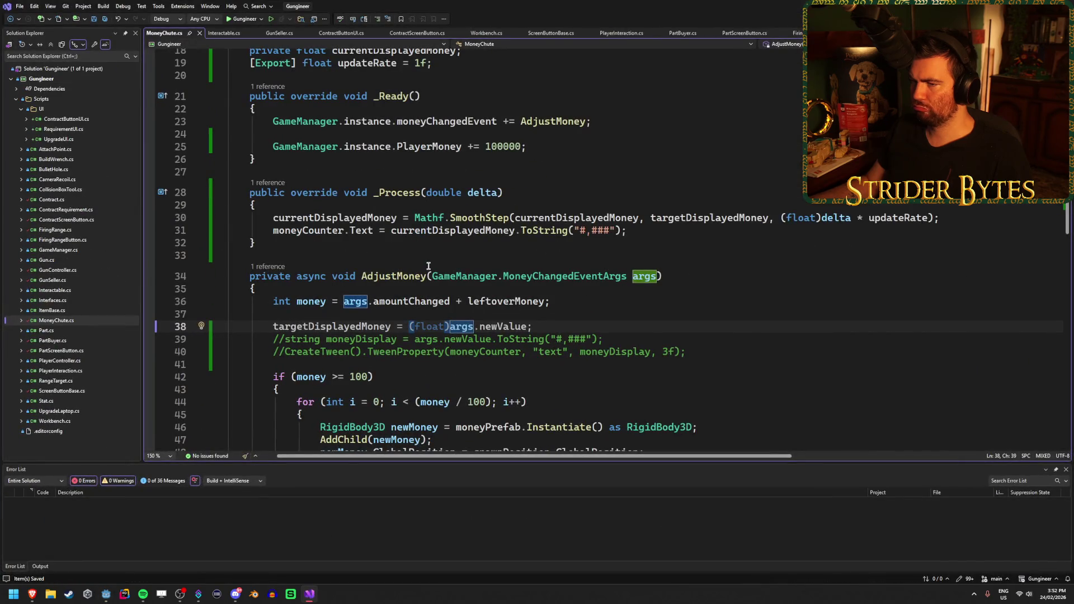
Delete the "#,###" format from ToString() on line 31 and rerun the game in Godot
left_click(287, 231)
left_click(451, 231)
left_click(700, 225)
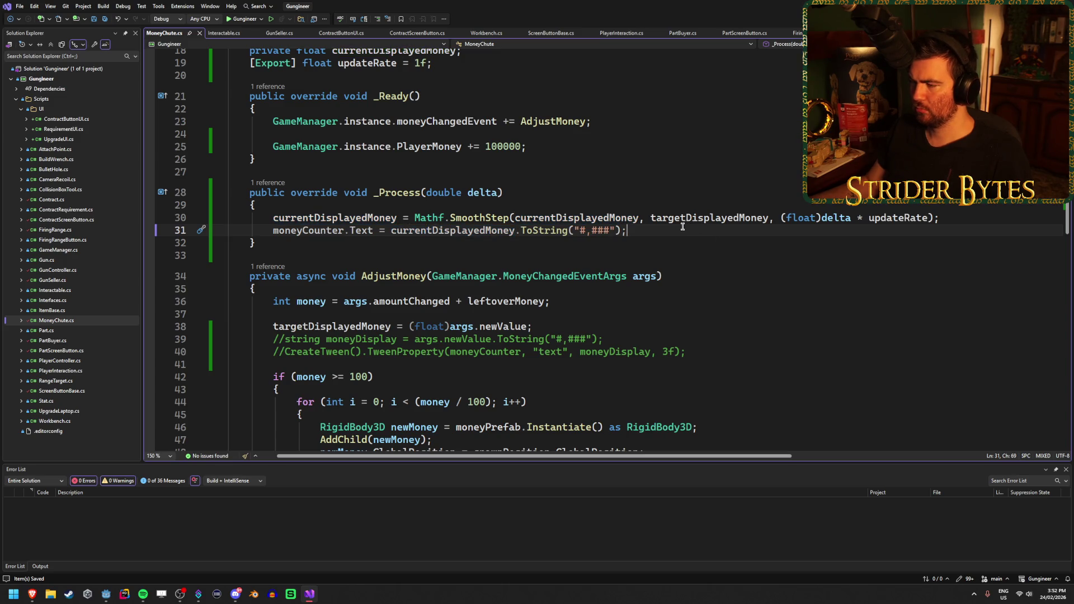
left_click_drag(611, 230, 575, 230)
key("BackSpace")
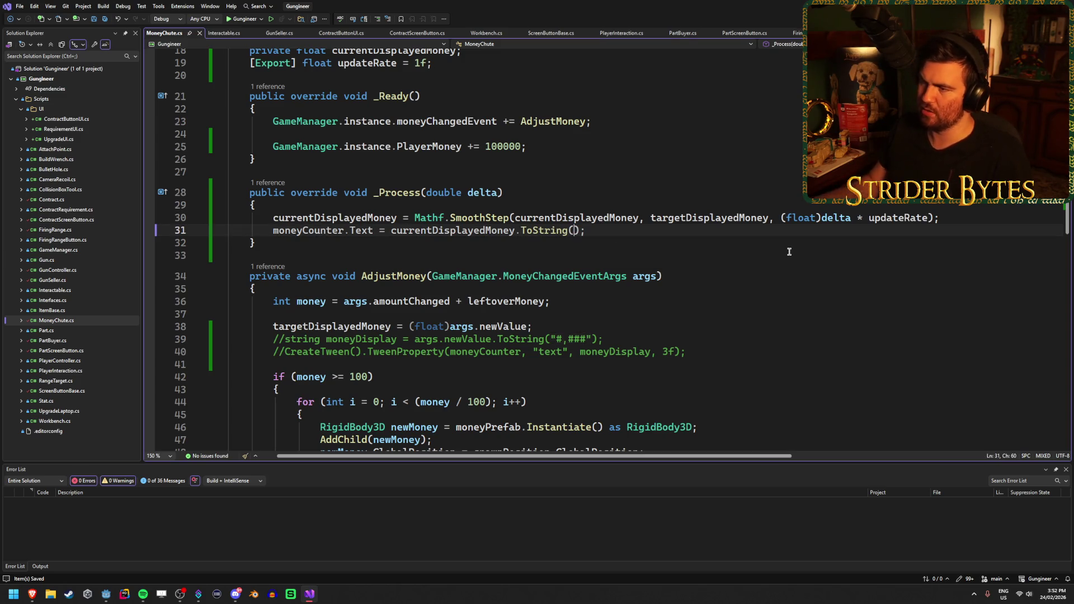
key("alt+Tab")
key("F5")
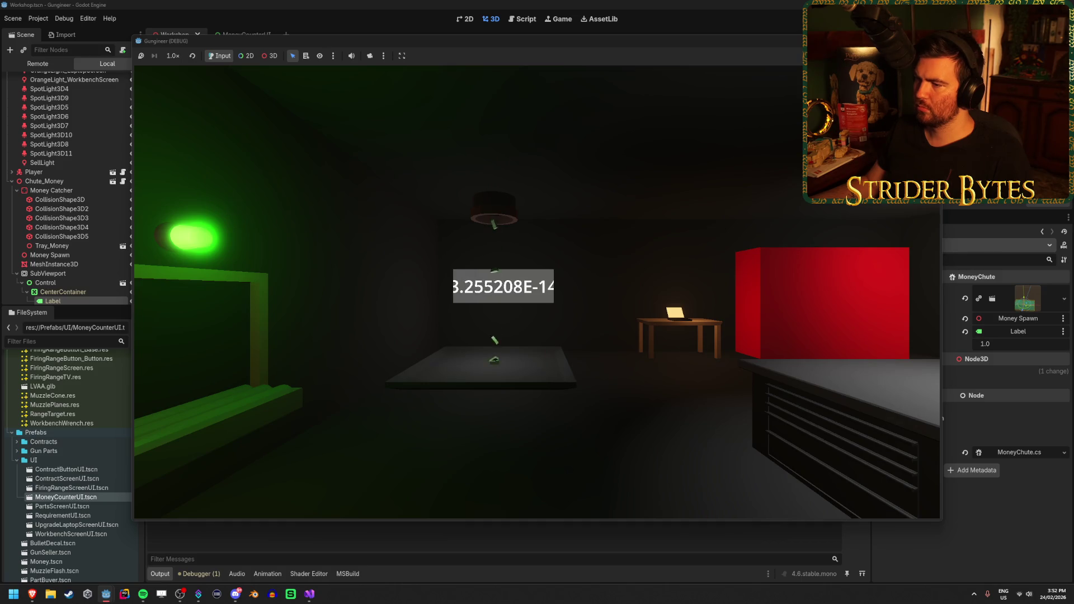
Walk up to the money tray in the running game to watch the label, then stop the game and check the MoneyChute script
key("w")
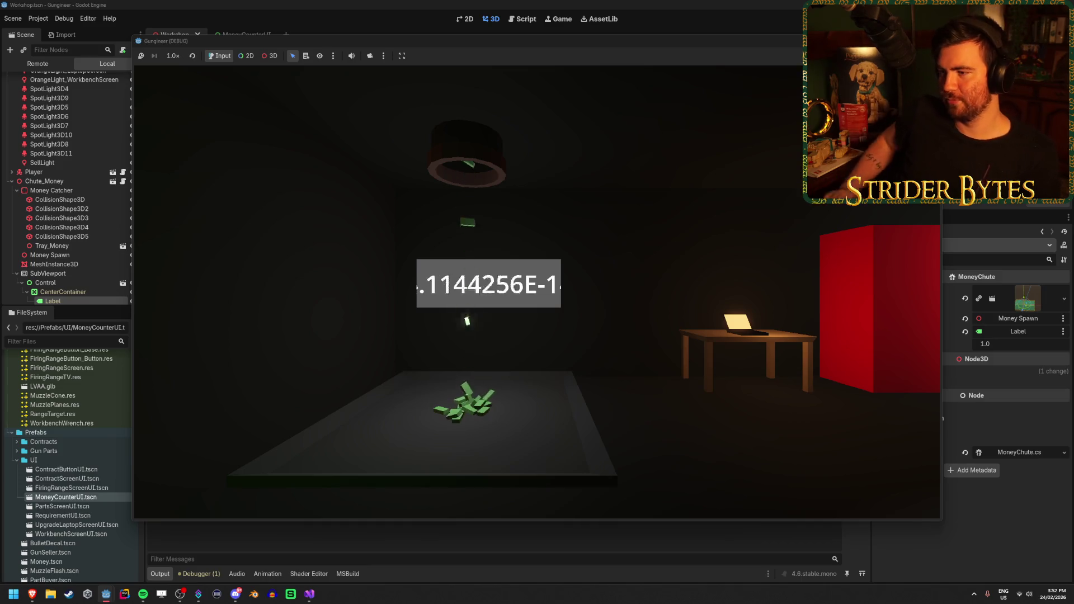
key("s")
mouse_move(688, 233)
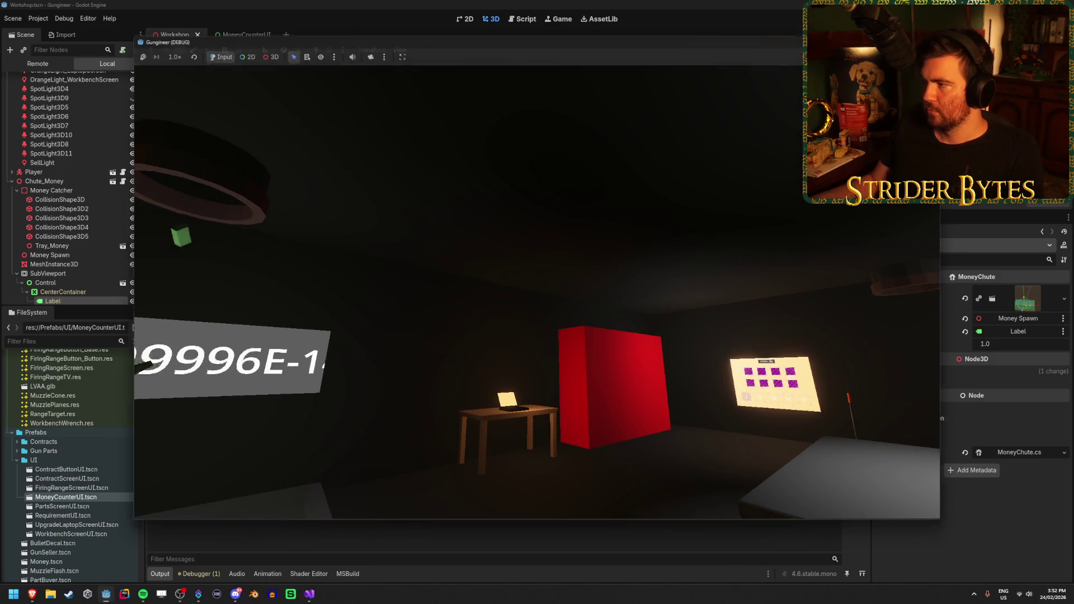
key("F8")
key("alt+Tab")
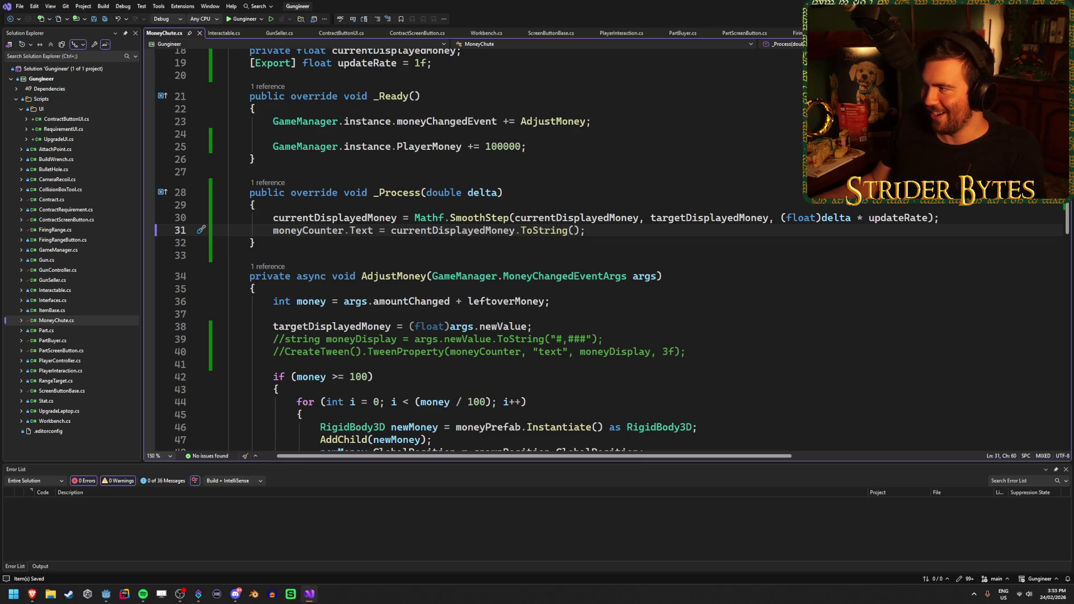
key("alt+Tab")
Set the money chute's Update Rate to 0.1 and rerun the game to check the counter
left_click(1005, 343)
type("0.1")
key("Return")
key("F5")
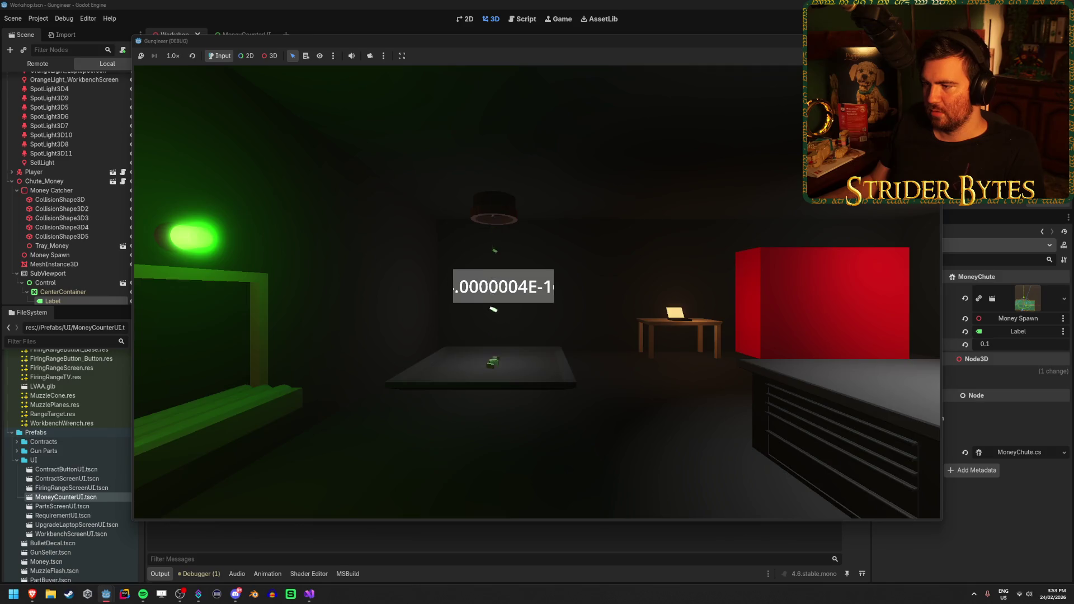
mouse_move(536, 291)
key("F8")
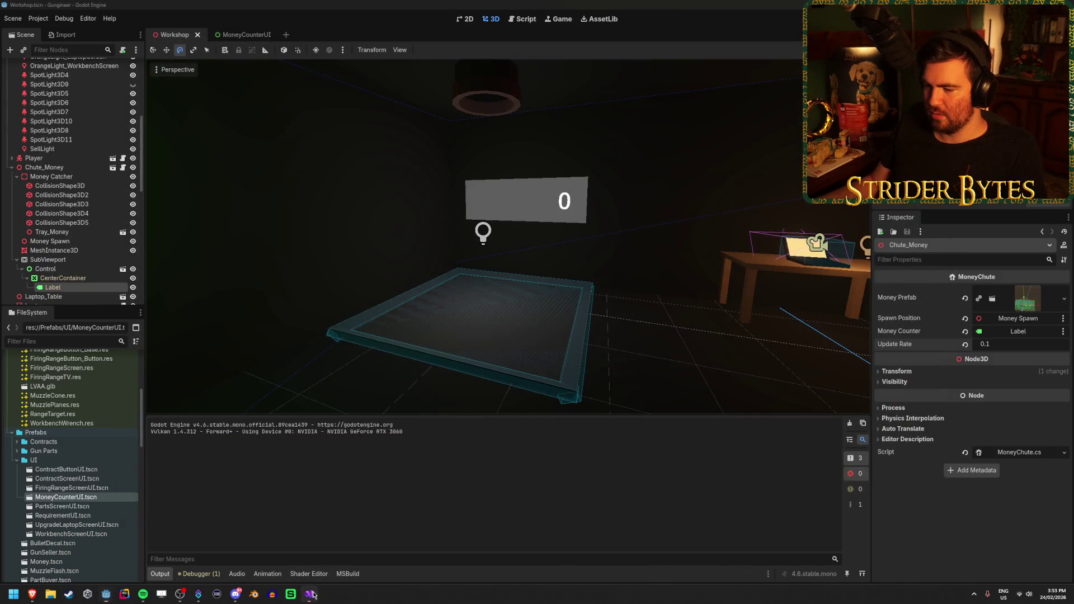
left_click(309, 593)
left_click(594, 234)
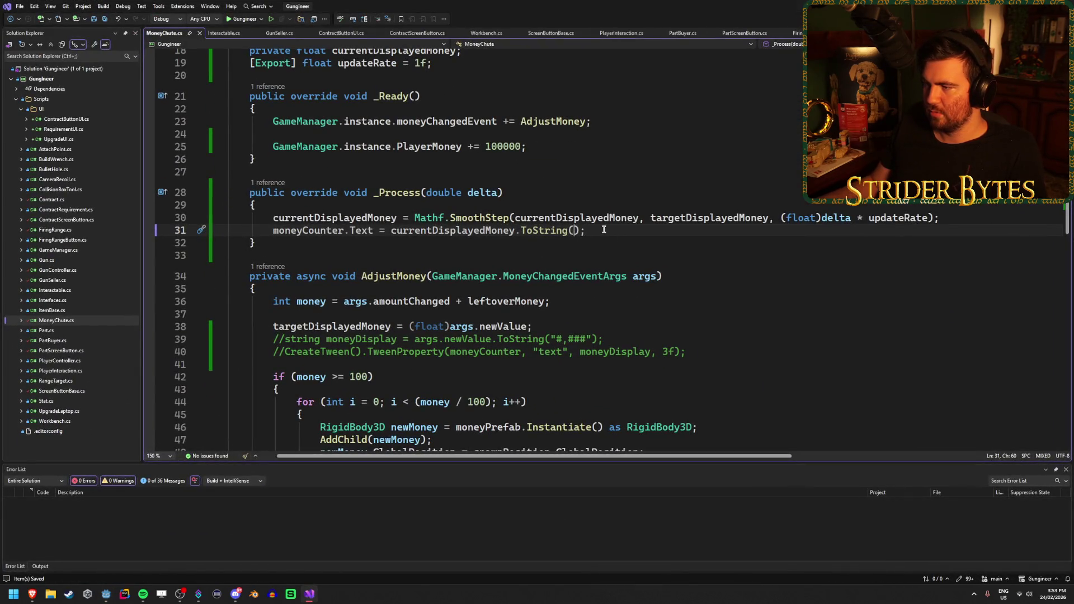
Pass the "#,##" format string to ToString on line 31, save, and test-run in Godot
type("\"#")
type(",###")
key("ctrl+s")
key("alt+Tab")
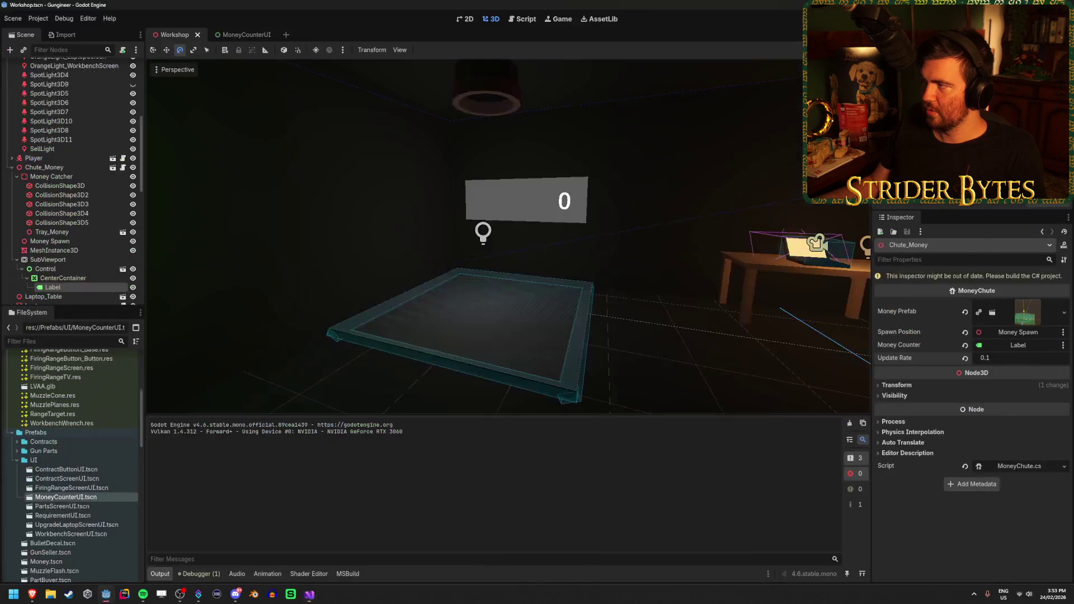
key("F5")
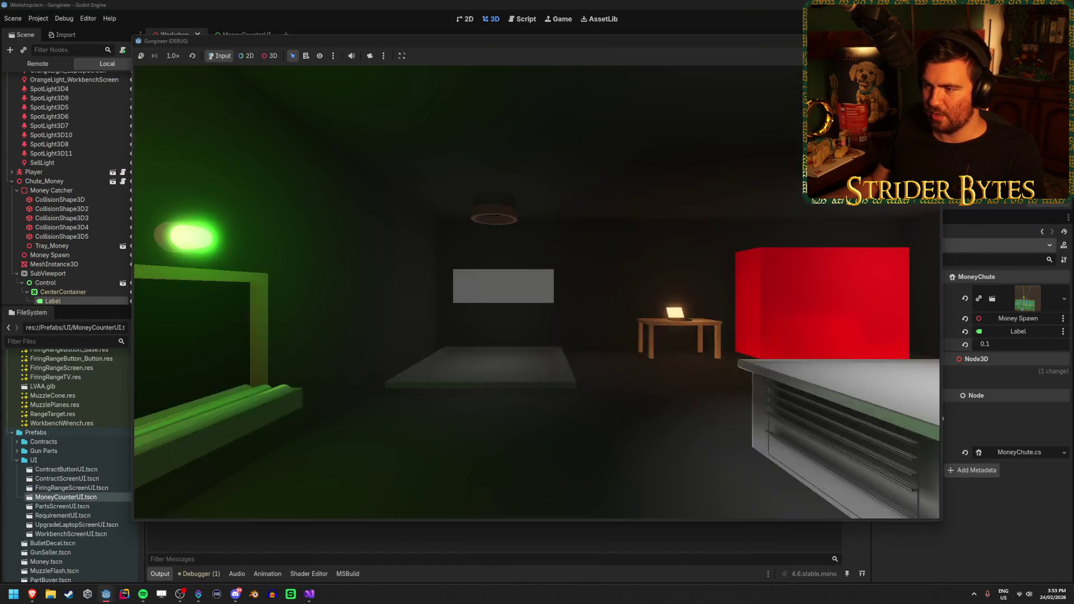
key("F8")
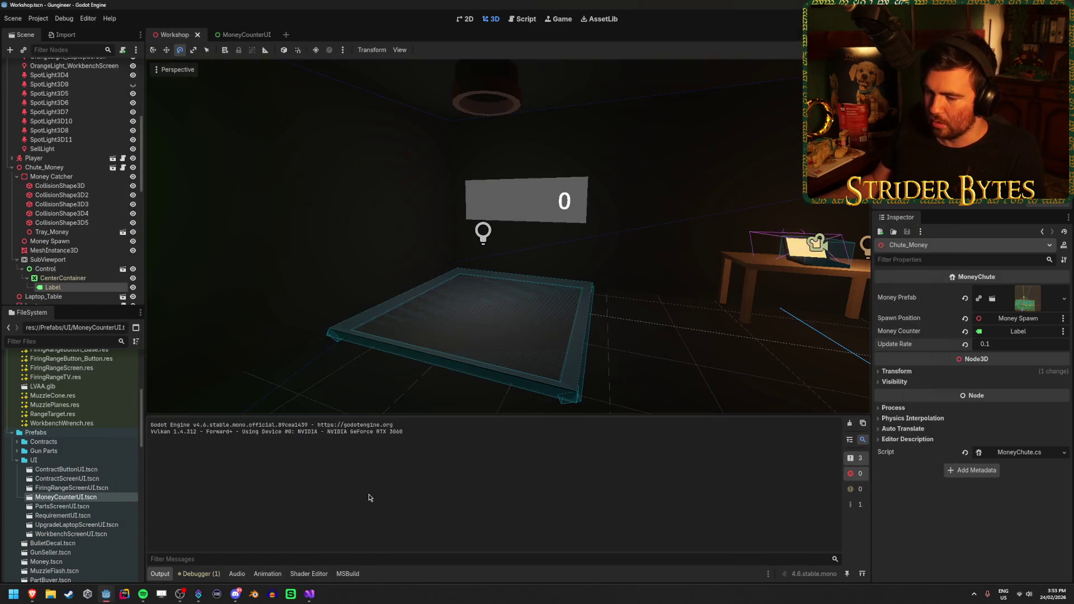
key("alt+Tab")
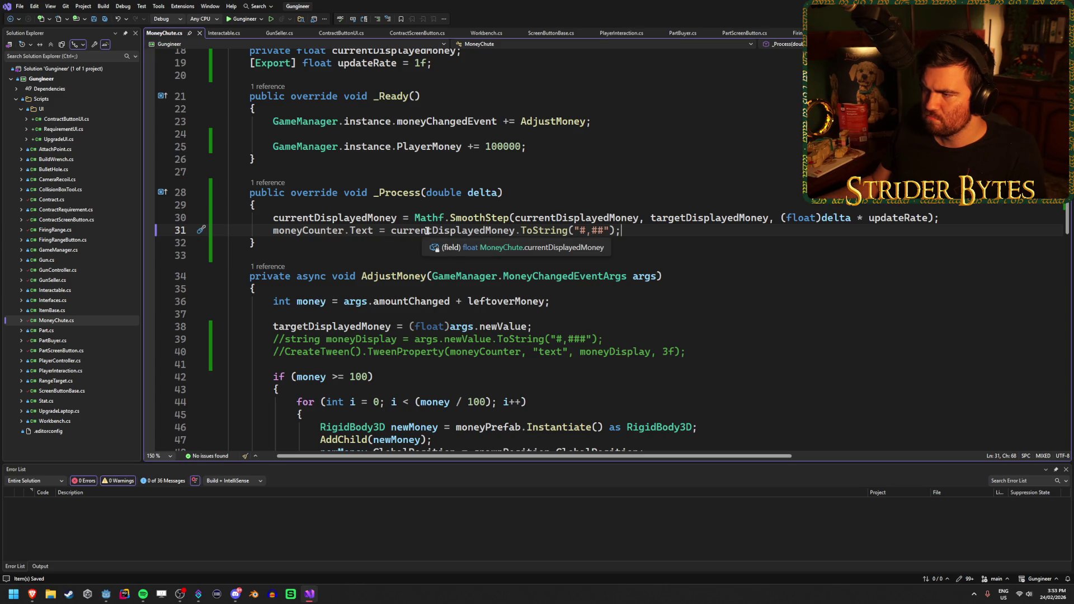
Change the format string's comma to a period ("#.##"), save, and test-run again
key("BackSpace")
type(".")
key("ctrl+s")
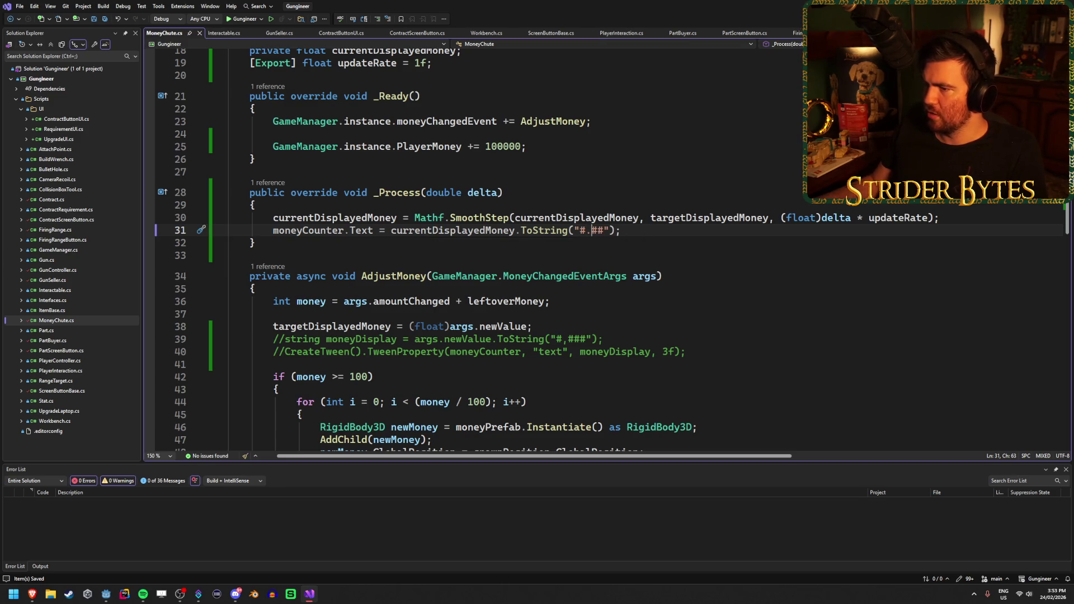
key("alt+Tab")
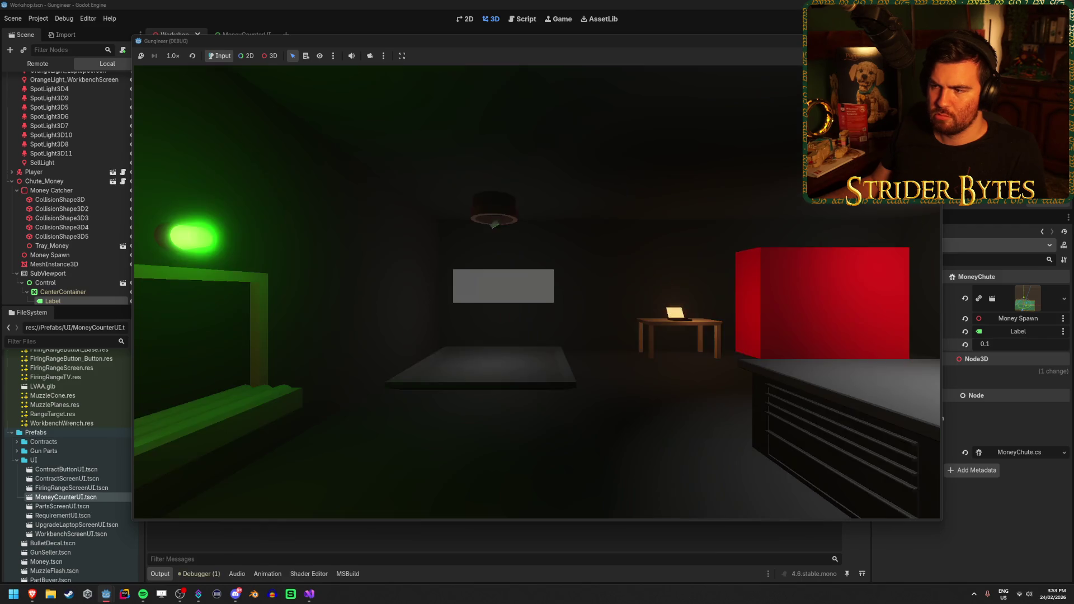
key("F8")
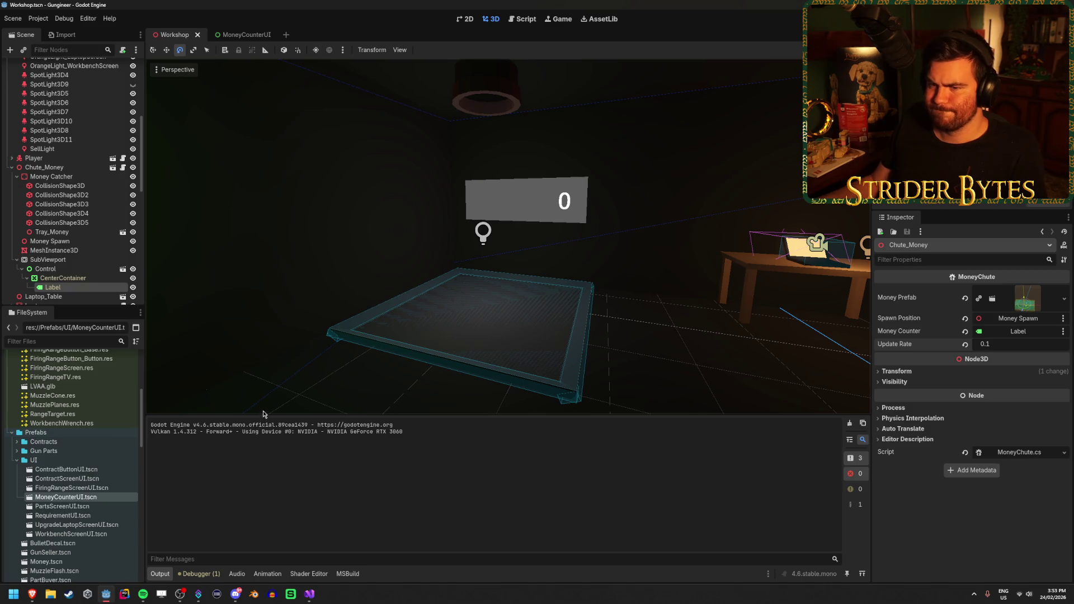
left_click(309, 593)
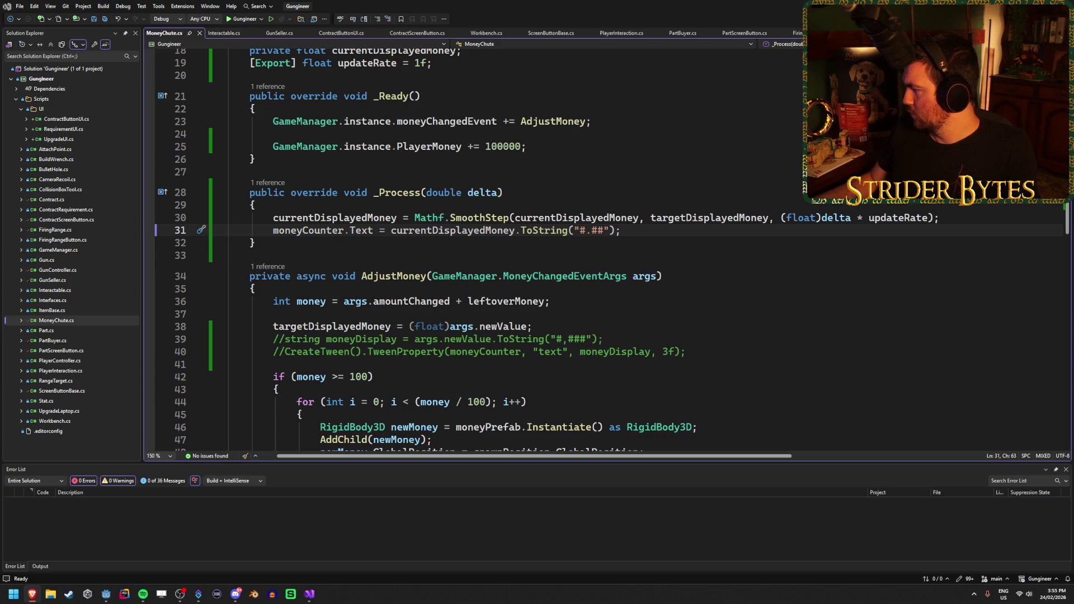
Wrap the format pattern in braces as "{#,##}", save, and test-run in Godot
double_click(596, 231)
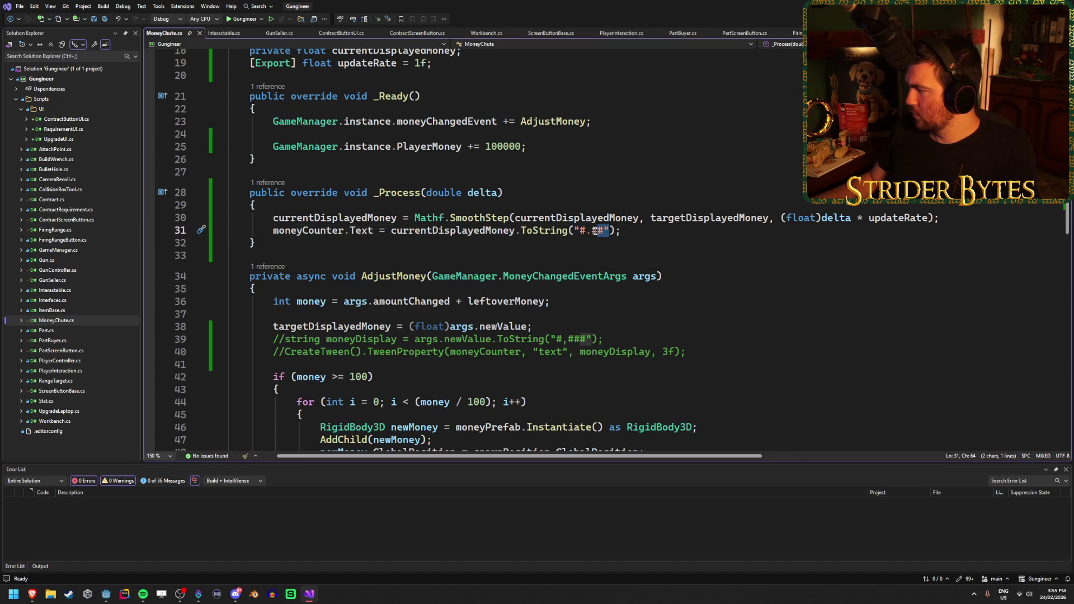
left_click_drag(605, 230, 581, 231)
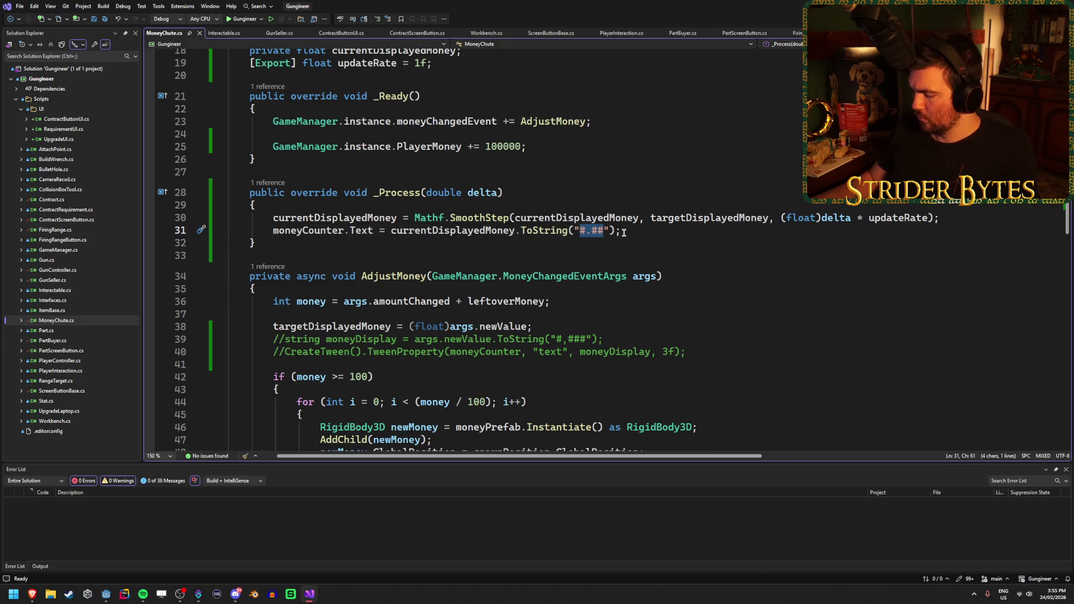
type("{")
key("Left")
key("Right")
key("Right")
key("BackSpace")
type(",")
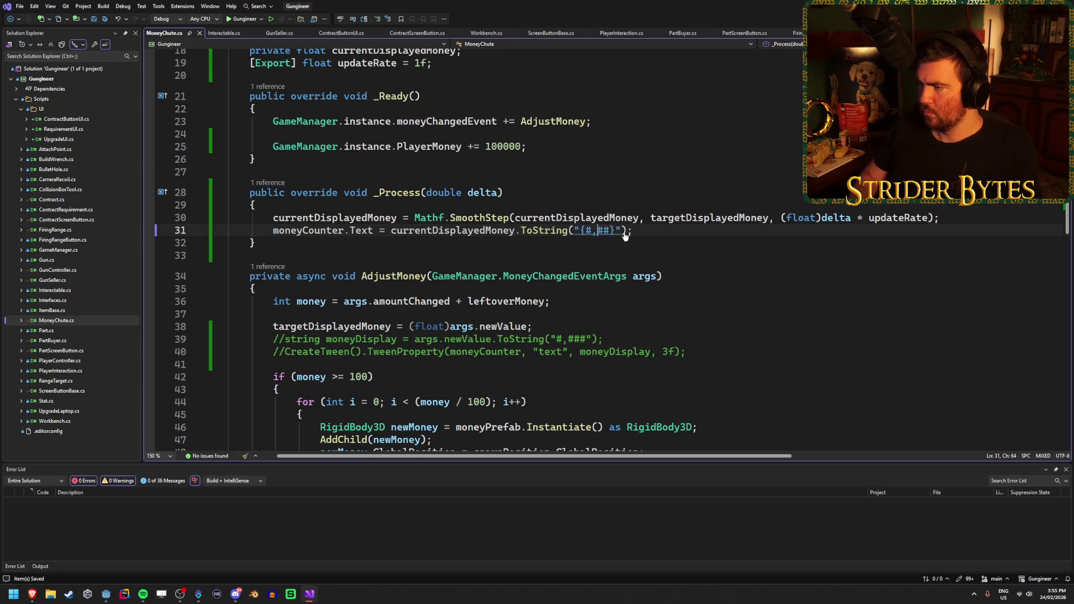
key("ctrl+s")
key("alt+Tab")
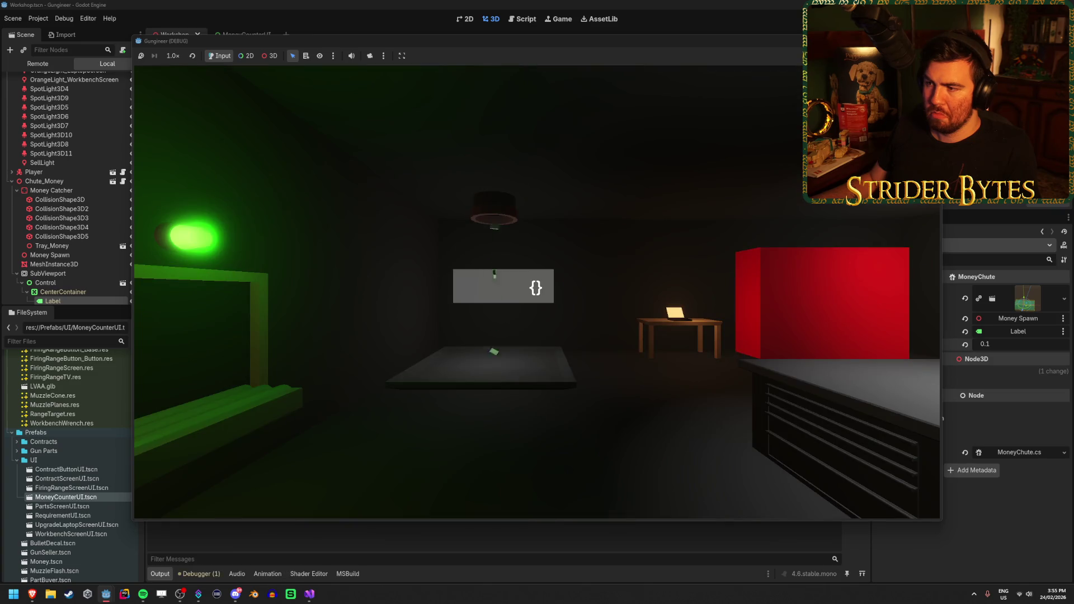
key("F8")
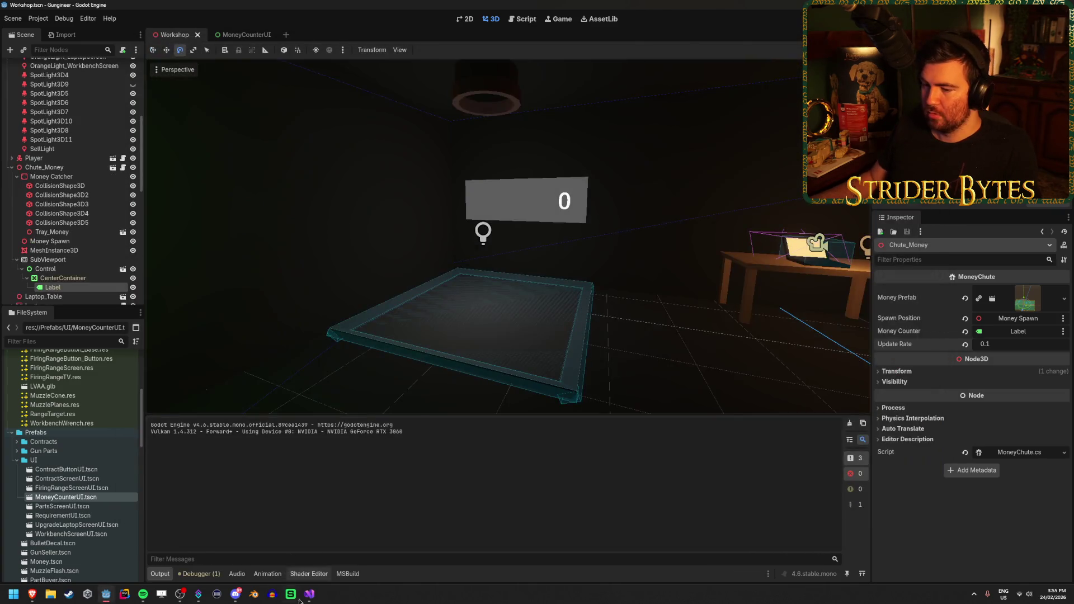
key("alt+Tab")
Replace the braced pattern with "{0:n0}" and test-run the game again
left_click_drag(611, 230, 585, 230)
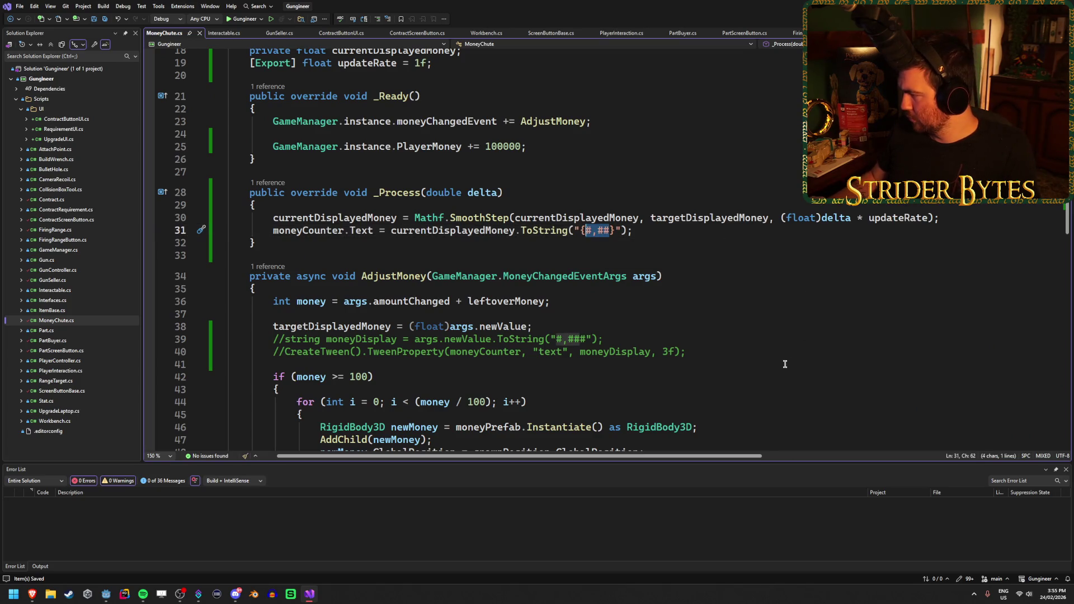
type("0:")
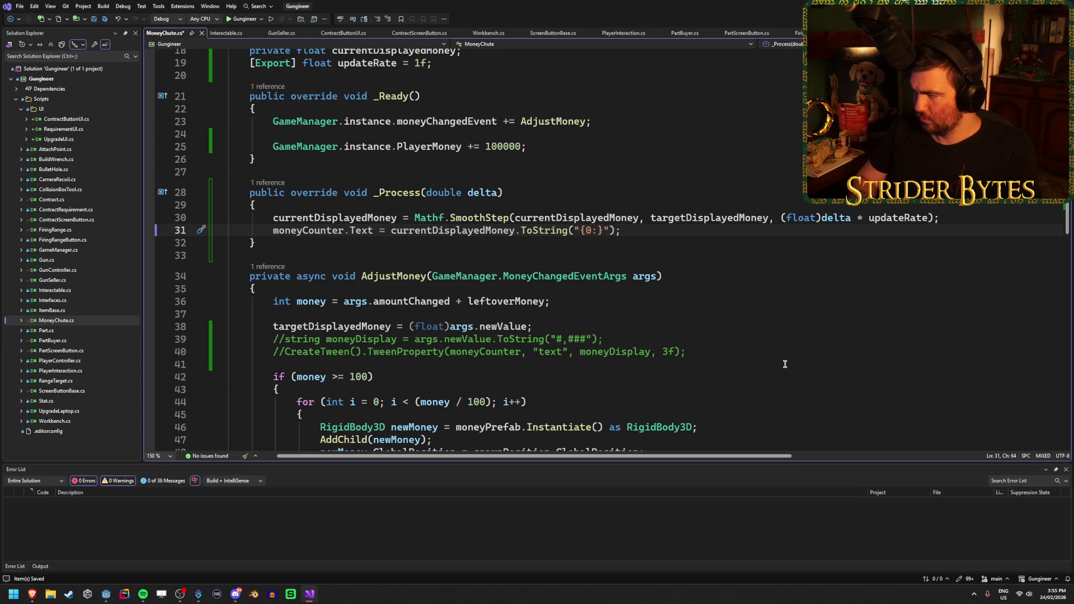
type("n0")
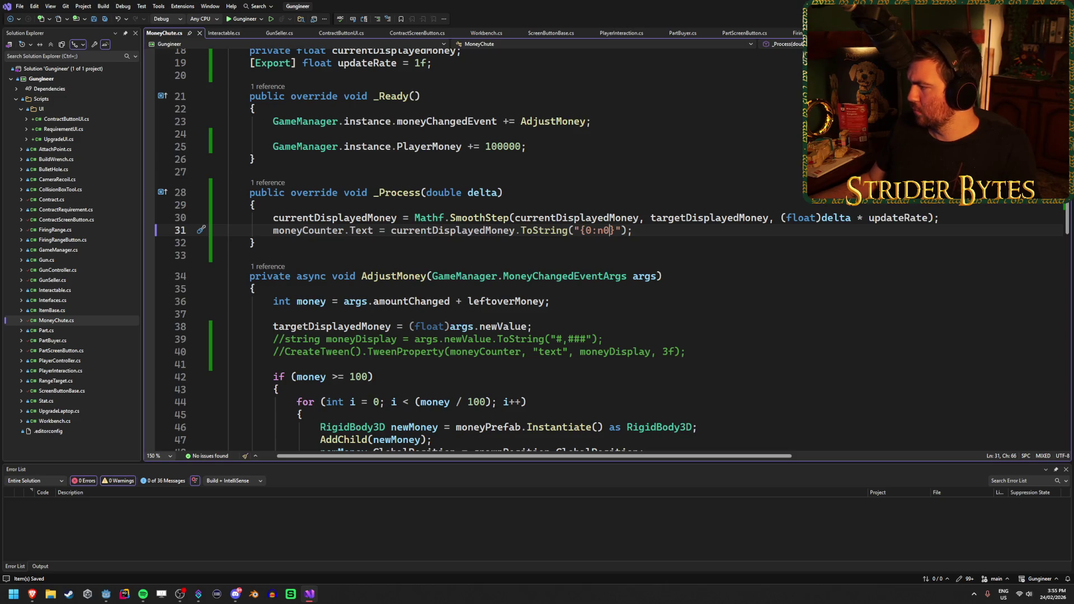
key("alt+Tab")
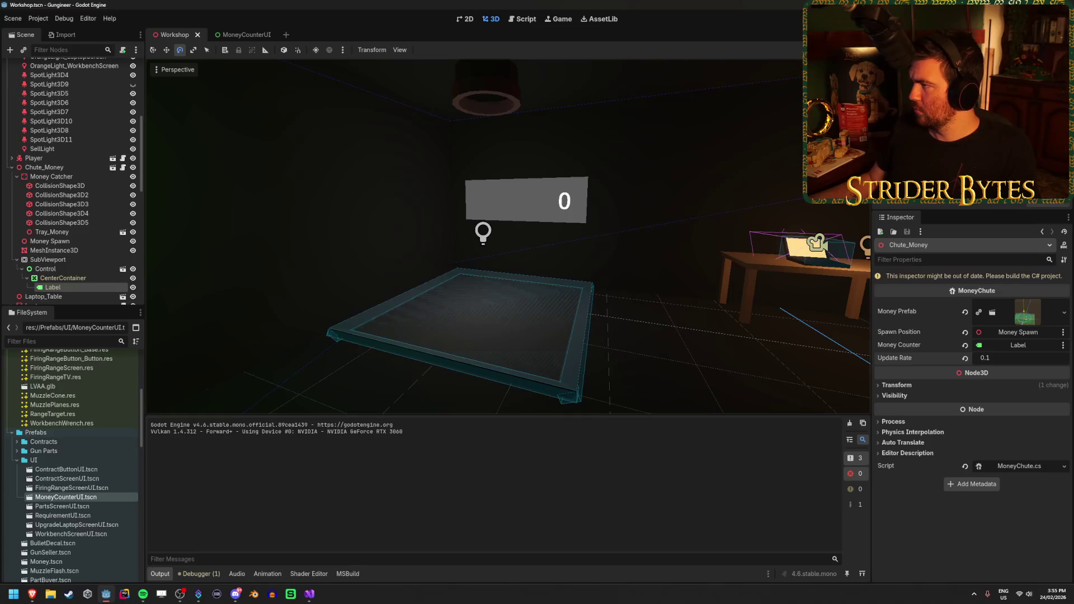
key("alt+b")
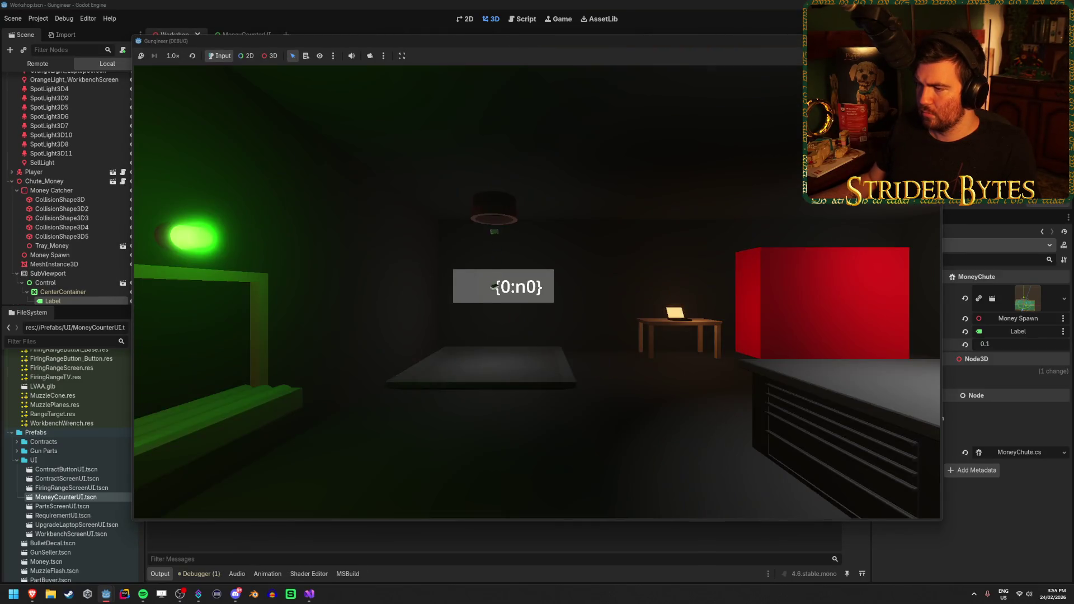
key("alt+F4")
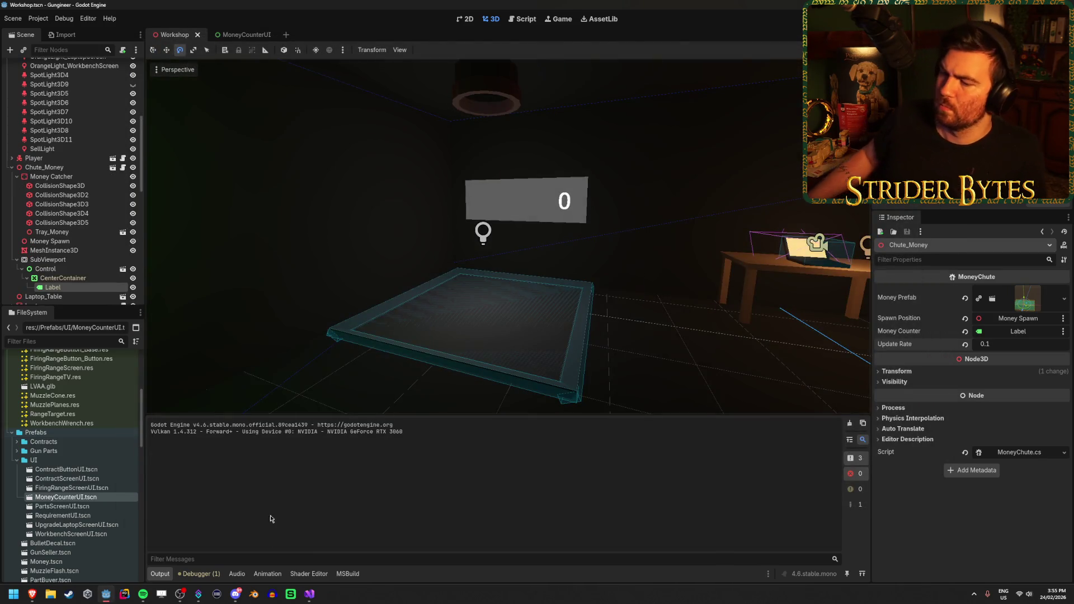
key("alt+Tab")
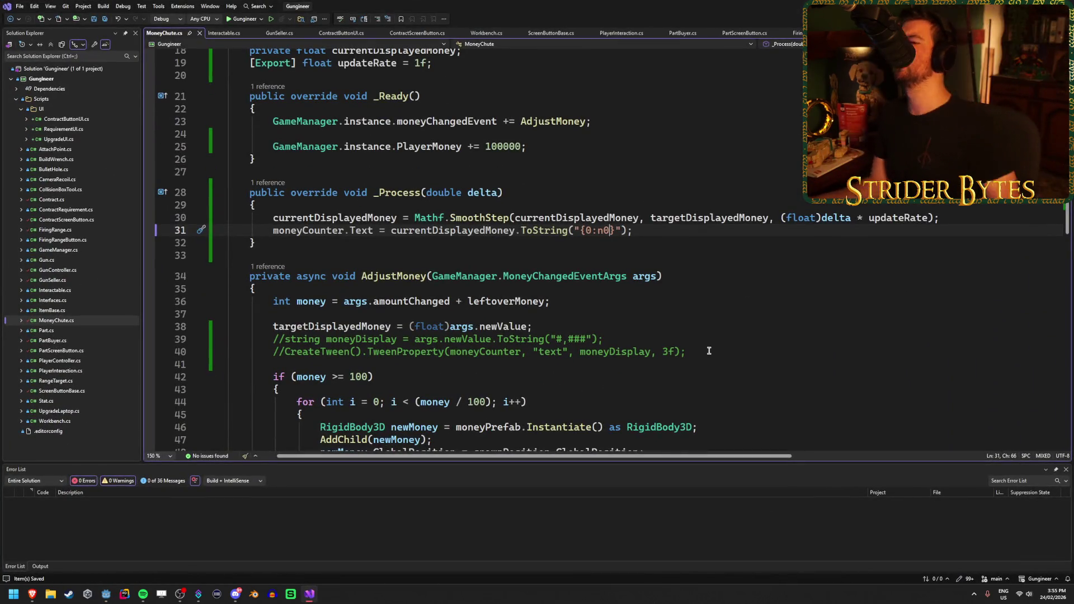